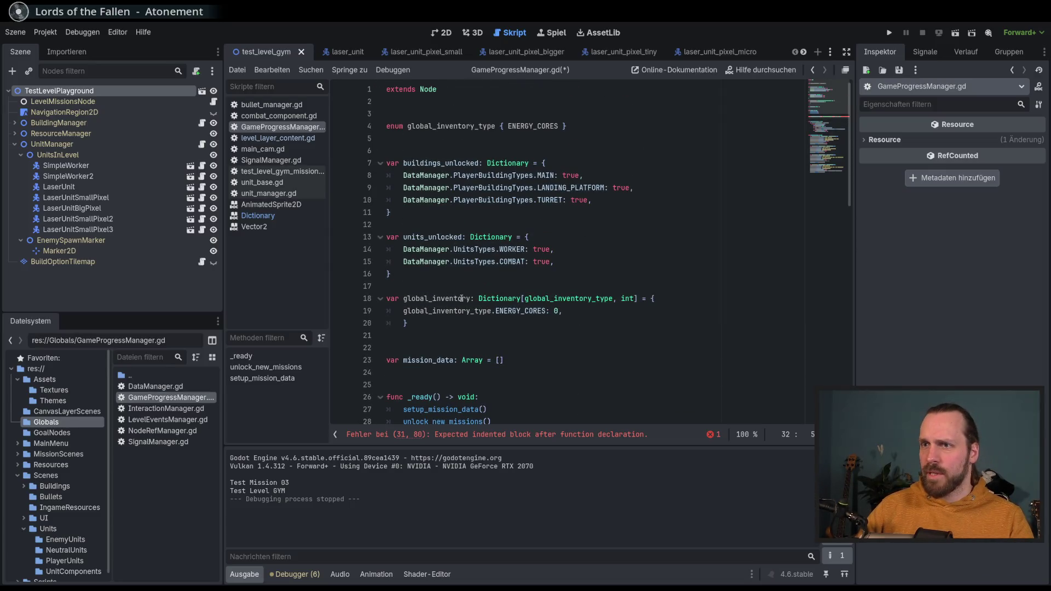
# Step: Write 'global_inventory[item] += amount' as change_global_inventory's body and save GameProgressManager.gd
pyautogui.scroll(-3, 658, 337)
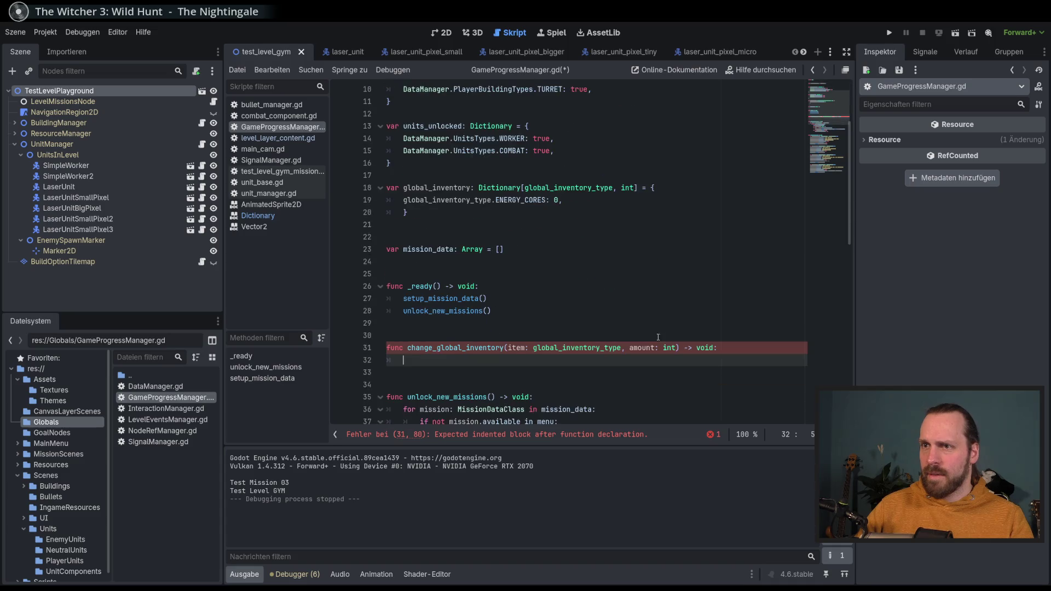
pyautogui.write('global_inventory.')
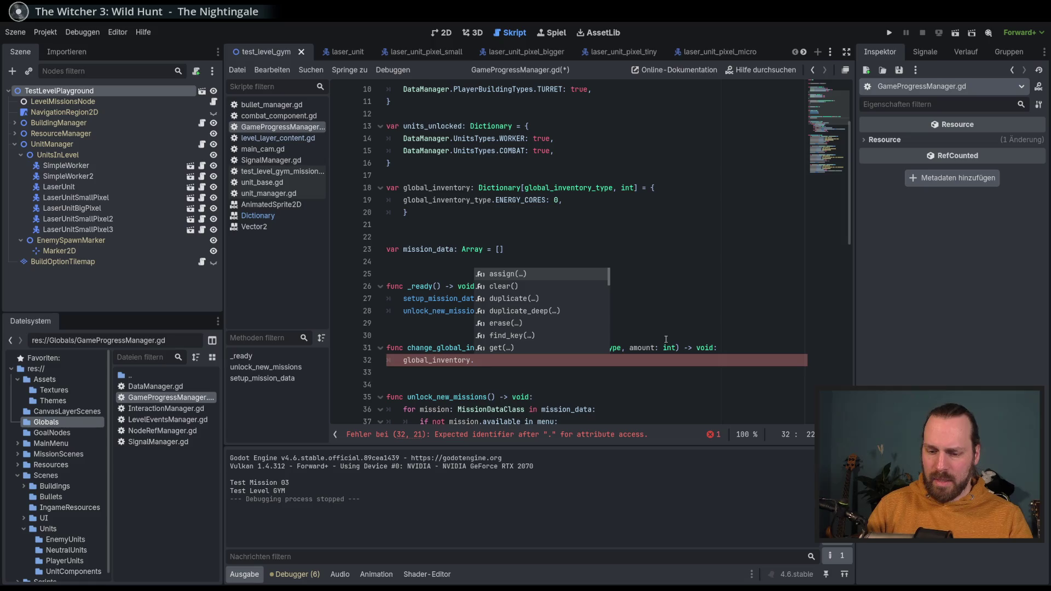
pyautogui.press('BackSpace')
pyautogui.write('[glo')
pyautogui.press('Down')
pyautogui.press('Return')
pyautogui.press('Right')
pyautogui.press('Left')
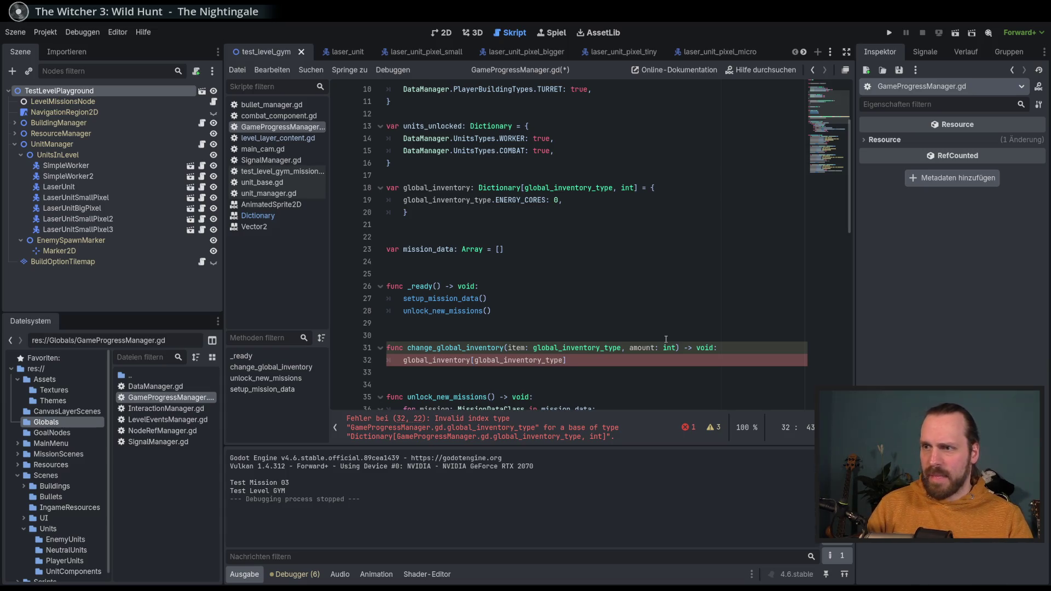
pyautogui.press('BackSpace')
pyautogui.press('BackSpace')
pyautogui.press('BackSpace')
pyautogui.write('item')
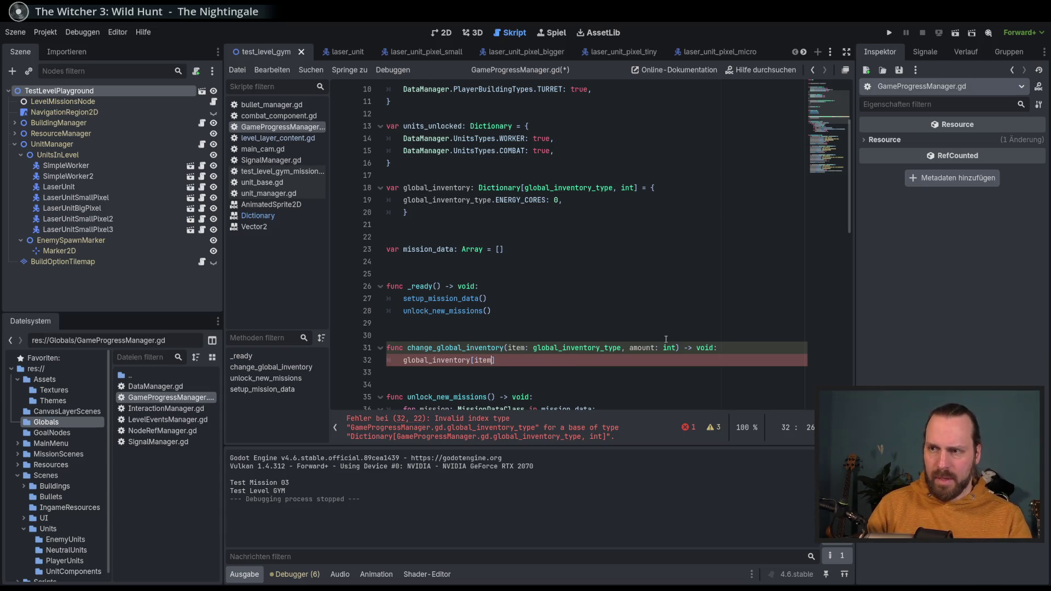
pyautogui.write('].')
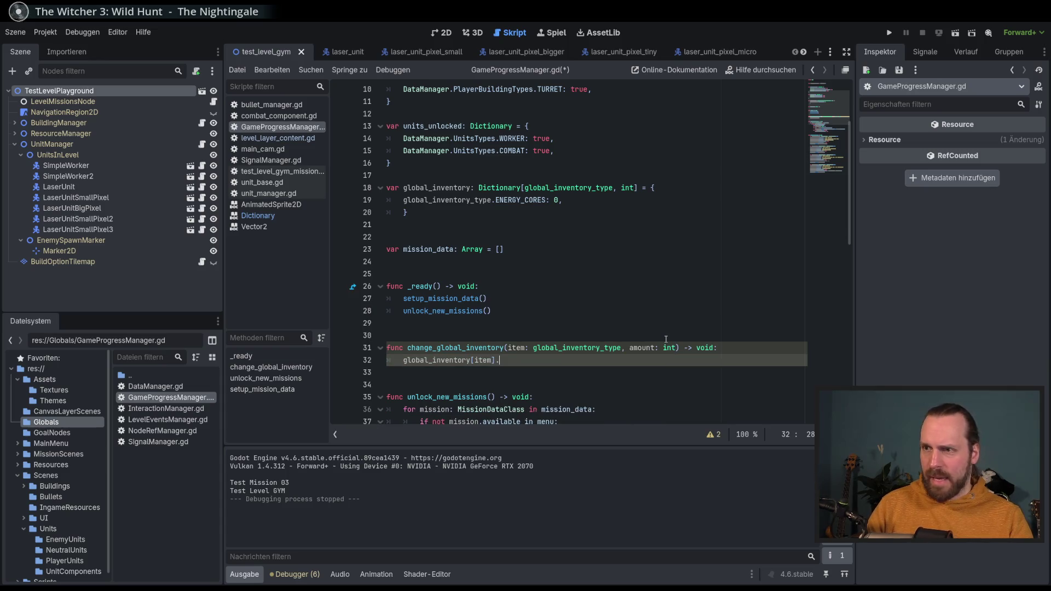
pyautogui.press('BackSpace')
pyautogui.write(' +=')
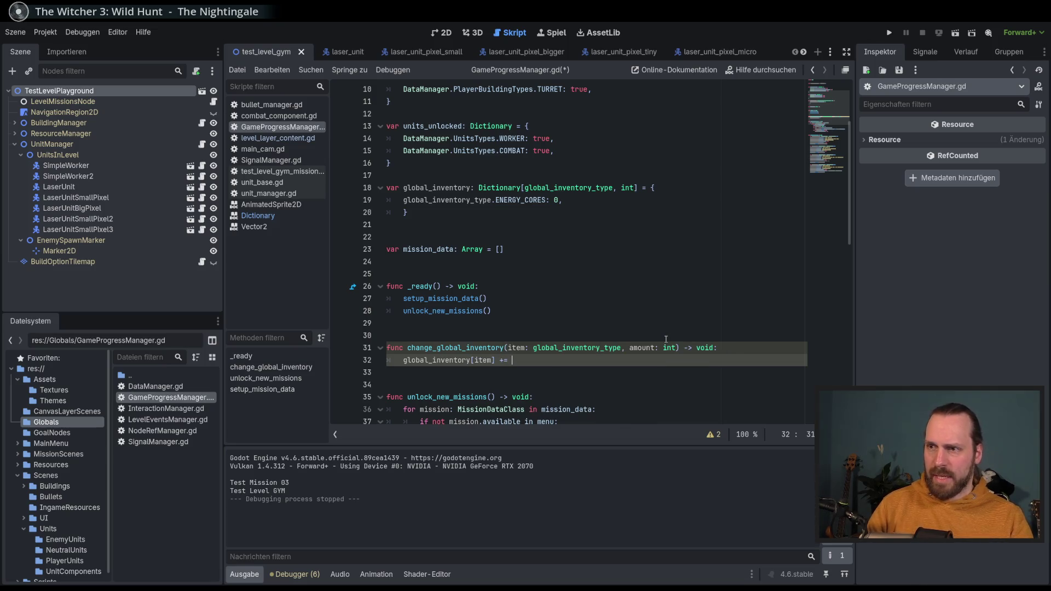
pyautogui.press('Return')
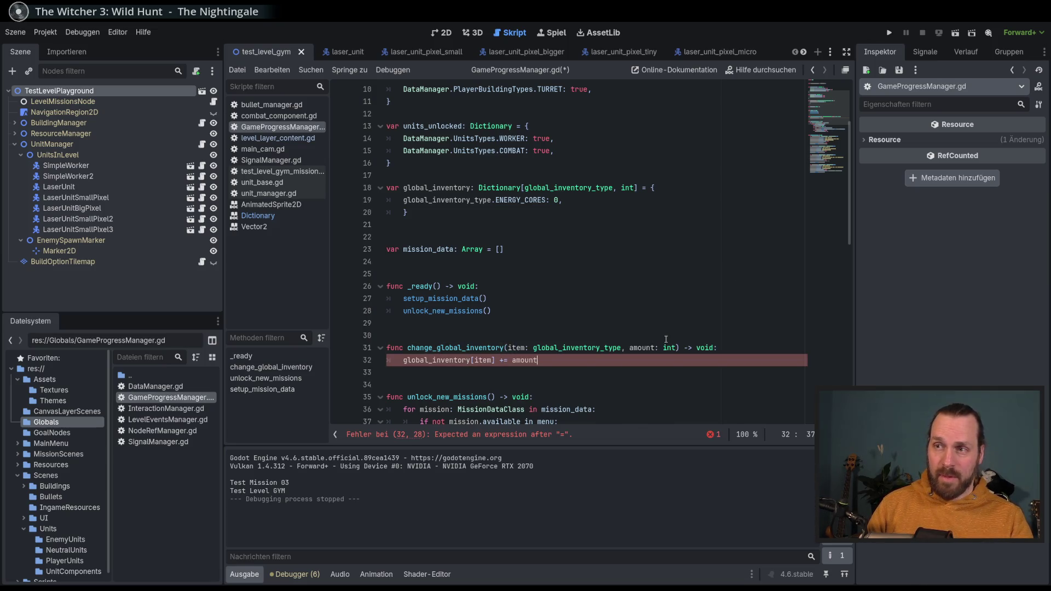
pyautogui.hotkey('ctrl', 's')
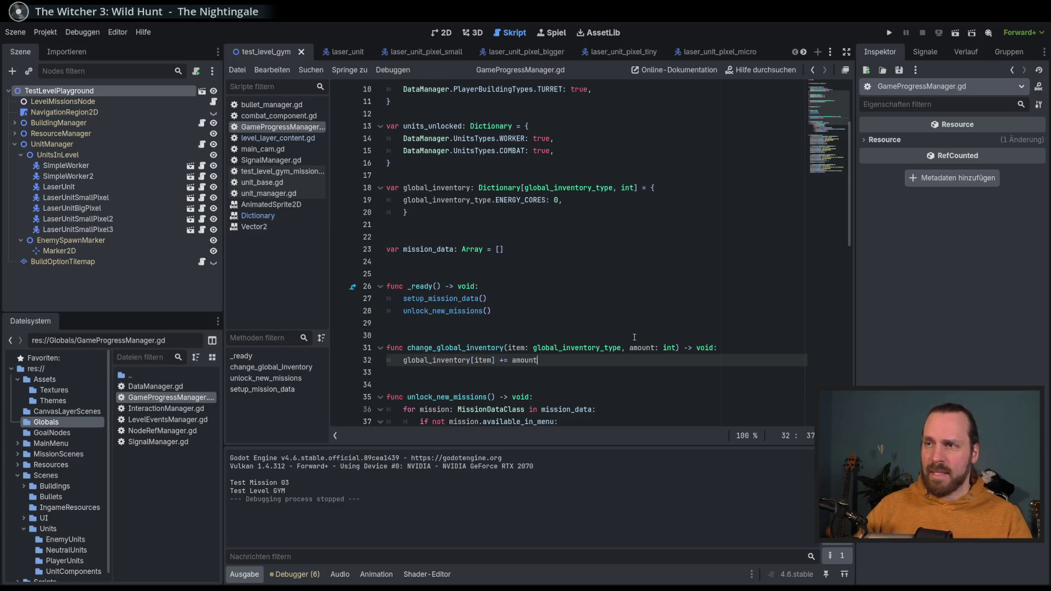
pyautogui.scroll(2, 637, 337)
pyautogui.moveTo(447, 129)
pyautogui.mouseDown()
pyautogui.moveTo(547, 153)
pyautogui.moveTo(493, 164)
pyautogui.mouseUp()
pyautogui.moveTo(466, 126); pyautogui.dragTo(463, 166)
pyautogui.click(482, 239)
pyautogui.moveTo(446, 262)
pyautogui.mouseDown()
pyautogui.moveTo(711, 263)
pyautogui.moveTo(563, 274)
pyautogui.mouseUp()
pyautogui.click(500, 294)
pyautogui.scroll(1, 500, 293)
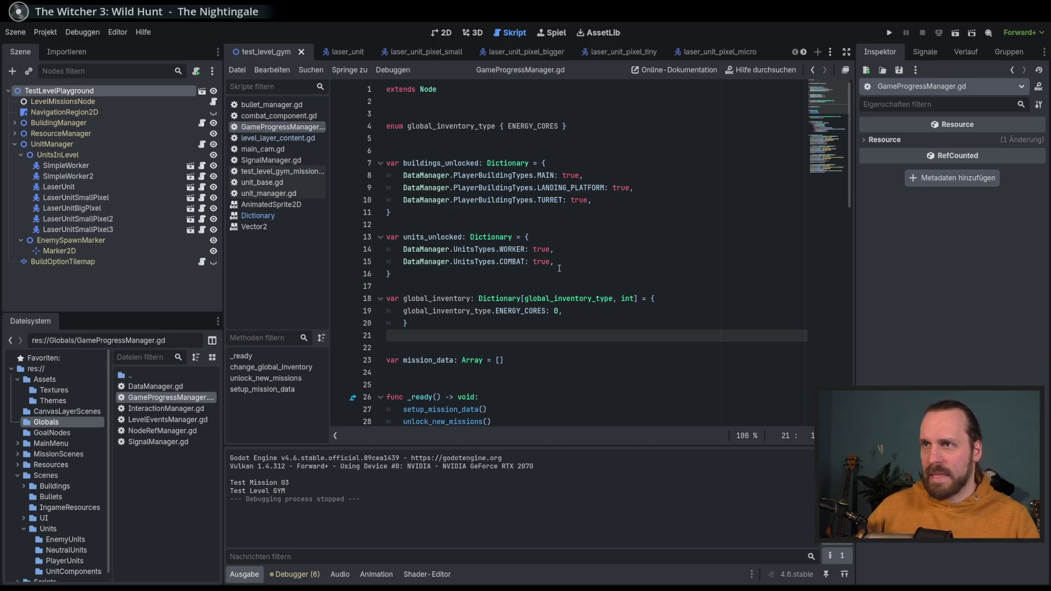
pyautogui.scroll(-1, 567, 271)
pyautogui.scroll(1, 572, 273)
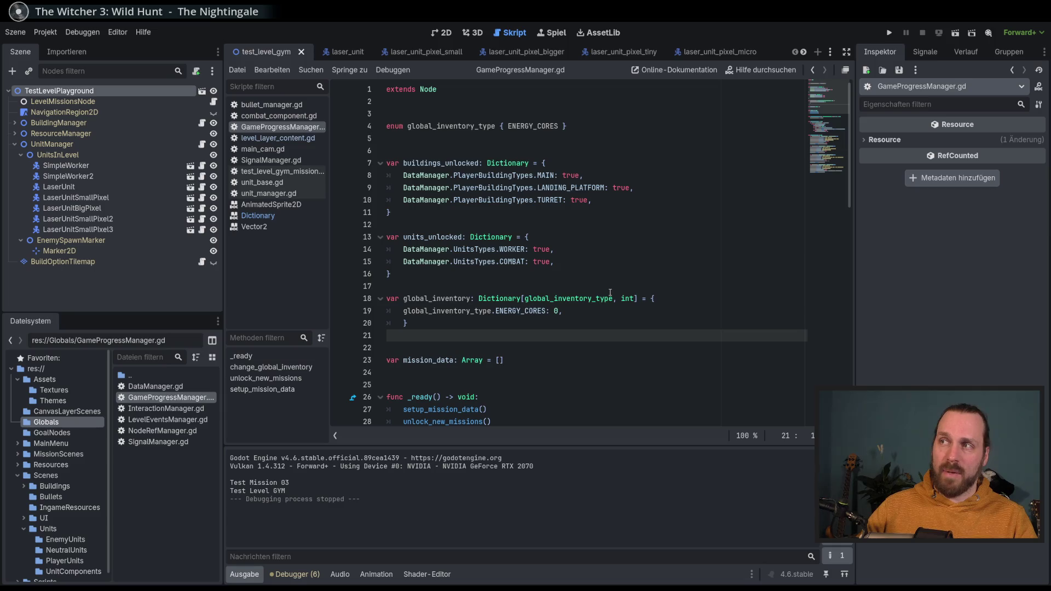
pyautogui.scroll(-4, 610, 293)
pyautogui.scroll(4, 610, 292)
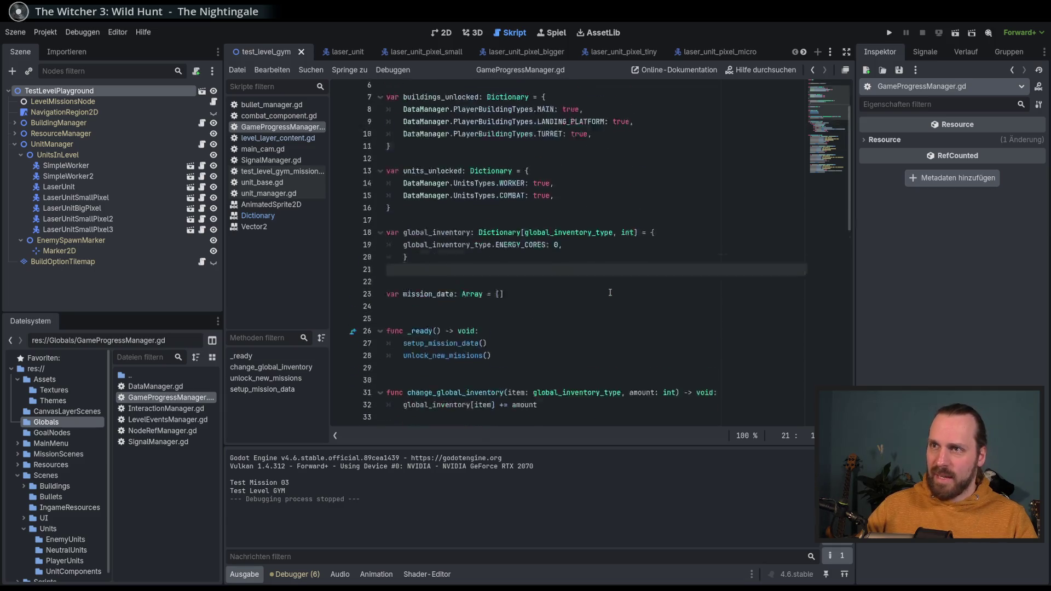
pyautogui.click(600, 319)
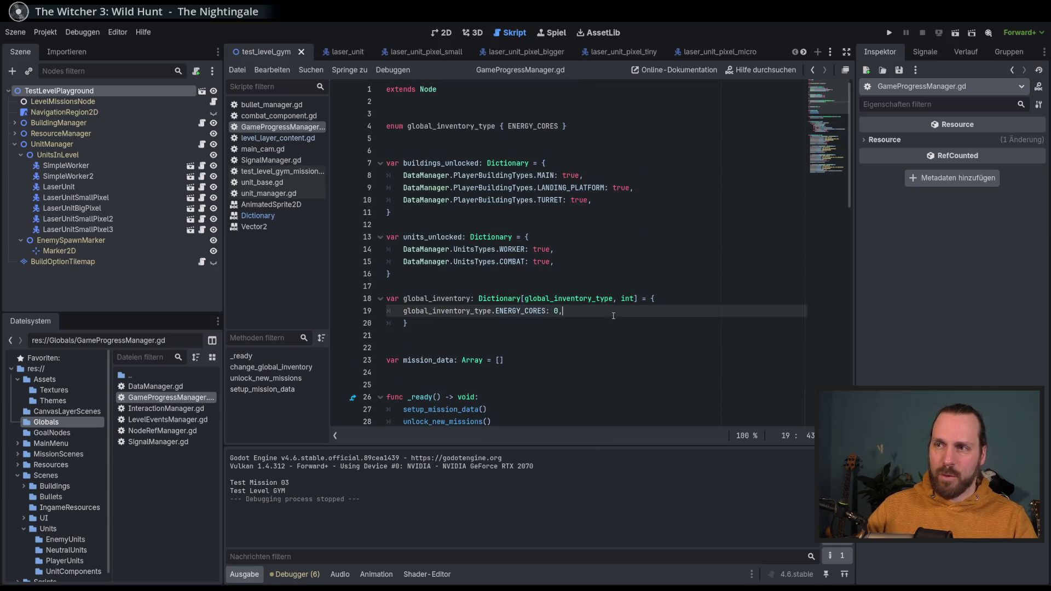
pyautogui.scroll(-10, 632, 327)
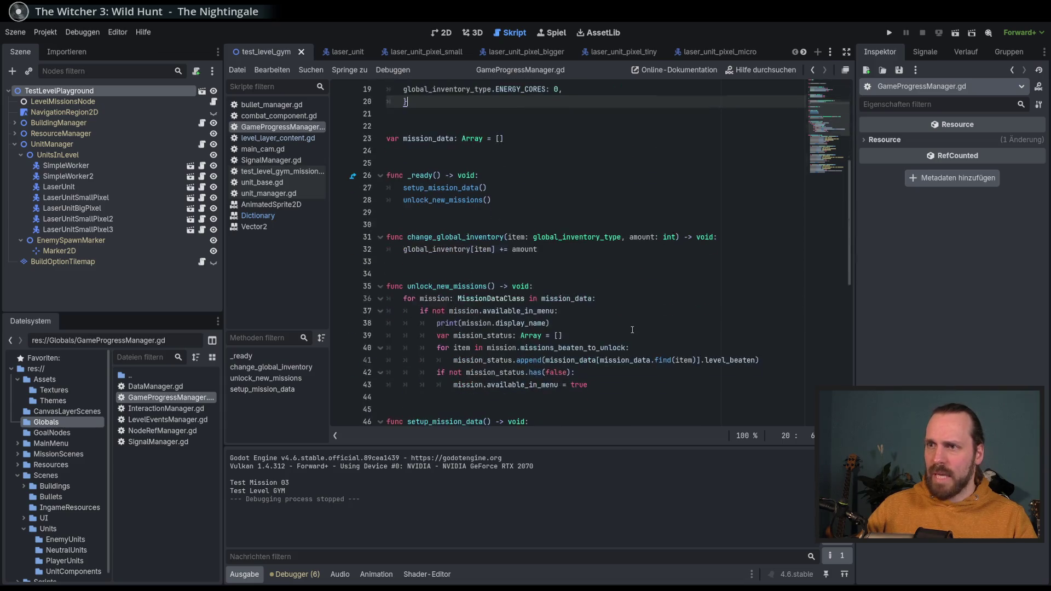
pyautogui.moveTo(632, 329)
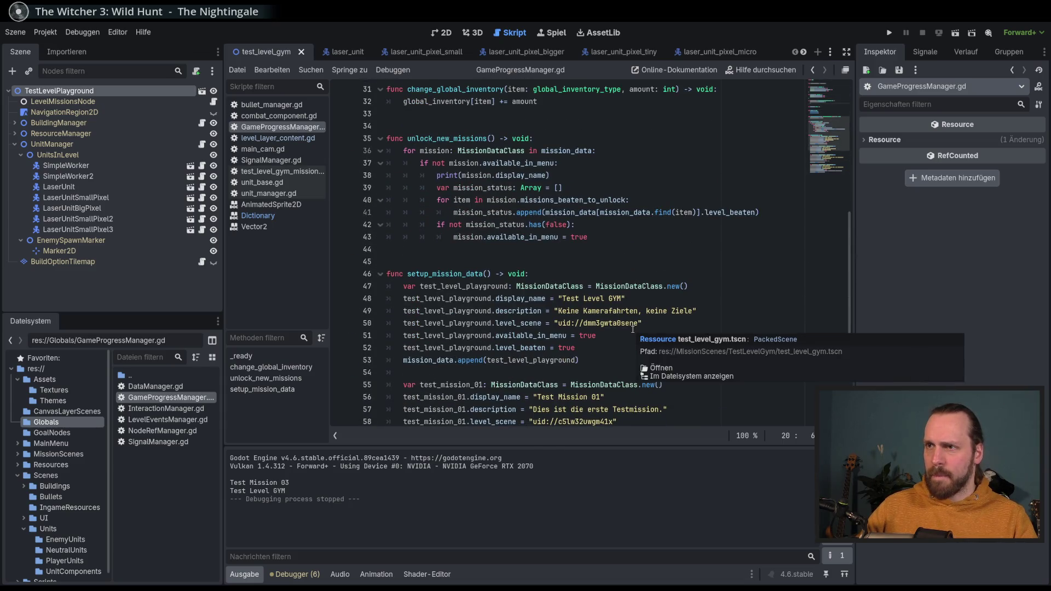
pyautogui.scroll(-5, 632, 328)
pyautogui.scroll(7, 631, 320)
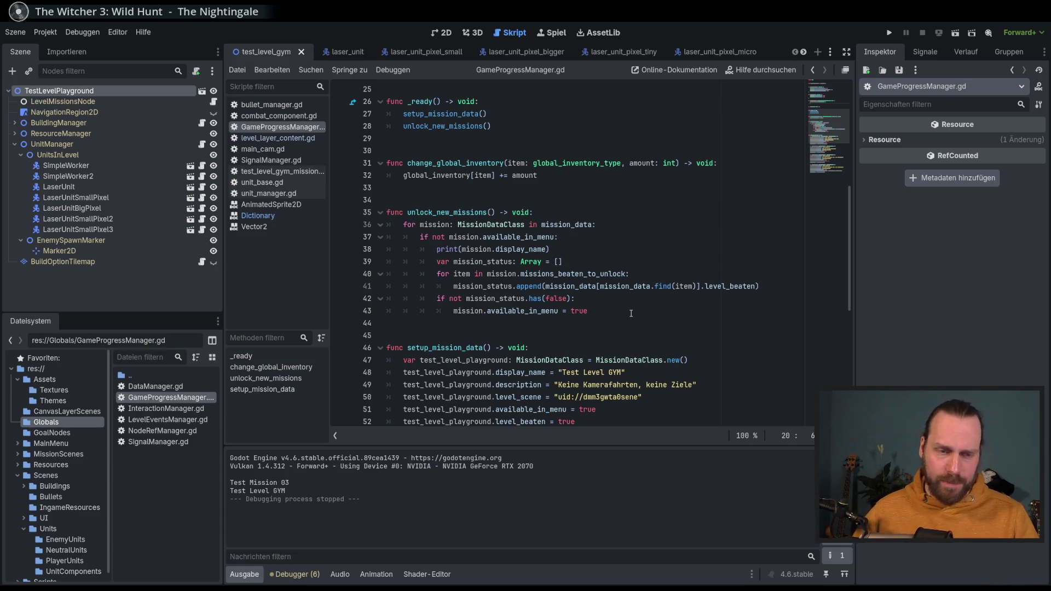
pyautogui.click(673, 305)
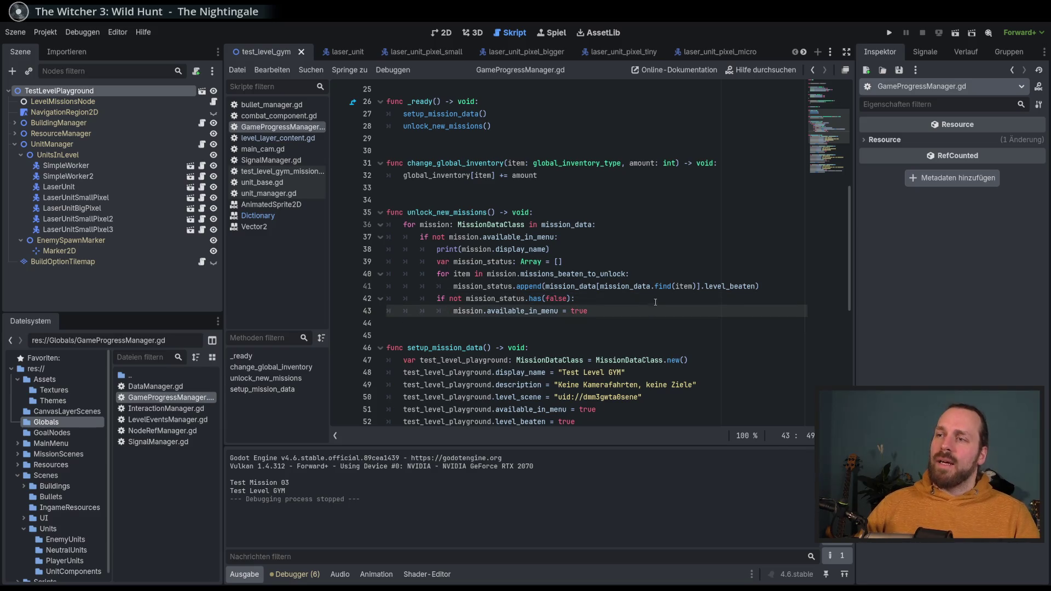
pyautogui.scroll(5, 677, 314)
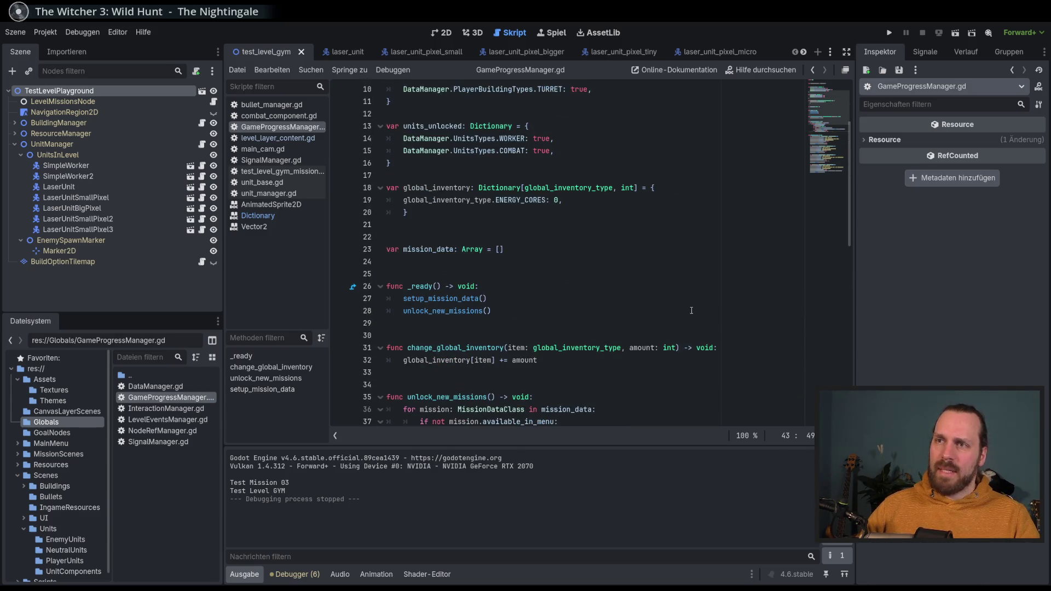
pyautogui.scroll(3, 684, 305)
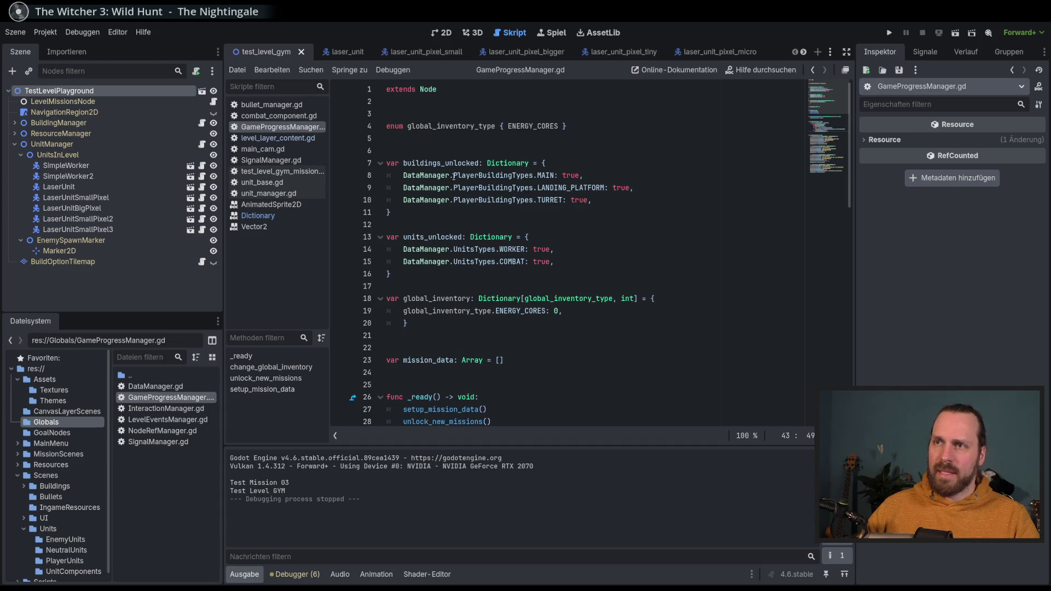
pyautogui.moveTo(446, 298); pyautogui.dragTo(460, 333)
pyautogui.scroll(-7, 460, 334)
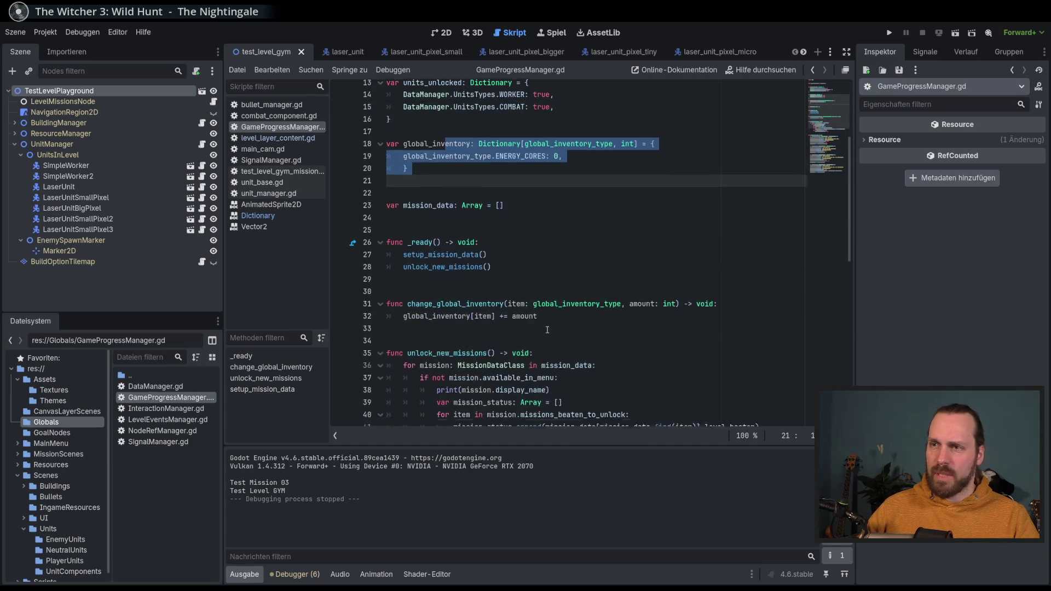
pyautogui.doubleClick(458, 200)
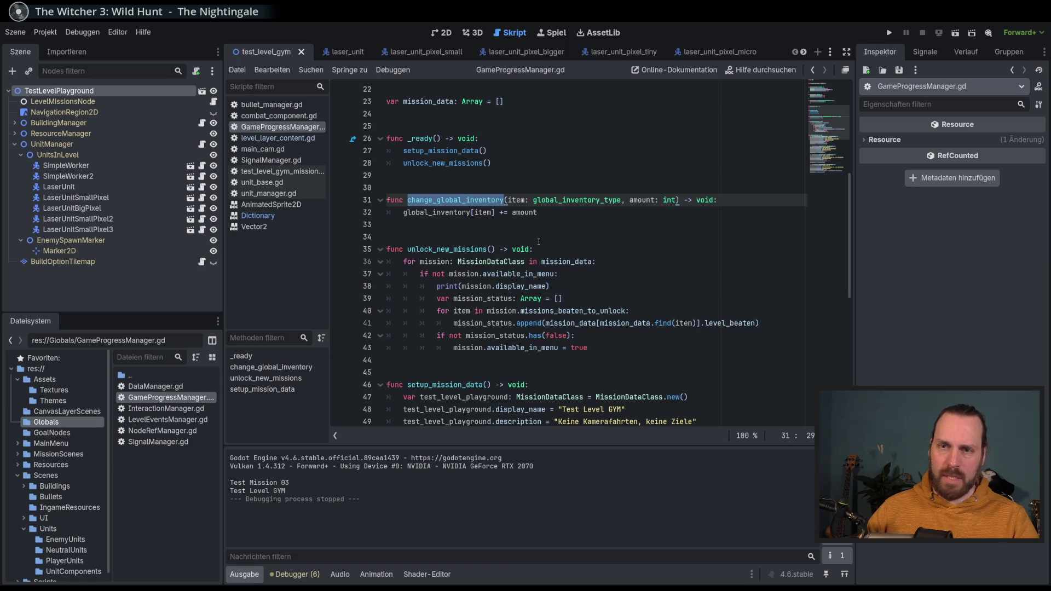
pyautogui.scroll(3, 642, 275)
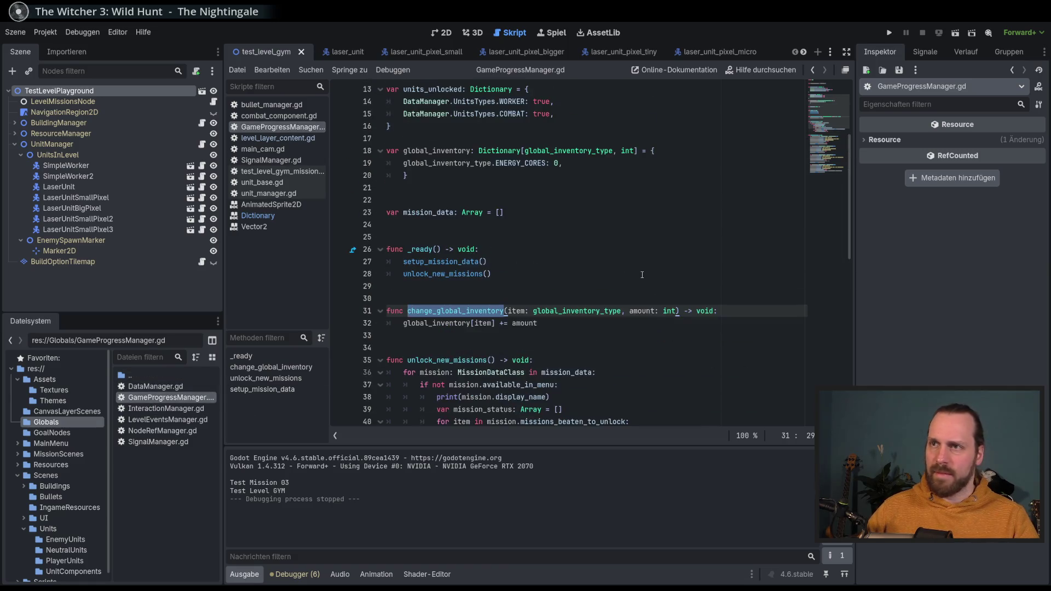
pyautogui.scroll(3, 641, 273)
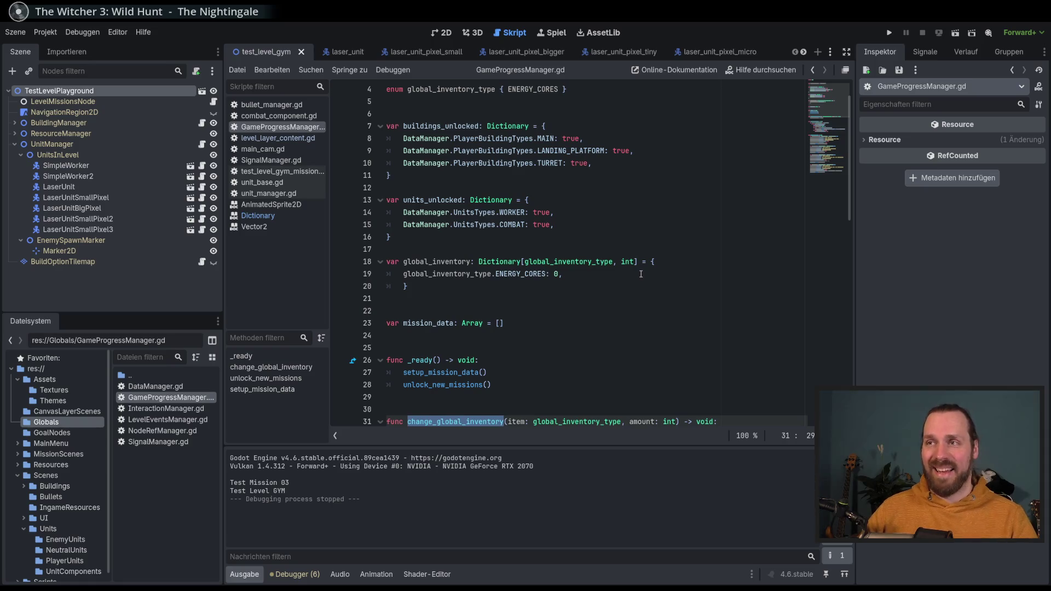
pyautogui.scroll(-3, 640, 270)
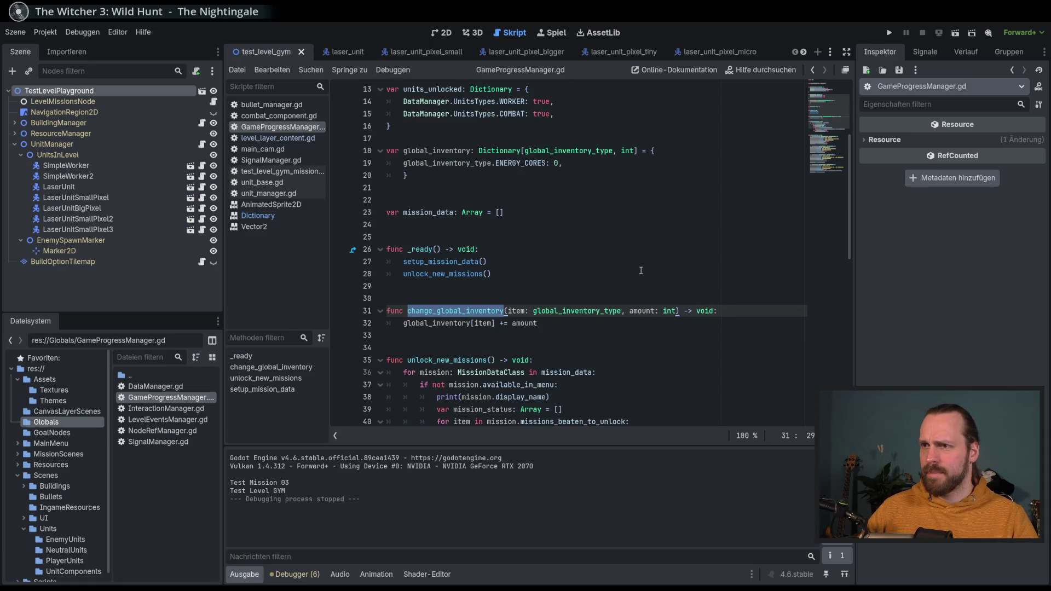
pyautogui.scroll(-2, 641, 271)
pyautogui.scroll(-1, 641, 270)
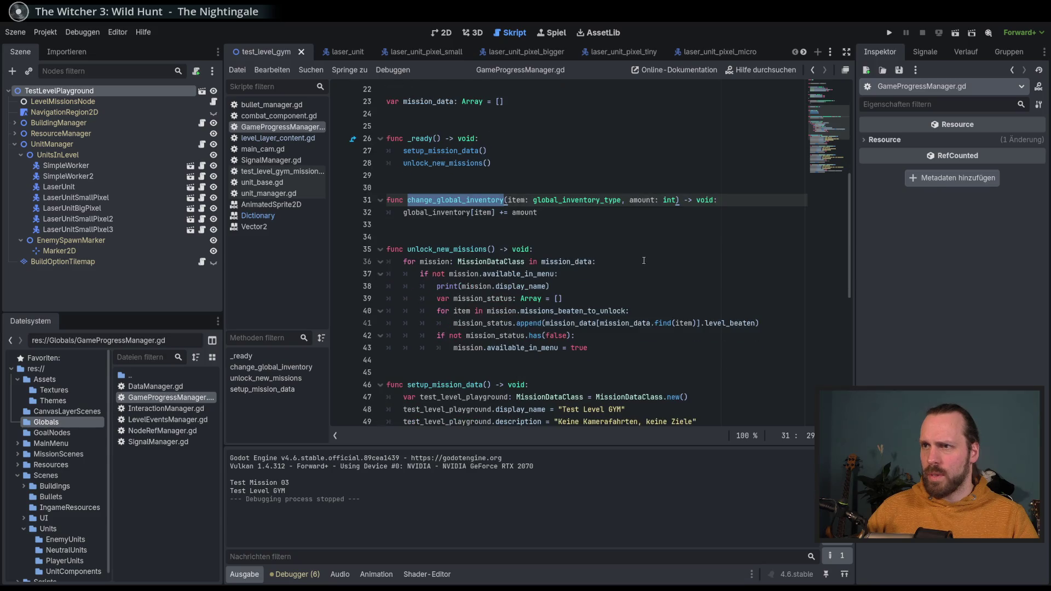
pyautogui.doubleClick(596, 200)
pyautogui.click(676, 199)
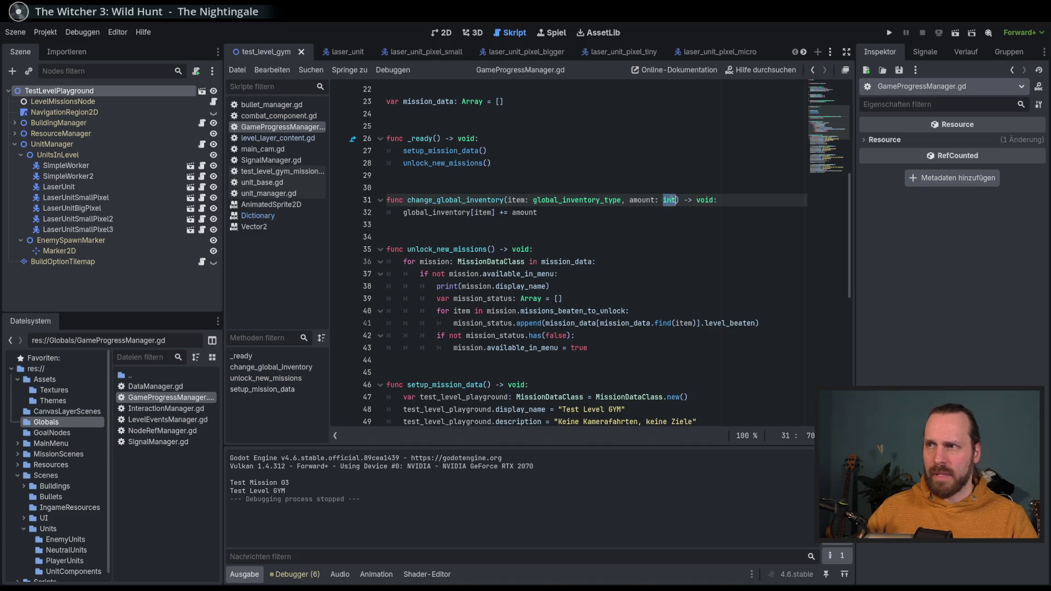
pyautogui.click(644, 211)
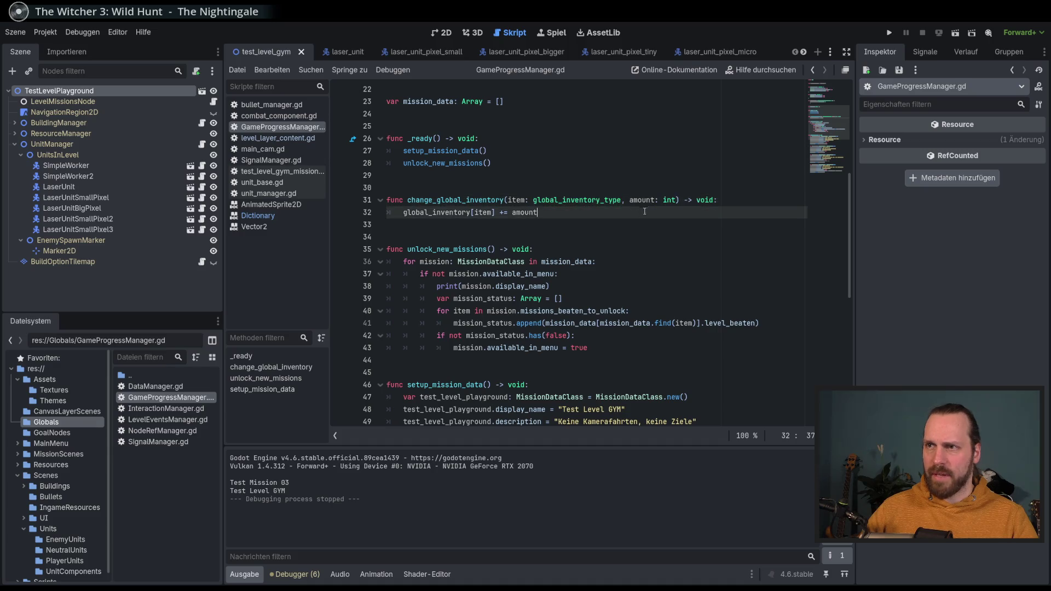
pyautogui.click(578, 237)
pyautogui.scroll(4, 578, 232)
pyautogui.scroll(-4, 579, 231)
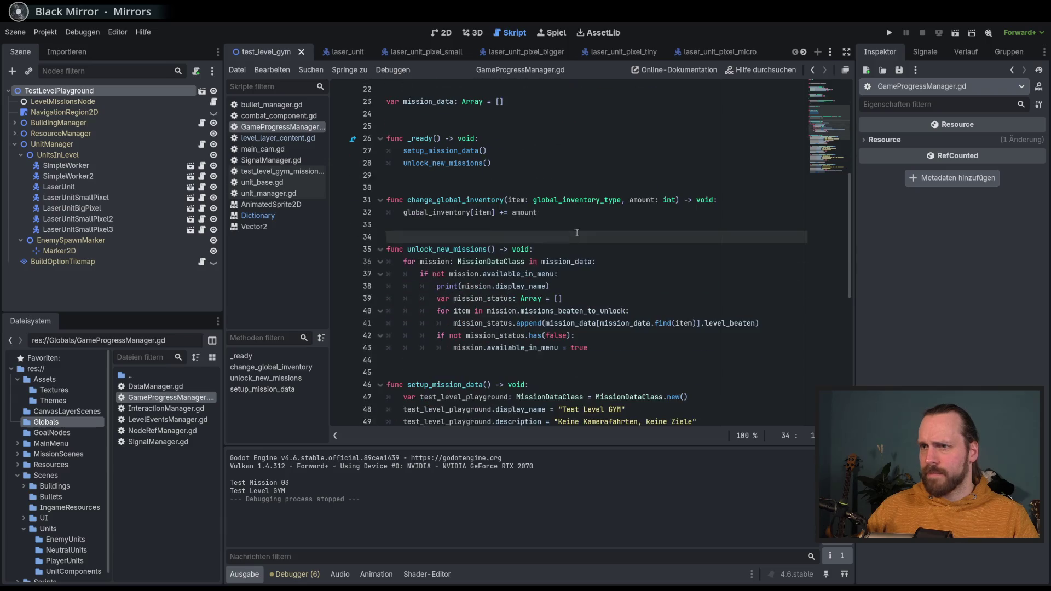
pyautogui.press('Return')
pyautogui.press('Return')
pyautogui.press('Return')
# Step: Start a new function 'func activate' on blank line 35
pyautogui.click(460, 240)
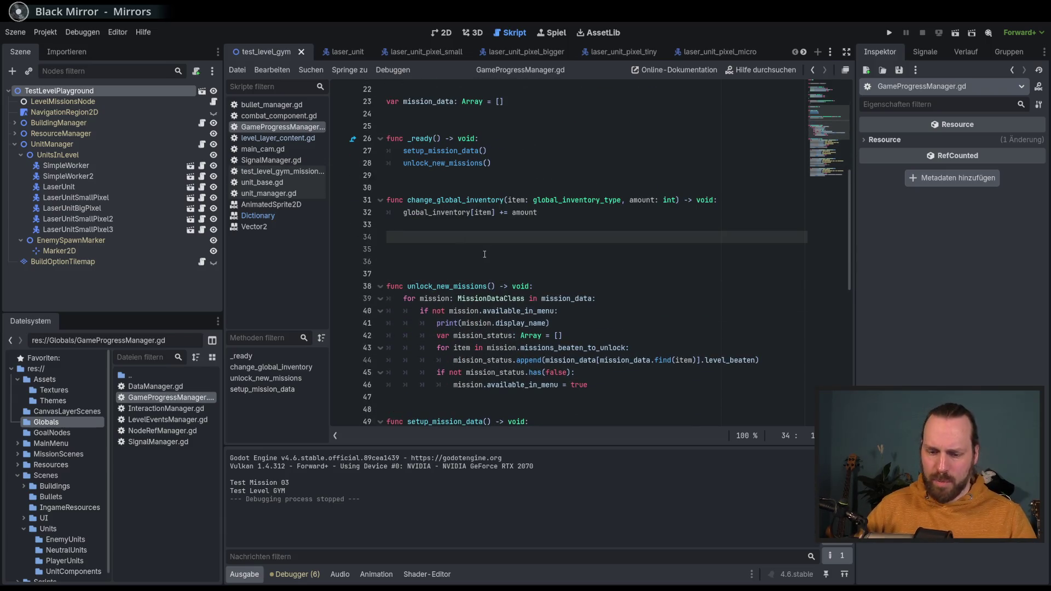
pyautogui.click(484, 254)
pyautogui.write('func a')
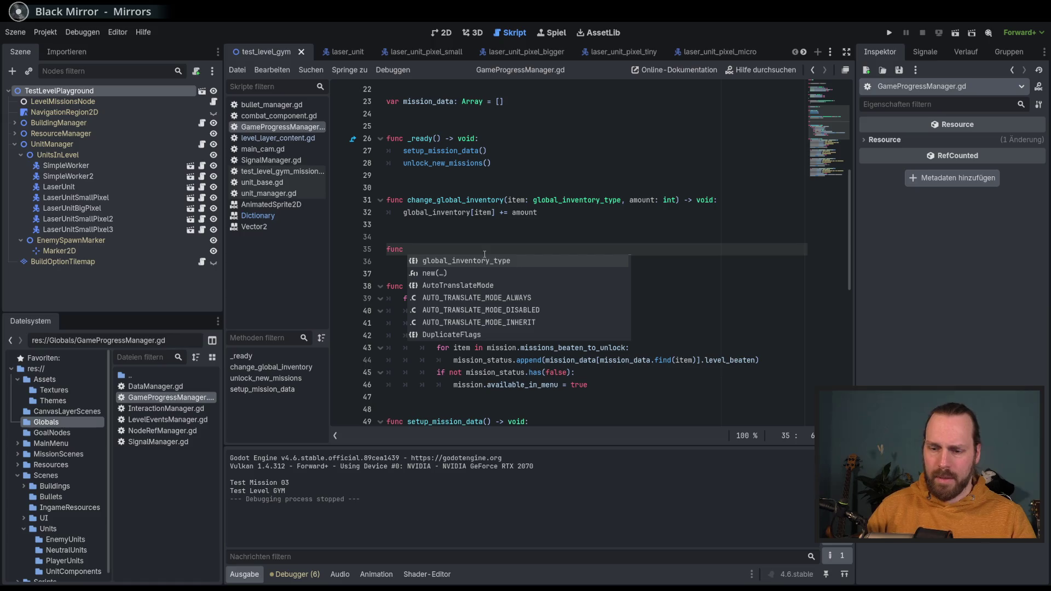
pyautogui.write('ct')
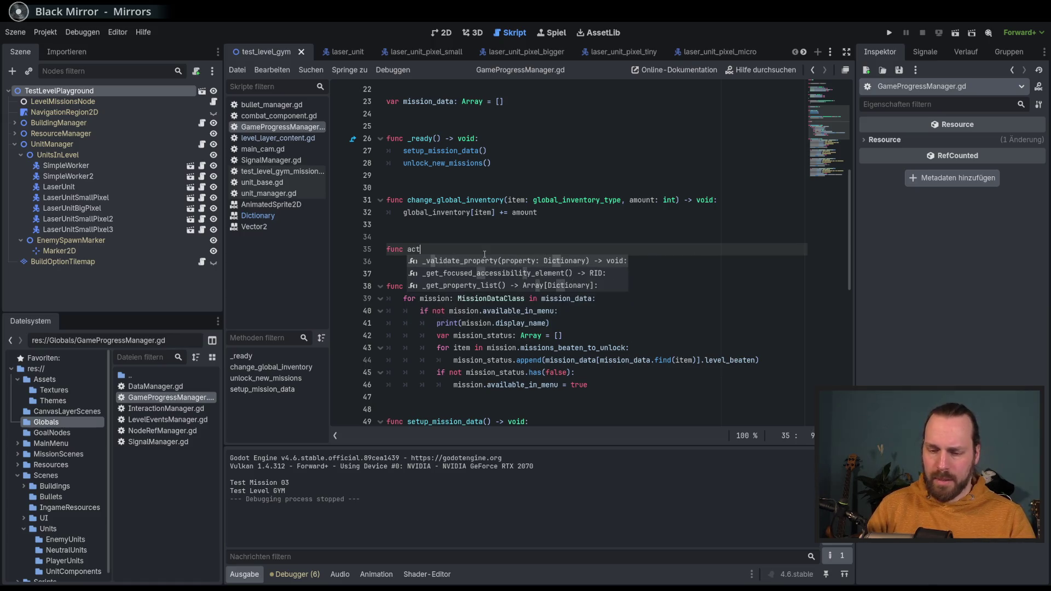
pyautogui.write('ivate')
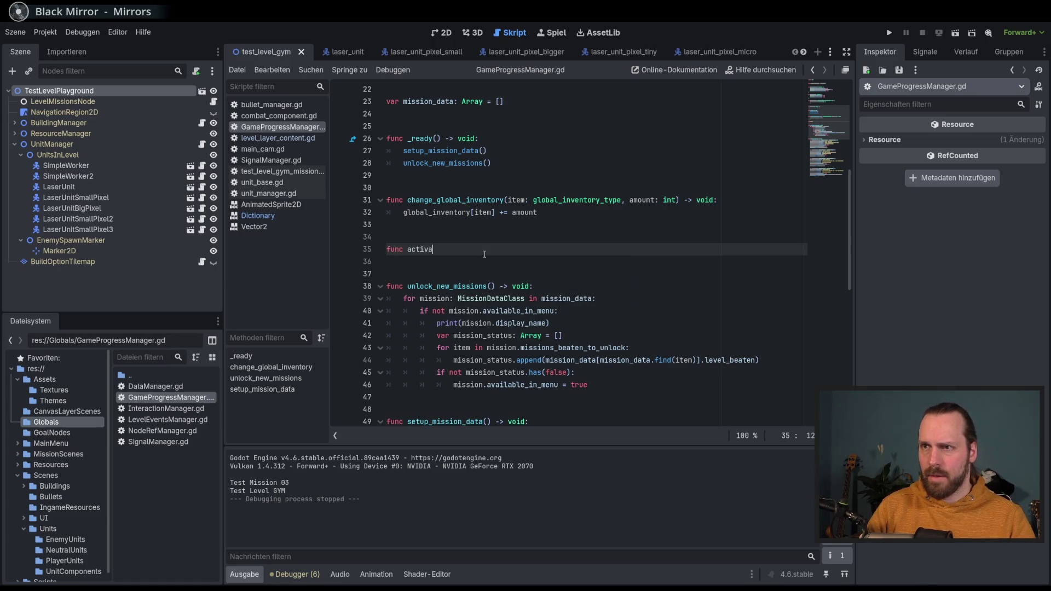
pyautogui.scroll(4, 551, 234)
pyautogui.scroll(2, 550, 234)
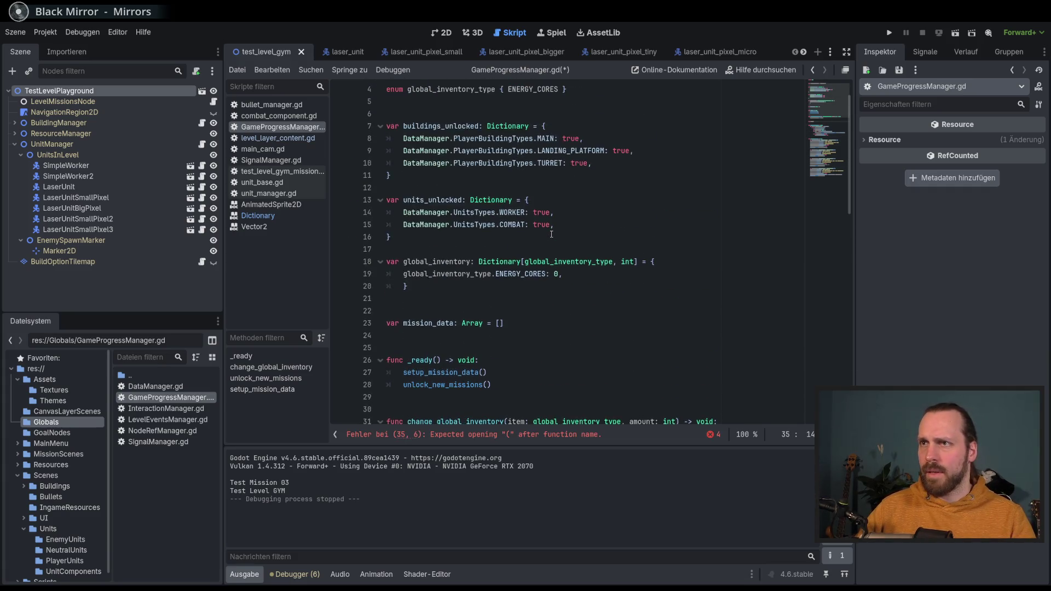
pyautogui.scroll(-6, 488, 269)
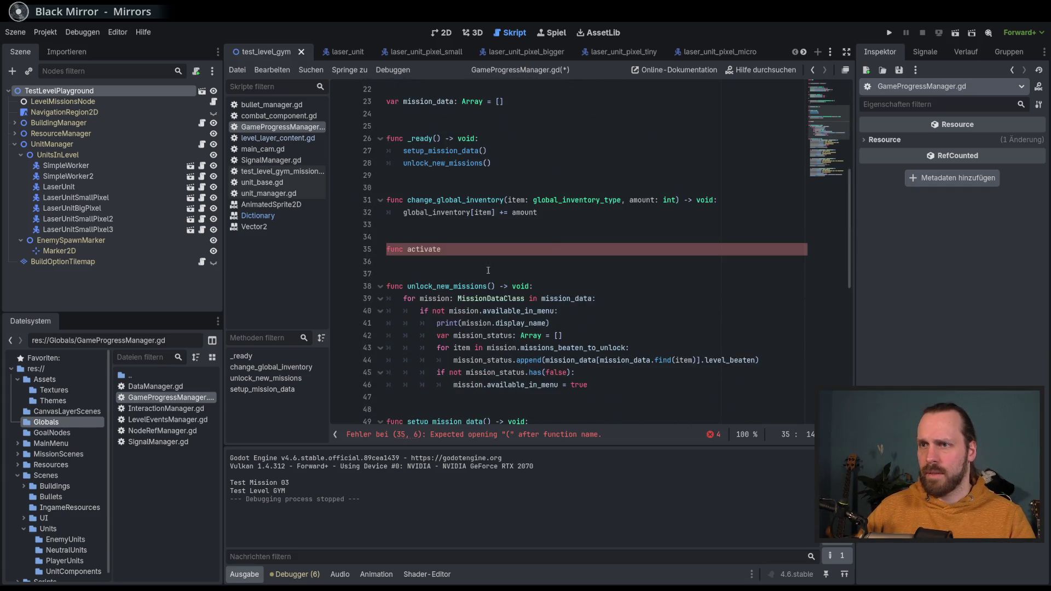
# Step: Rename the function to 'unlock_unit(unit: unitty' on line 35
pyautogui.doubleClick(407, 254)
pyautogui.press('BackSpace')
pyautogui.write('unloc')
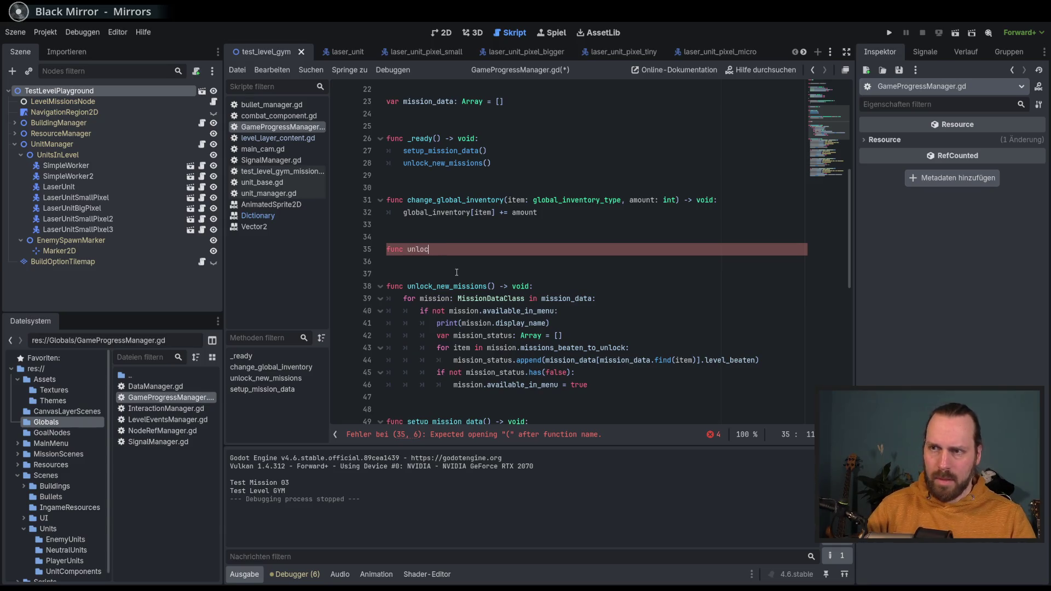
pyautogui.write('k_unit')
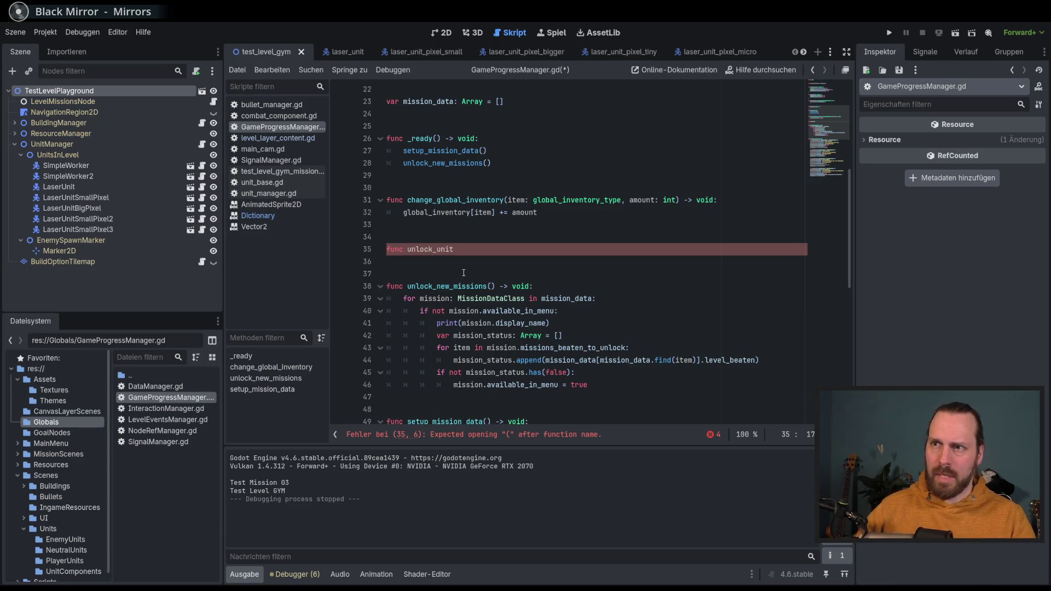
pyautogui.write('(unit: ')
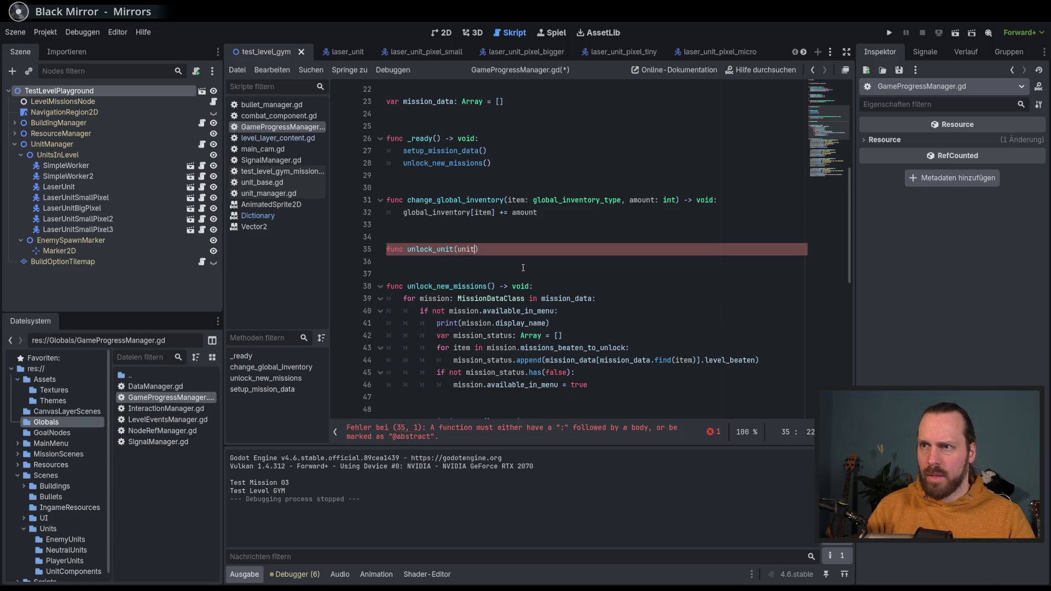
pyautogui.write('unit')
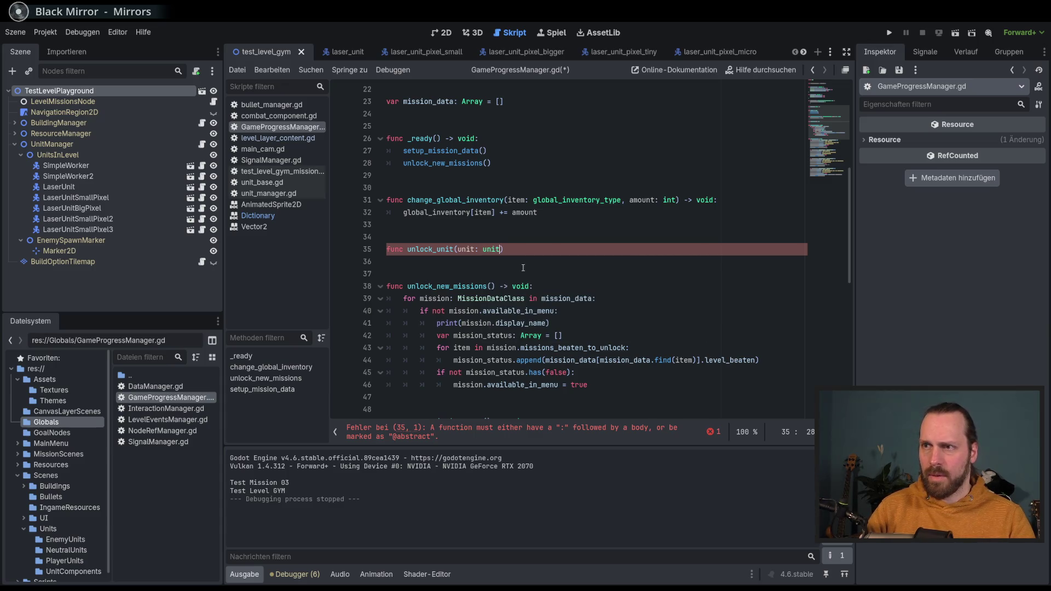
pyautogui.write('ty')
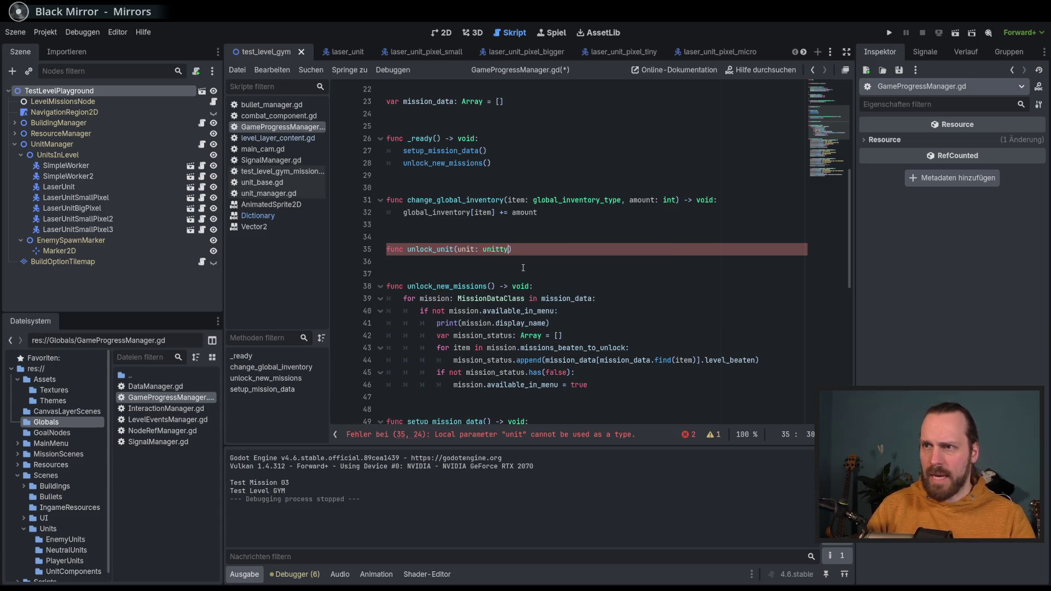
pyautogui.scroll(4, 505, 211)
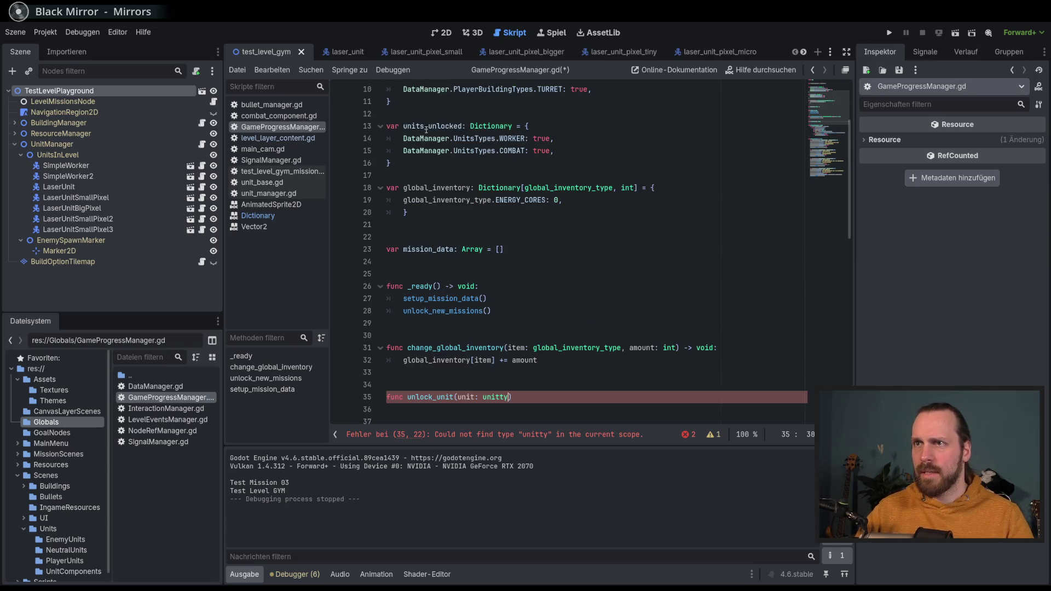
pyautogui.scroll(3, 516, 245)
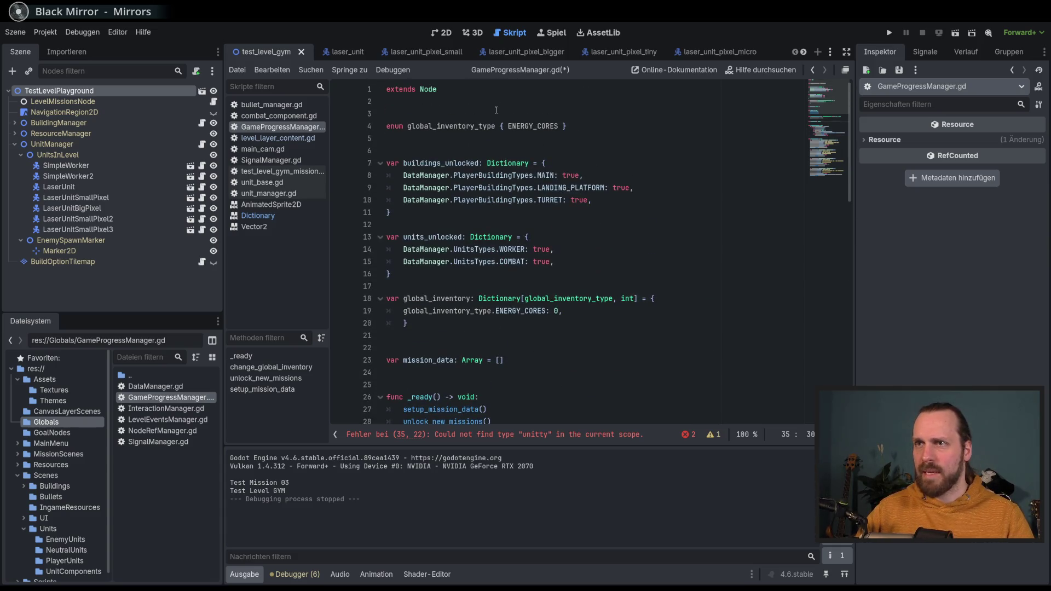
pyautogui.click(584, 129)
# Step: Add, then remove, an unfinished enum line below global_inventory_type
pyautogui.press('Return')
pyautogui.write('enum')
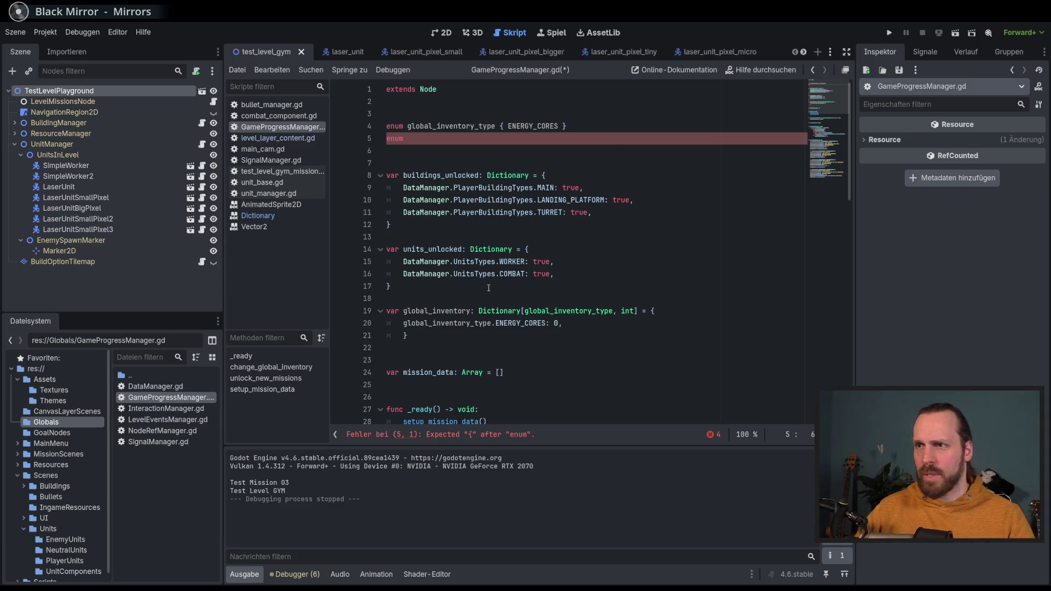
pyautogui.press('BackSpace')
pyautogui.press('BackSpace')
pyautogui.press('BackSpace')
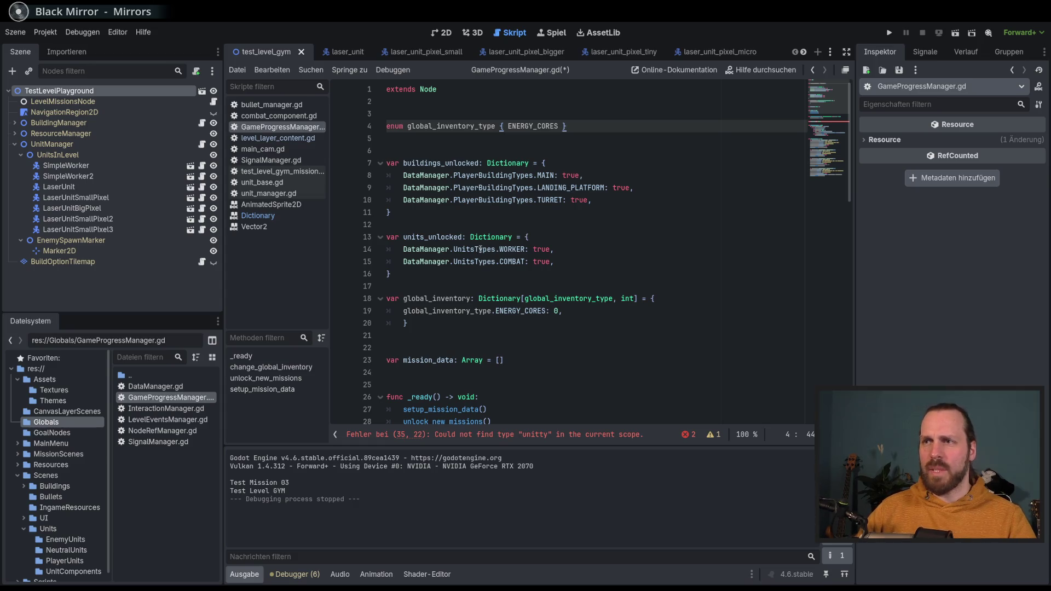
pyautogui.scroll(-4, 503, 298)
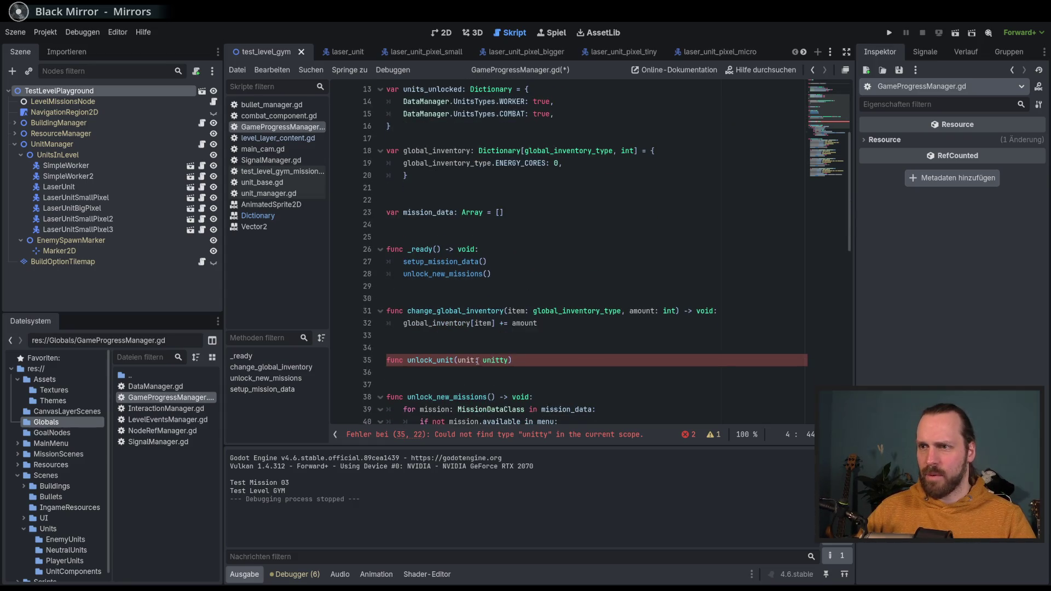
# Step: Replace the mistyped 'unitty' with DataManager.UnitsTypes as the unit parameter type
pyautogui.doubleClick(496, 360)
pyautogui.write('Data')
pyautogui.press('Return')
pyautogui.write('.')
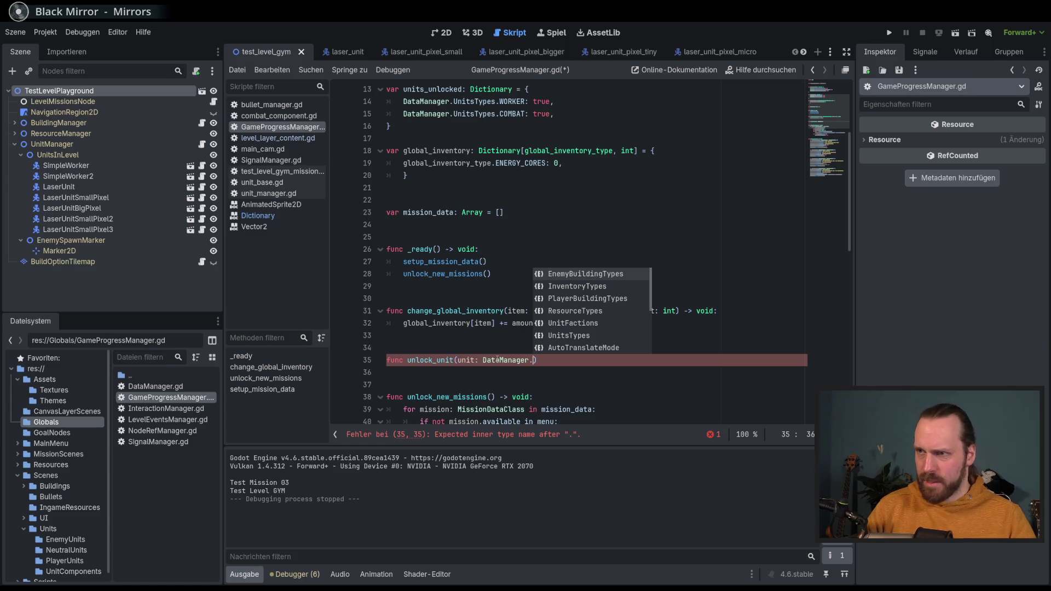
pyautogui.write('Unit')
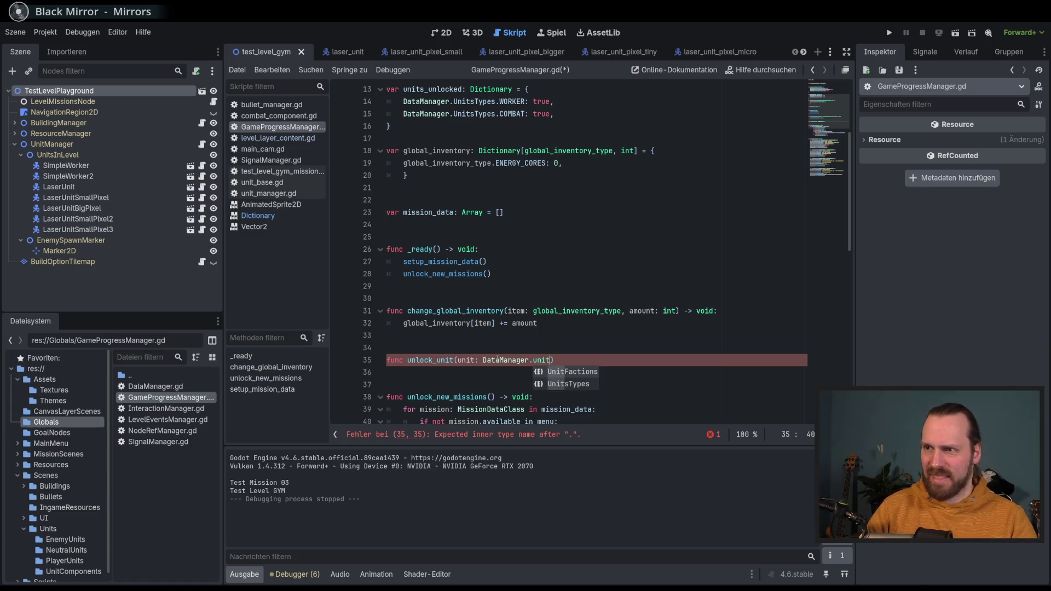
pyautogui.press('Down')
pyautogui.press('Return')
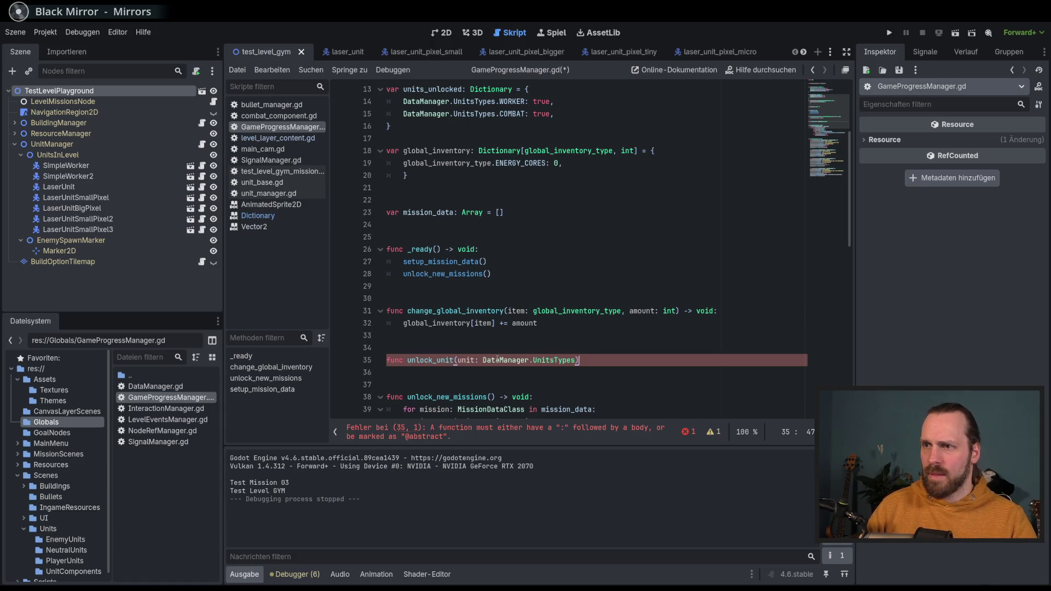
pyautogui.press('Left')
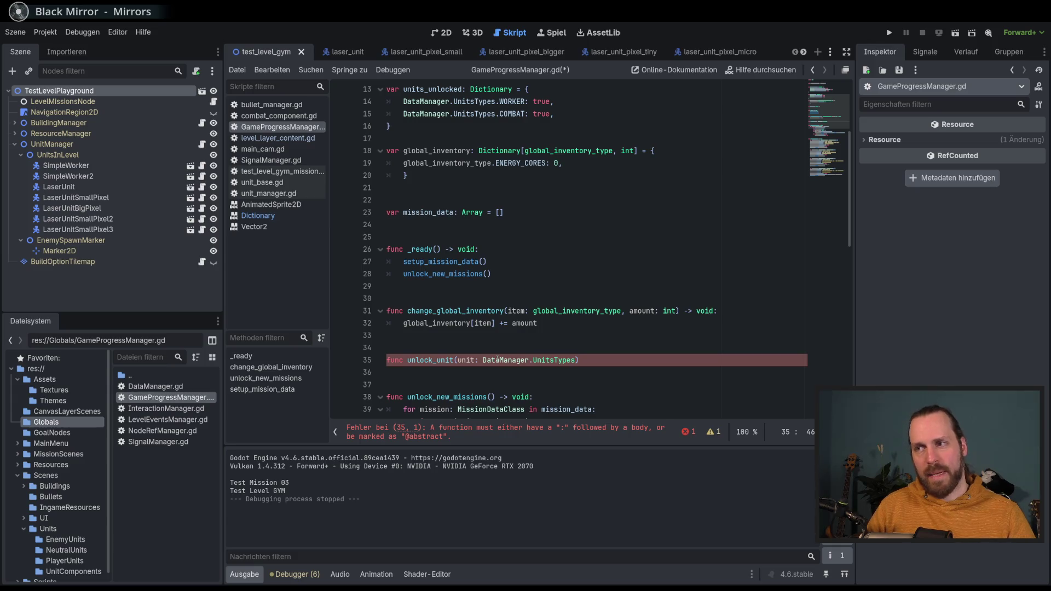
# Step: Finish the unlock_unit signature with '-> void:' and start its body
pyautogui.scroll(3, 494, 220)
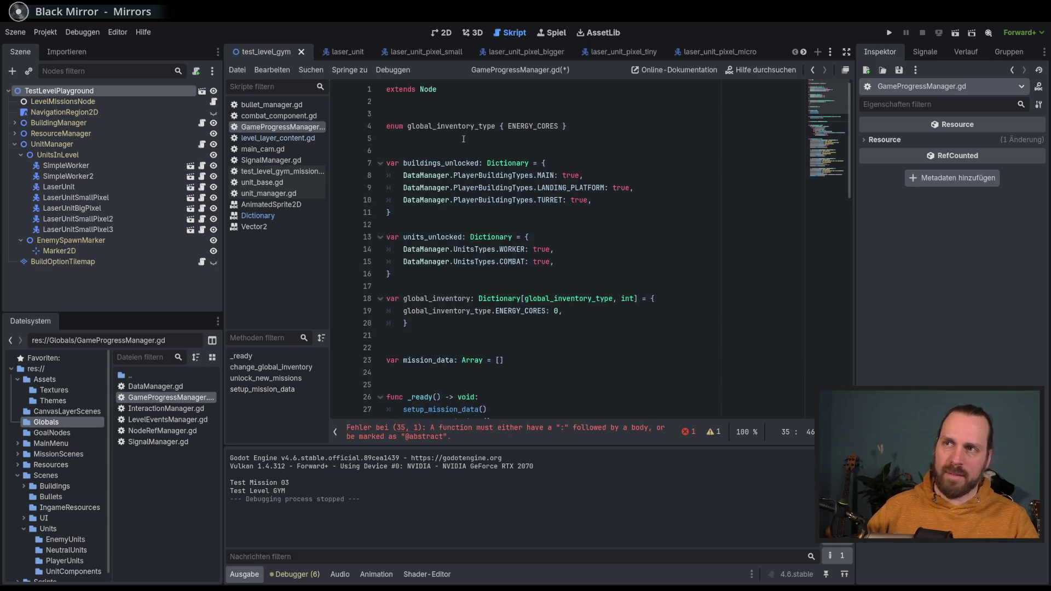
pyautogui.scroll(-6, 566, 248)
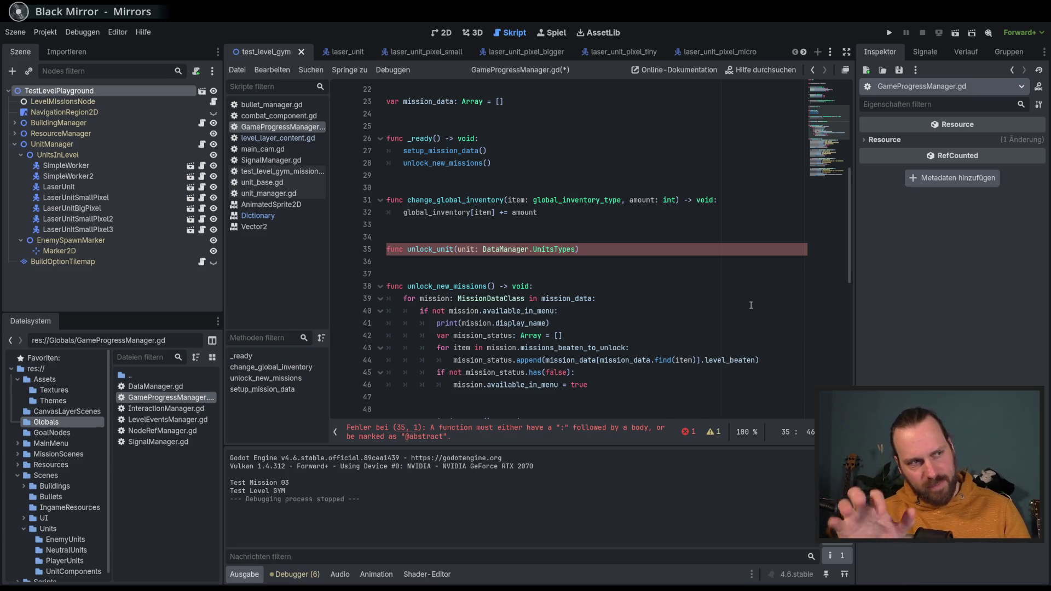
pyautogui.scroll(7, 539, 259)
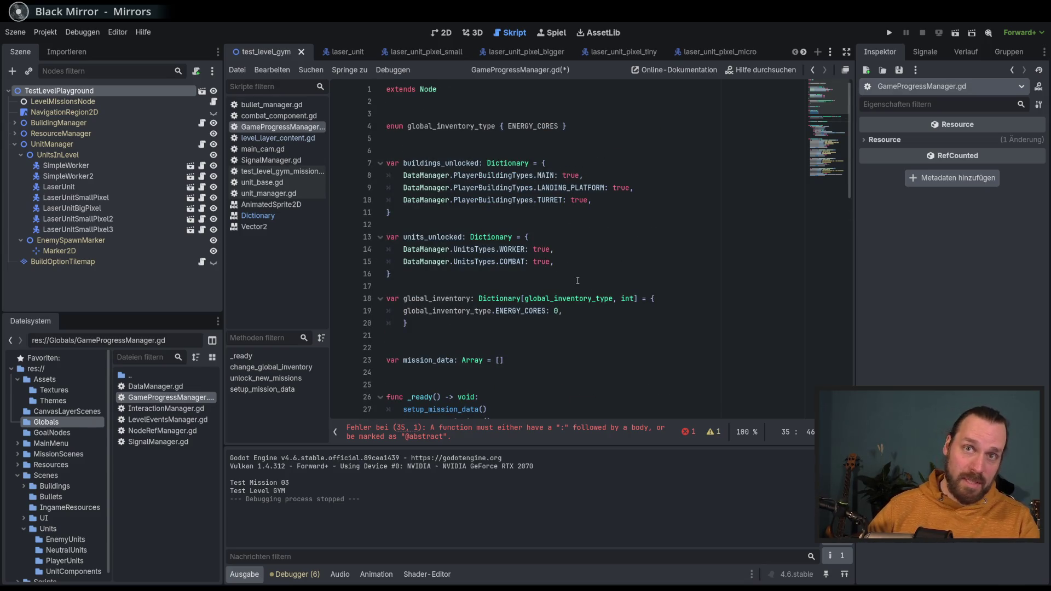
pyautogui.moveTo(549, 163); pyautogui.dragTo(546, 176)
pyautogui.scroll(-8, 586, 268)
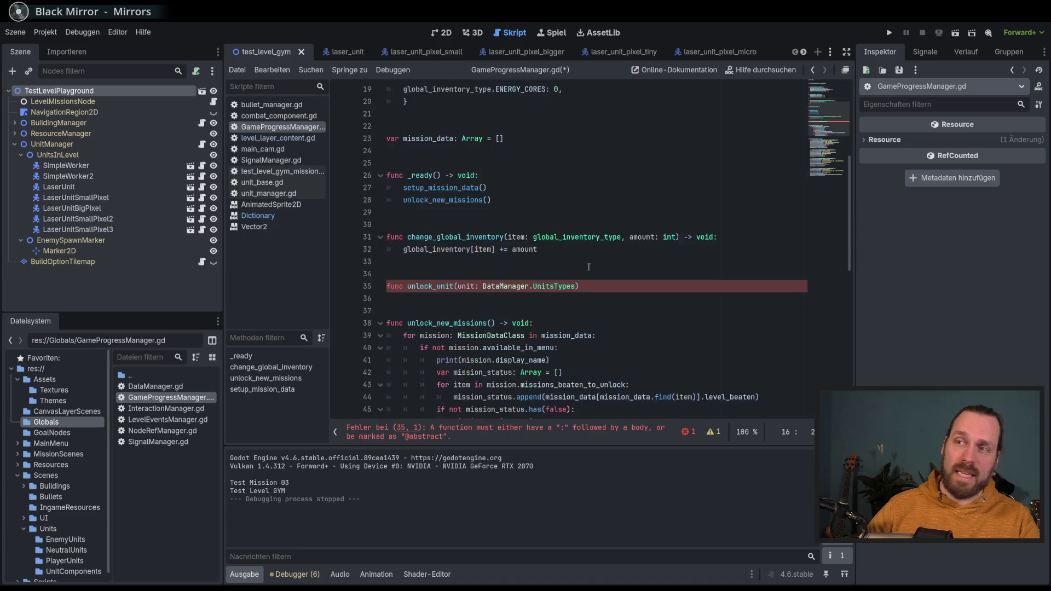
pyautogui.scroll(1, 610, 274)
pyautogui.click(577, 250)
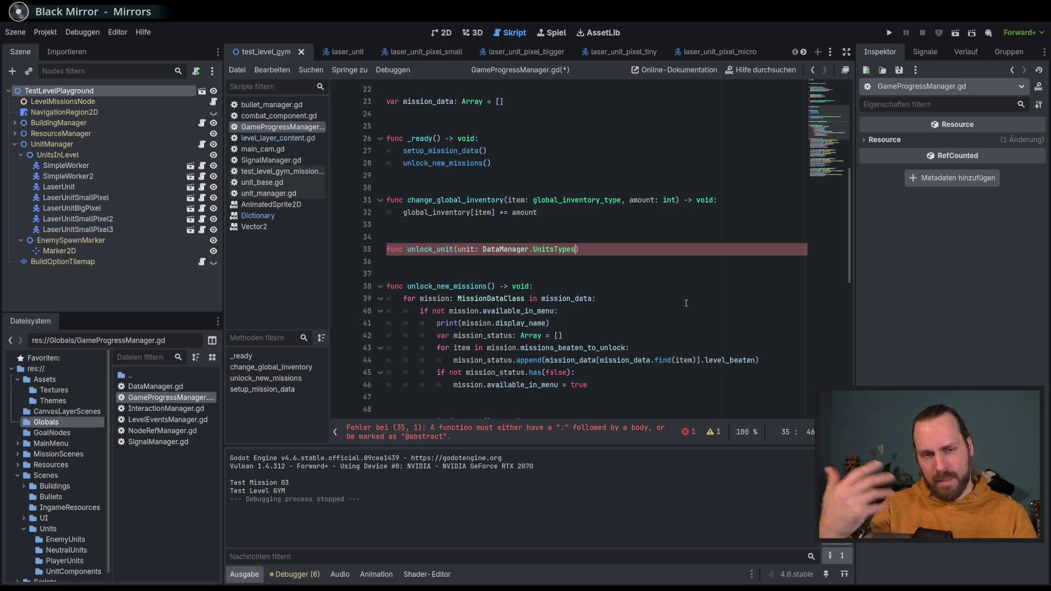
pyautogui.write(',')
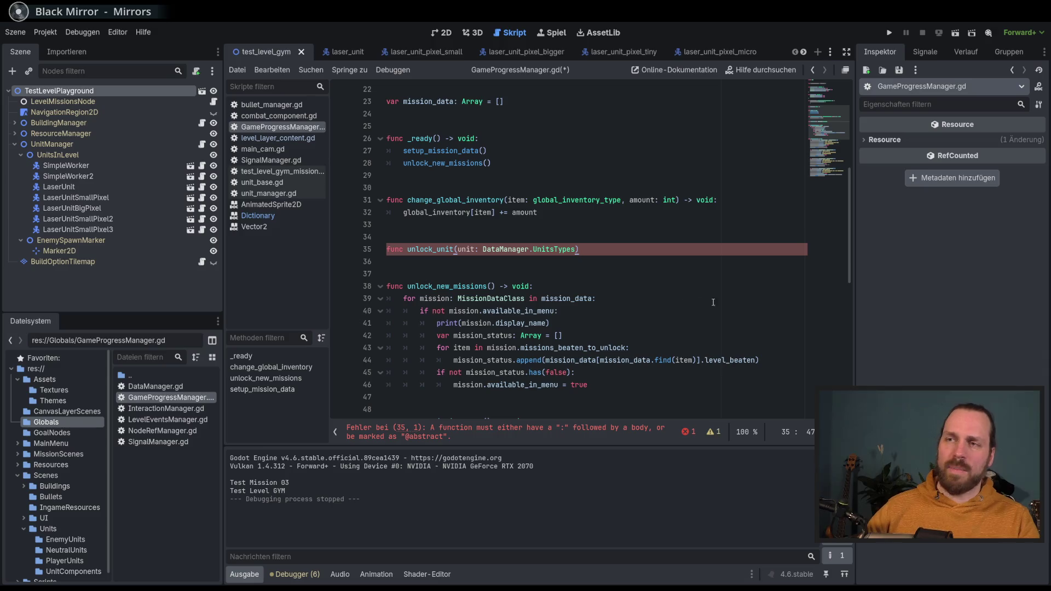
pyautogui.write(' -')
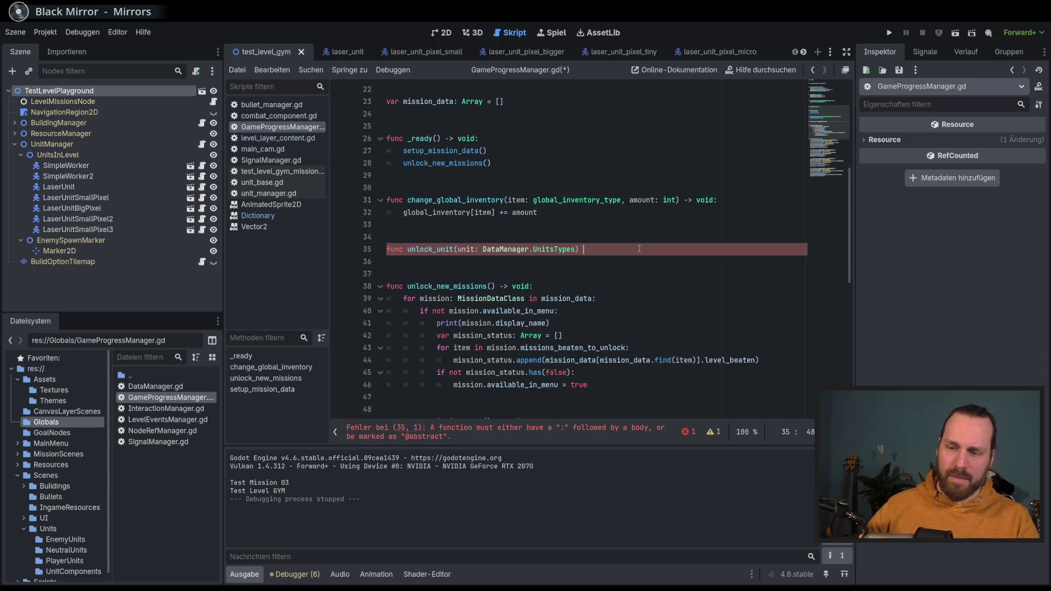
pyautogui.write('> void:')
pyautogui.press('Return')
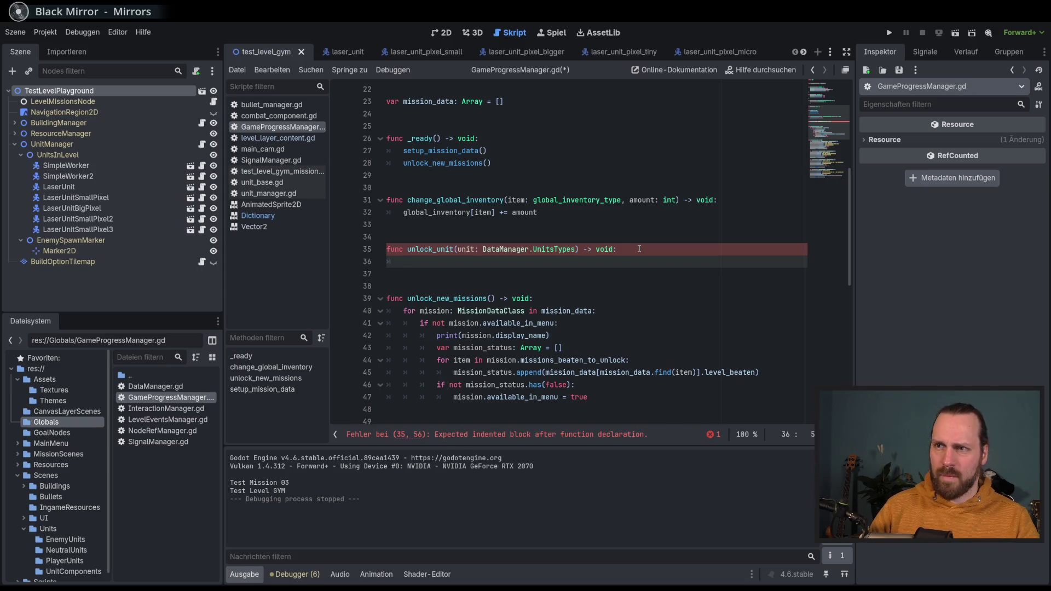
# Step: Write 'units_unlocked[unit] = true' as unlock_unit's body and add blank lines below
pyautogui.scroll(3, 639, 249)
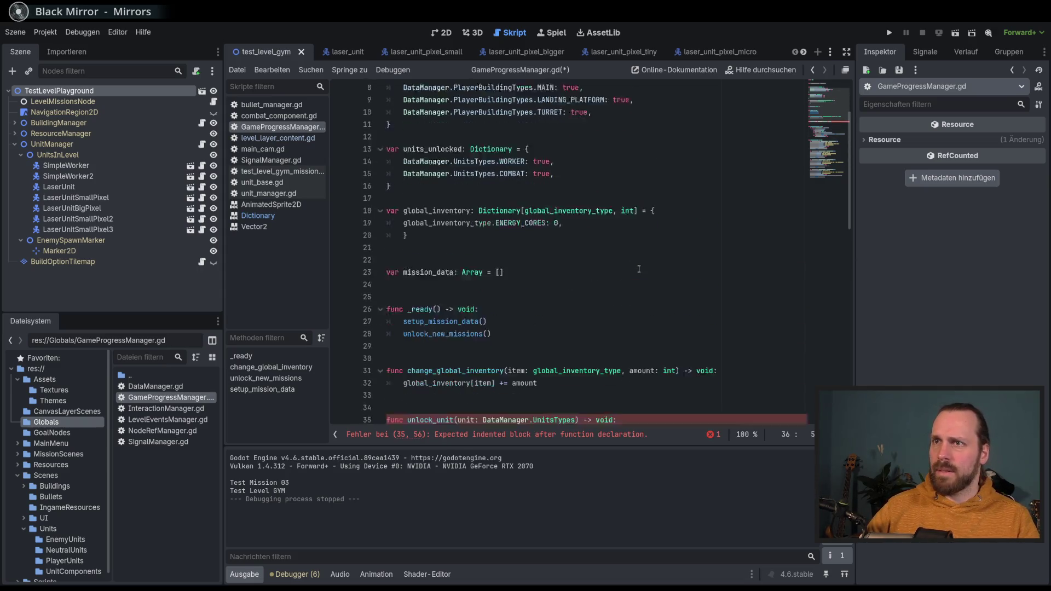
pyautogui.write('unlock')
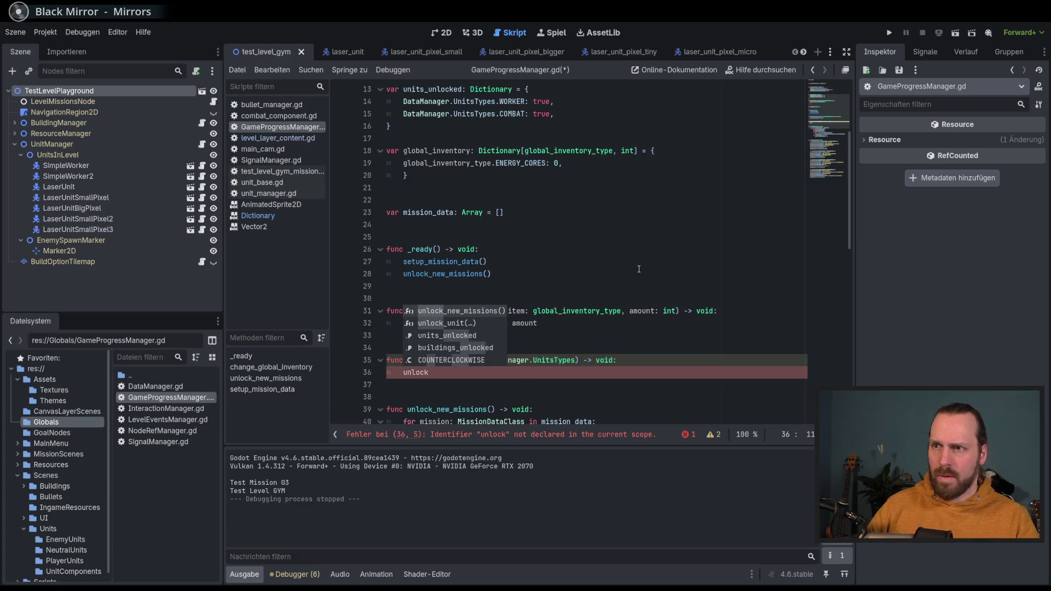
pyautogui.press('Down')
pyautogui.press('Down')
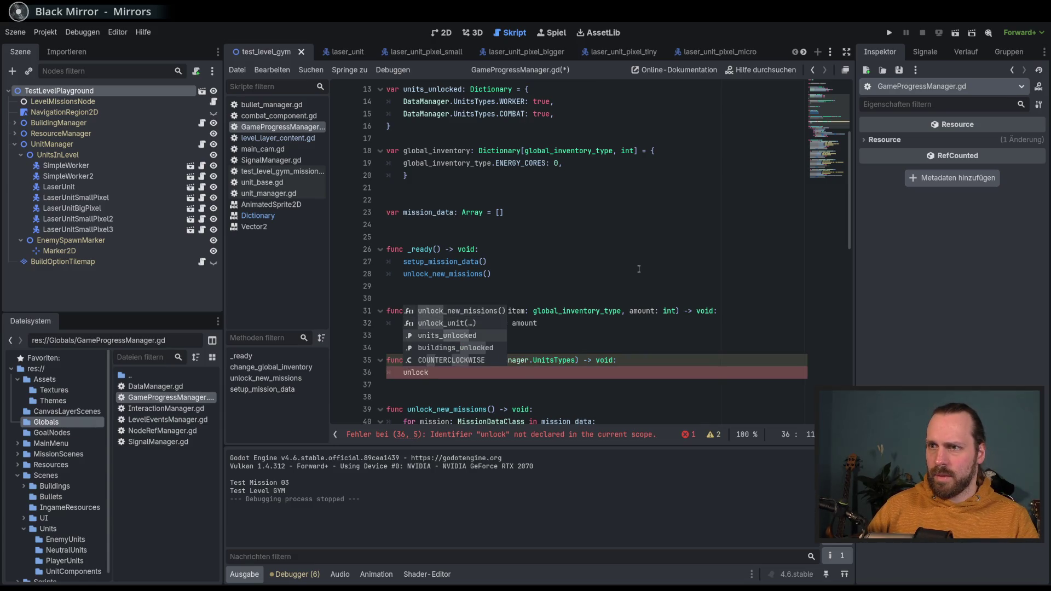
pyautogui.press('Return')
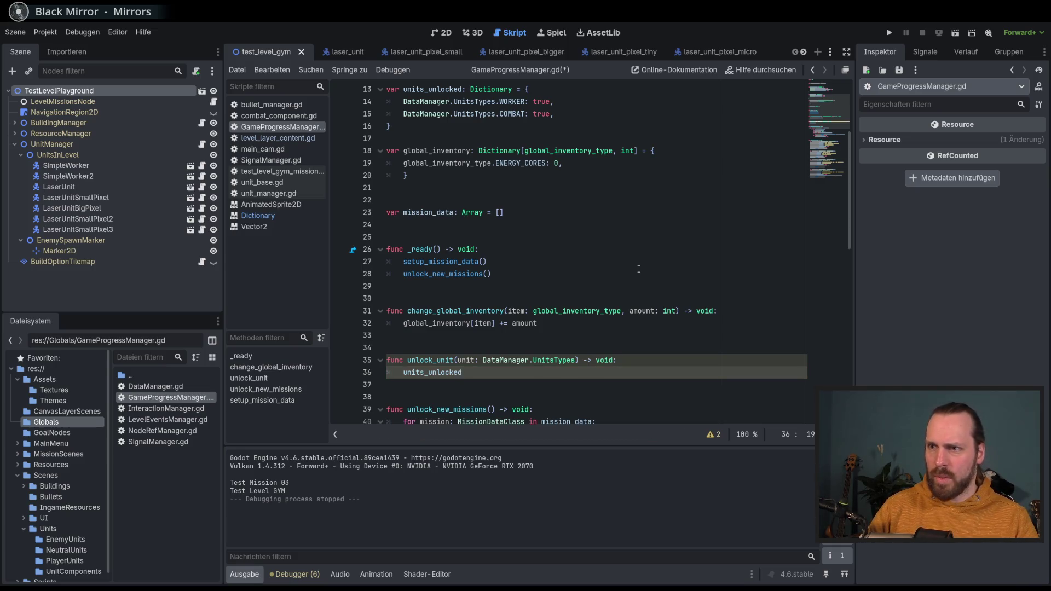
pyautogui.write('[nit')
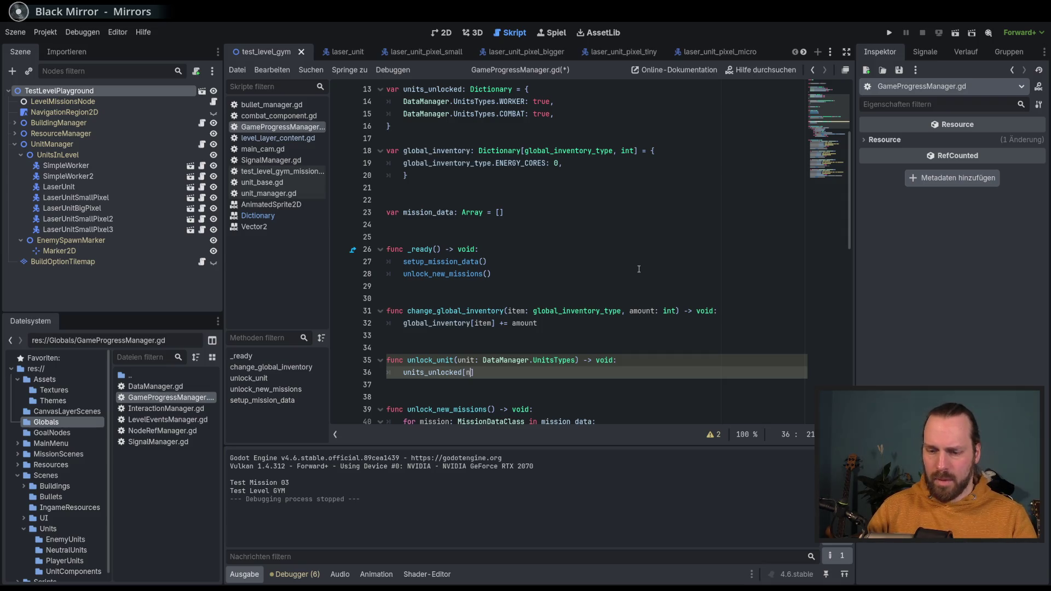
pyautogui.press('Return')
pyautogui.press('End')
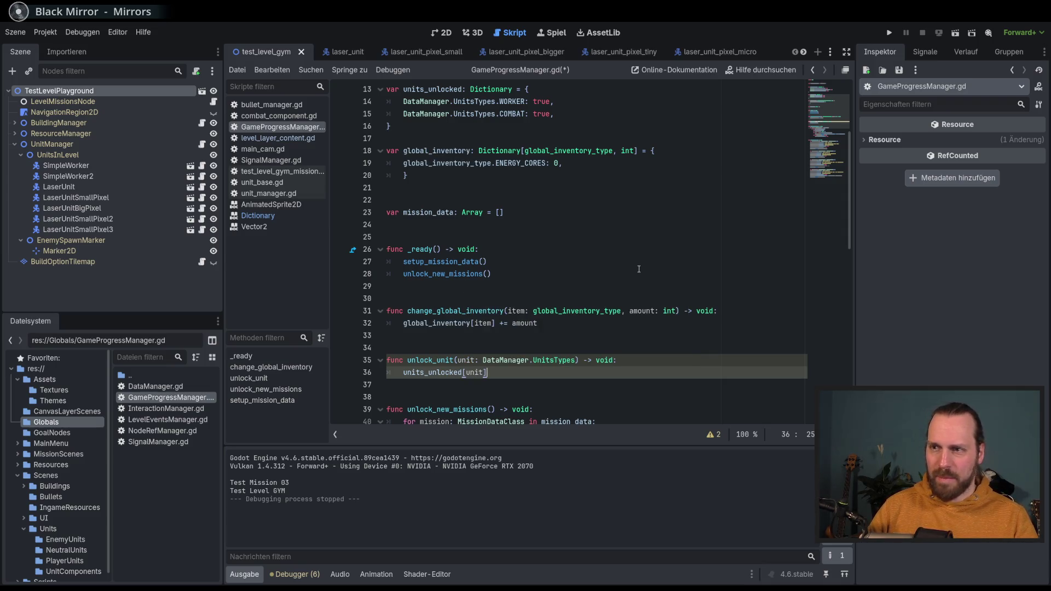
pyautogui.write(' = true')
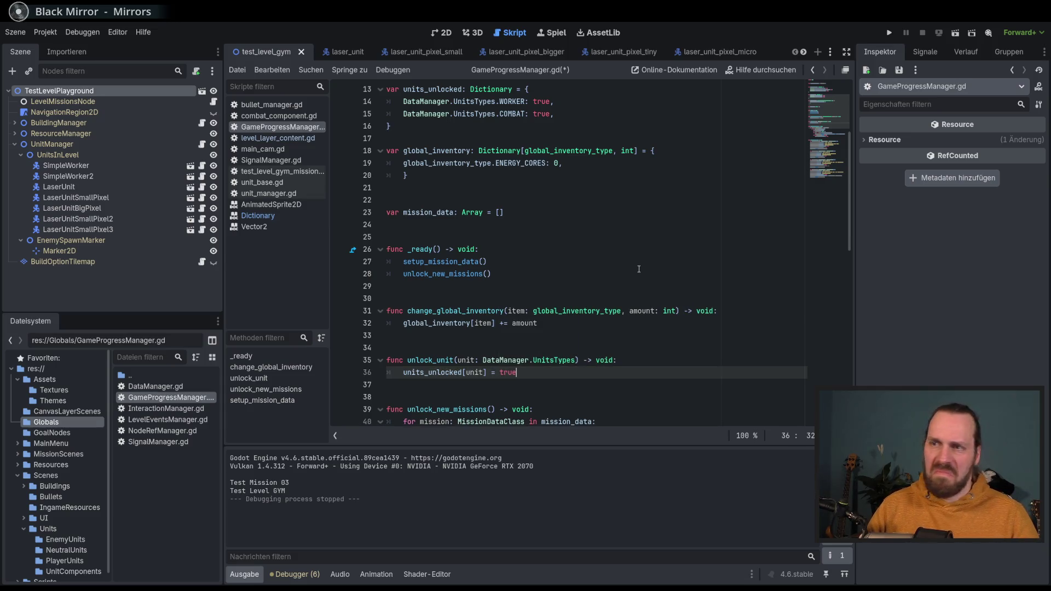
pyautogui.scroll(-3, 639, 269)
pyautogui.press('Return')
pyautogui.press('Return')
pyautogui.press('Return')
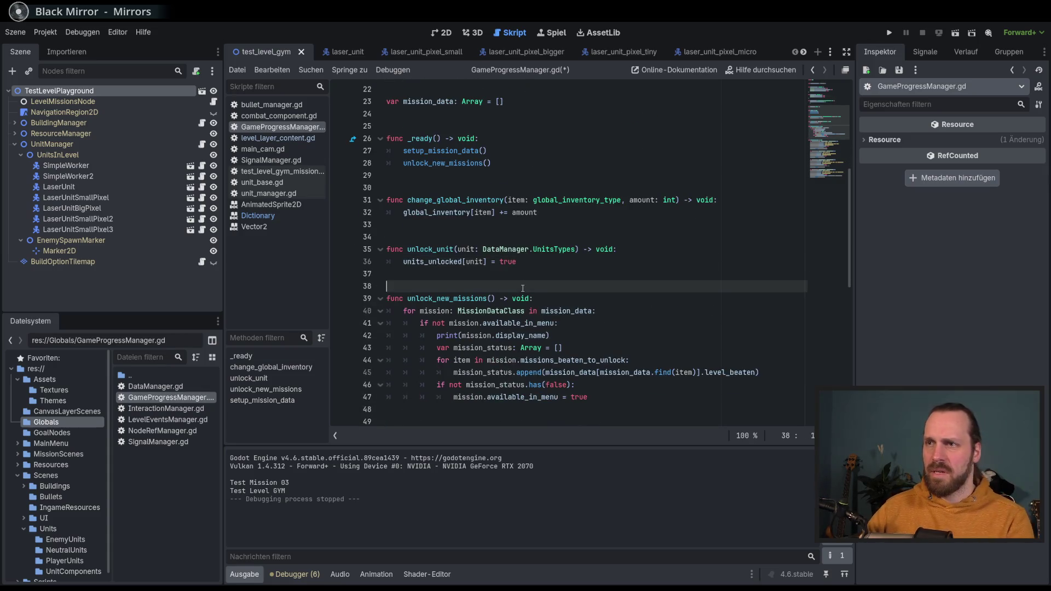
# Step: Declare func unlock_building(building: DataManager.PlayerBuildingTypes) -> void:
pyautogui.write('func unlc')
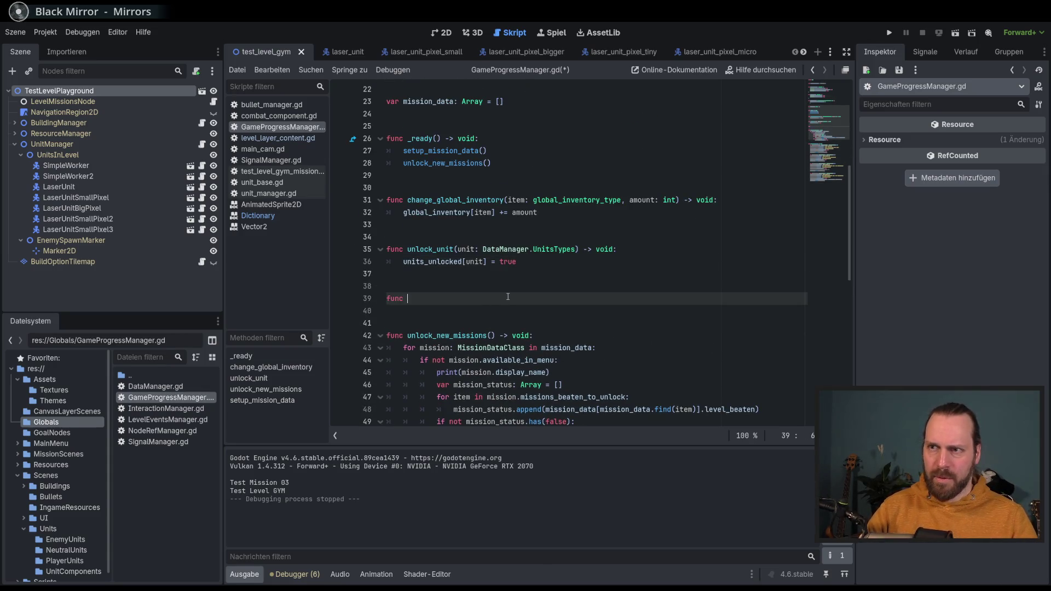
pyautogui.press('BackSpace')
pyautogui.write('ocl_')
pyautogui.press('BackSpace')
pyautogui.press('BackSpace')
pyautogui.press('BackSpace')
pyautogui.write('k_building')
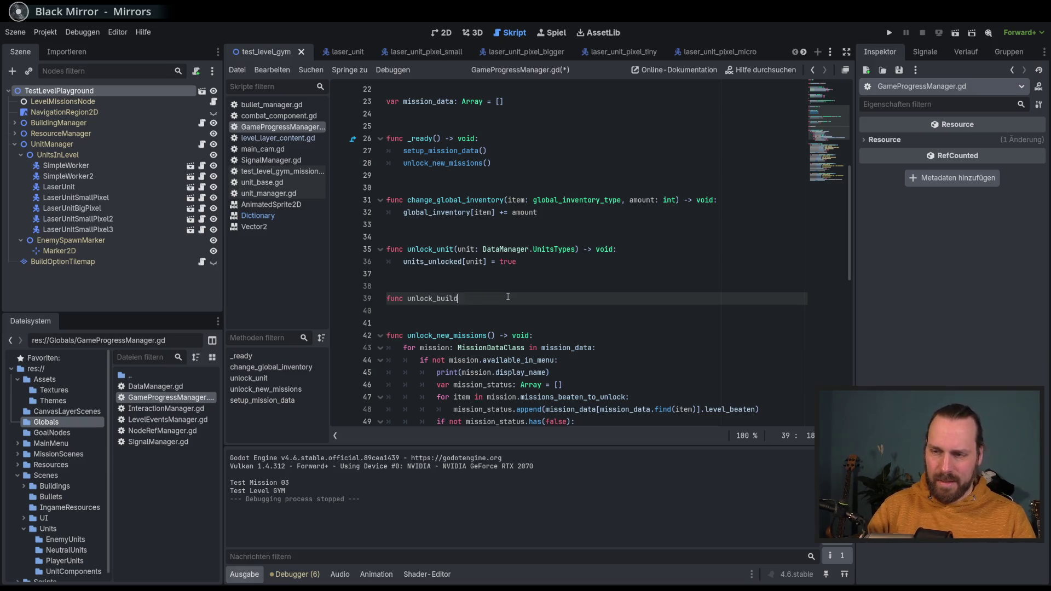
pyautogui.write('(')
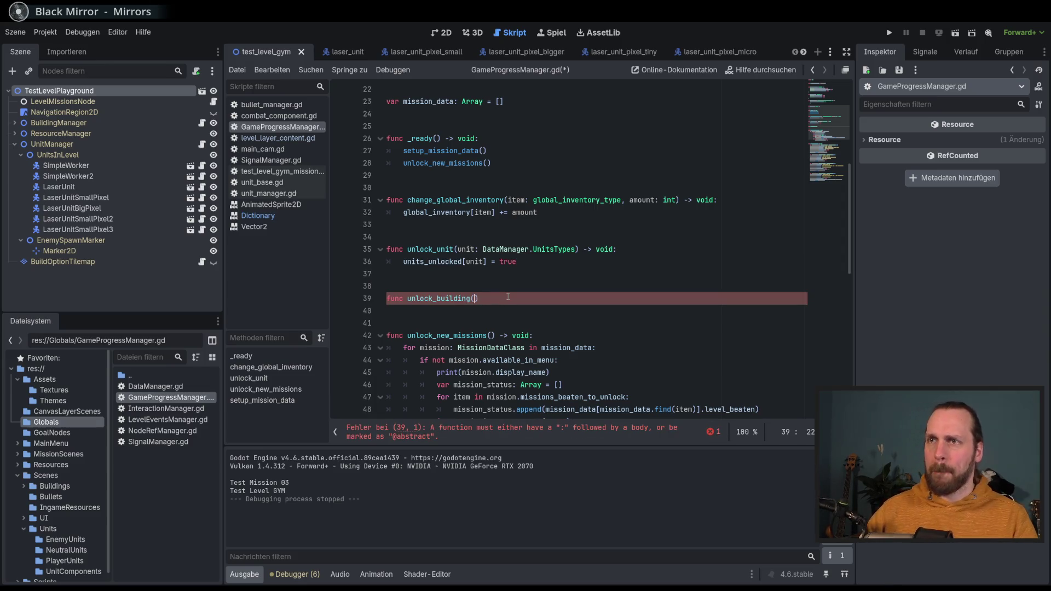
pyautogui.scroll(7, 508, 296)
pyautogui.scroll(-9, 542, 308)
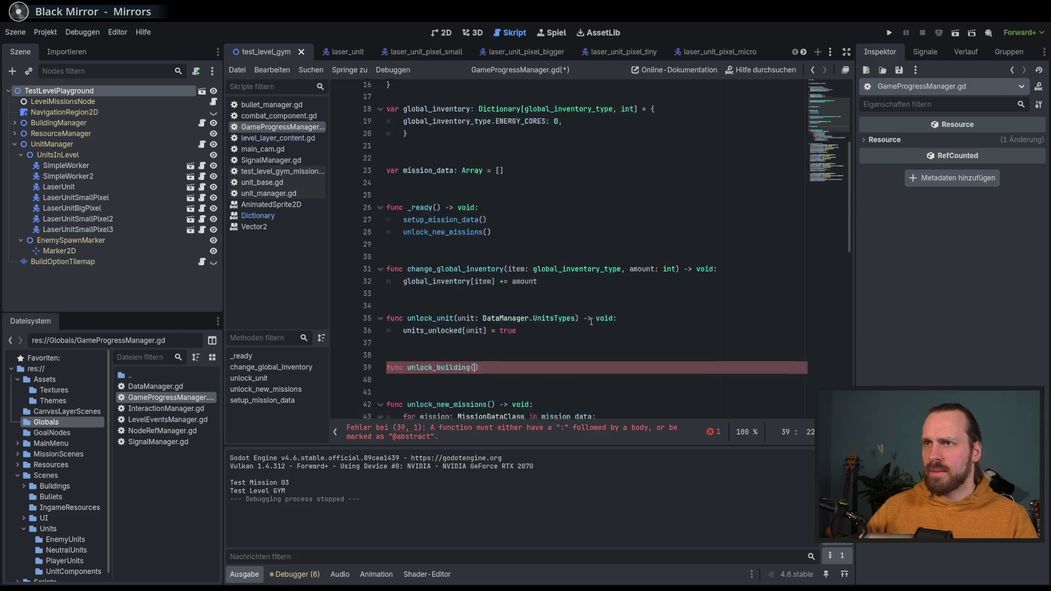
pyautogui.write('building: building')
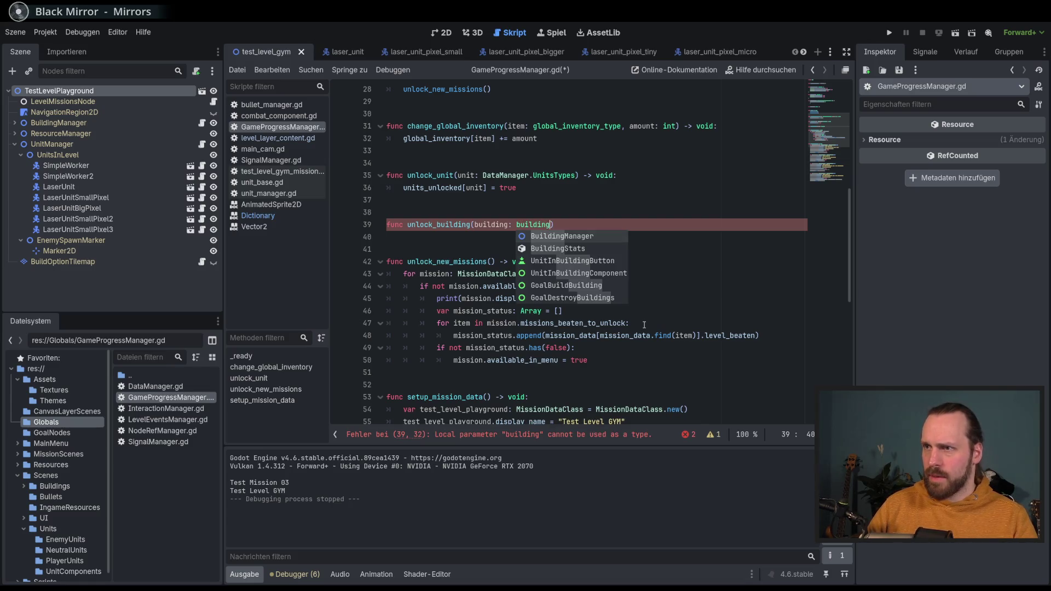
pyautogui.write('s_')
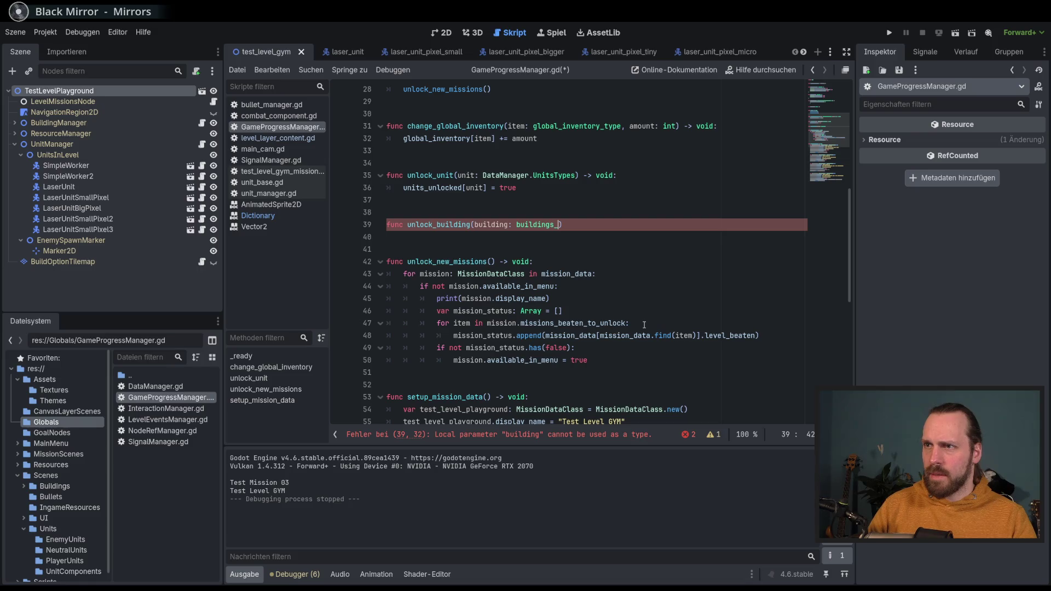
pyautogui.press('BackSpace')
pyautogui.press('BackSpace')
pyautogui.press('BackSpace')
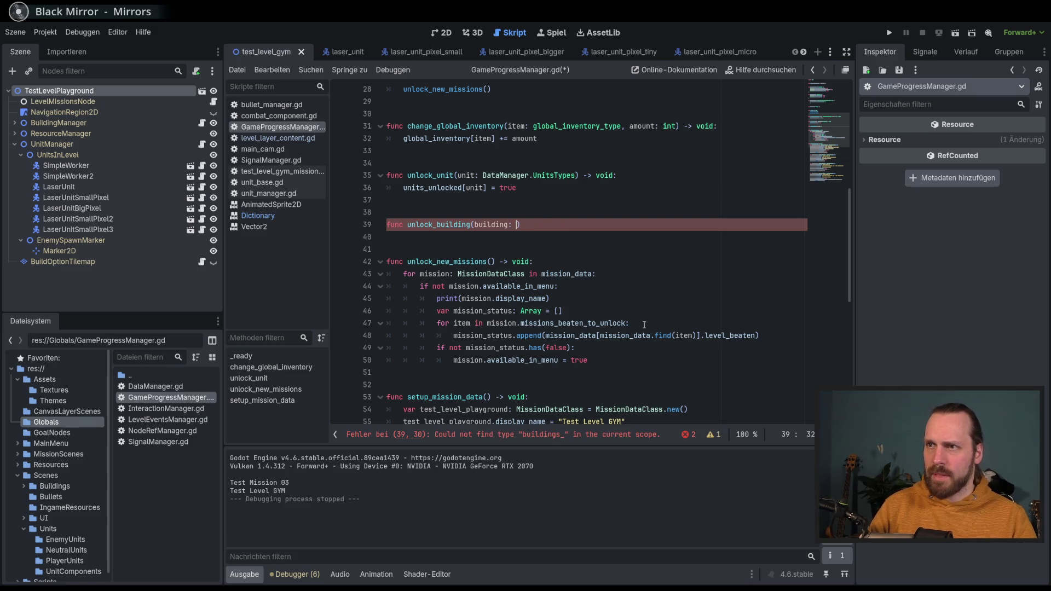
pyautogui.write('DataManager.')
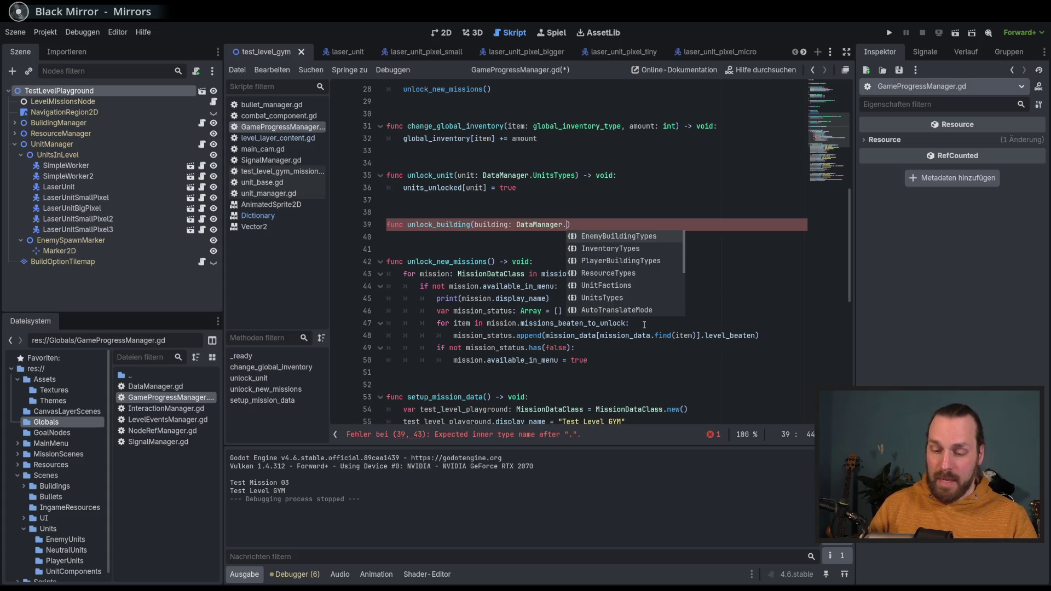
pyautogui.write('build')
pyautogui.press('Down')
pyautogui.press('Return')
pyautogui.write(') -> void:')
pyautogui.press('Return')
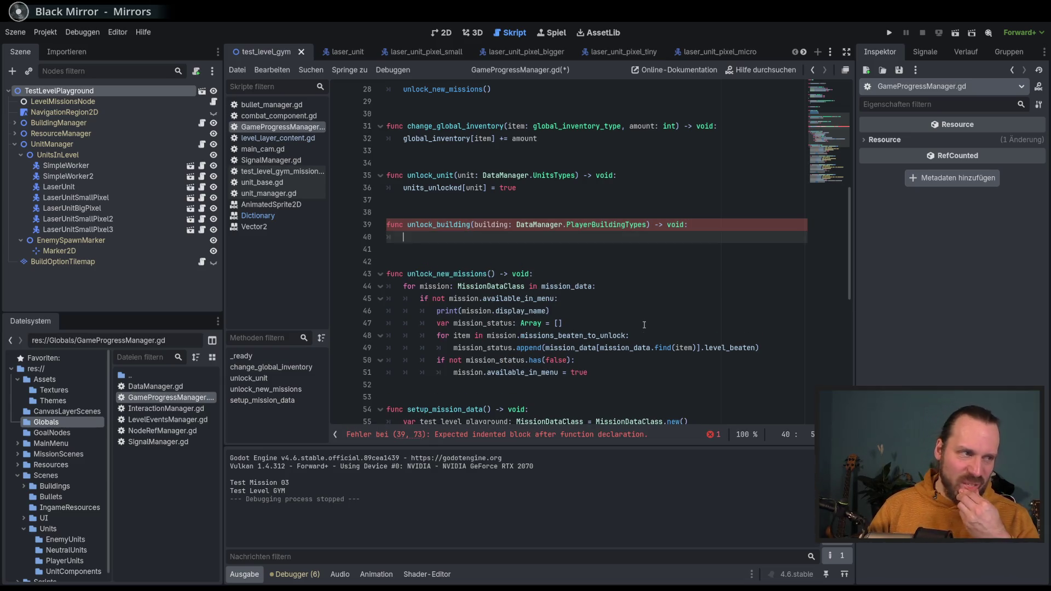
# Step: Write the body 'buildings_unlocked[building] = true', fixing the index name error
pyautogui.write('un')
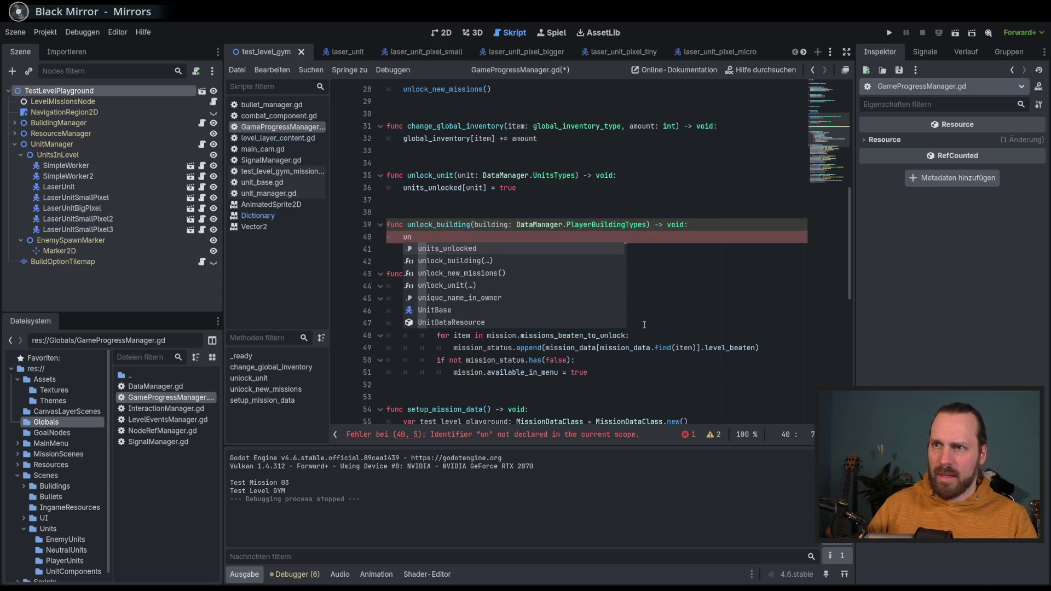
pyautogui.press('BackSpace')
pyautogui.press('BackSpace')
pyautogui.write('b')
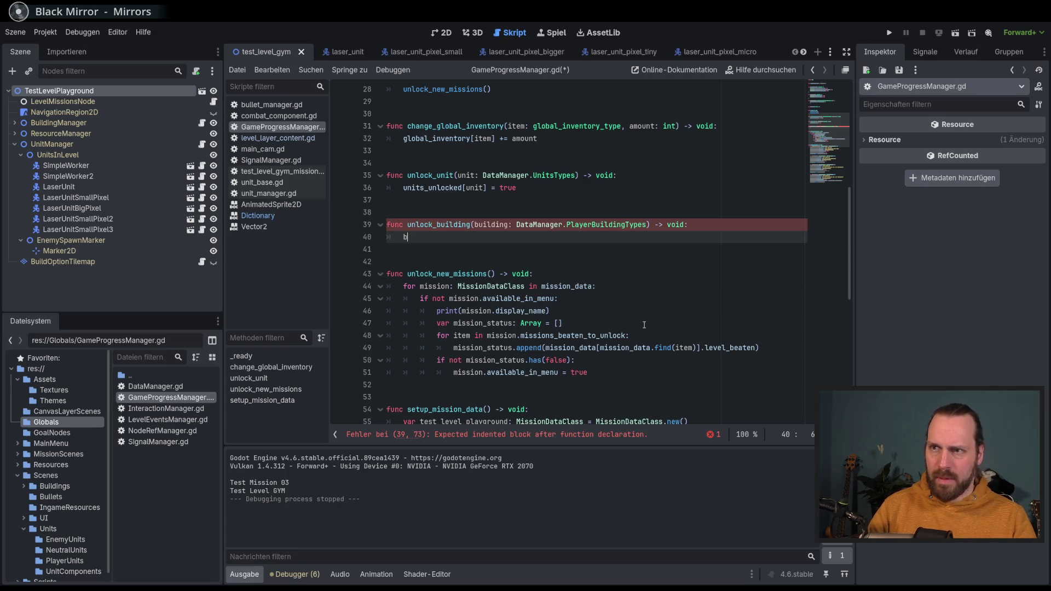
pyautogui.write('uildin')
pyautogui.press('Return')
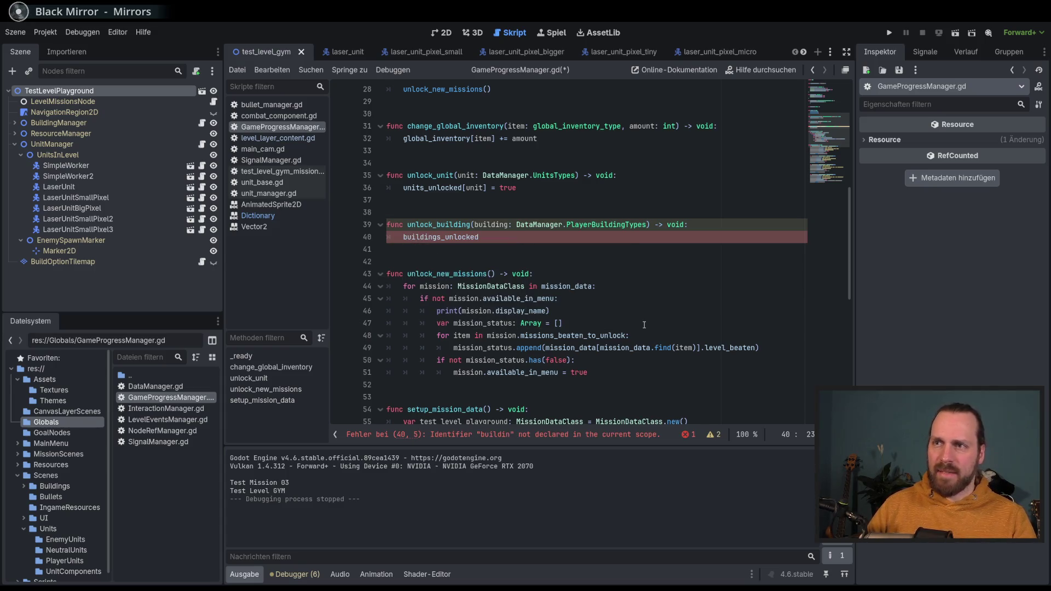
pyautogui.write('[')
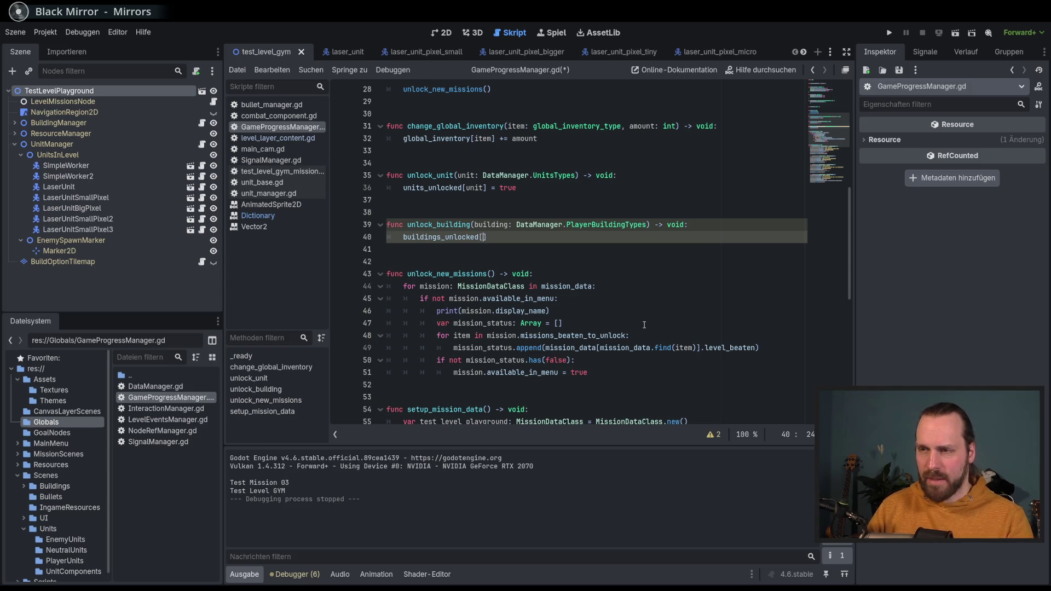
pyautogui.write('build')
pyautogui.press('Return')
pyautogui.hotkey('shift', 'Left')
pyautogui.hotkey('shift', 'Left')
pyautogui.hotkey('shift', 'Left')
pyautogui.press('BackSpace')
pyautogui.press('BackSpace')
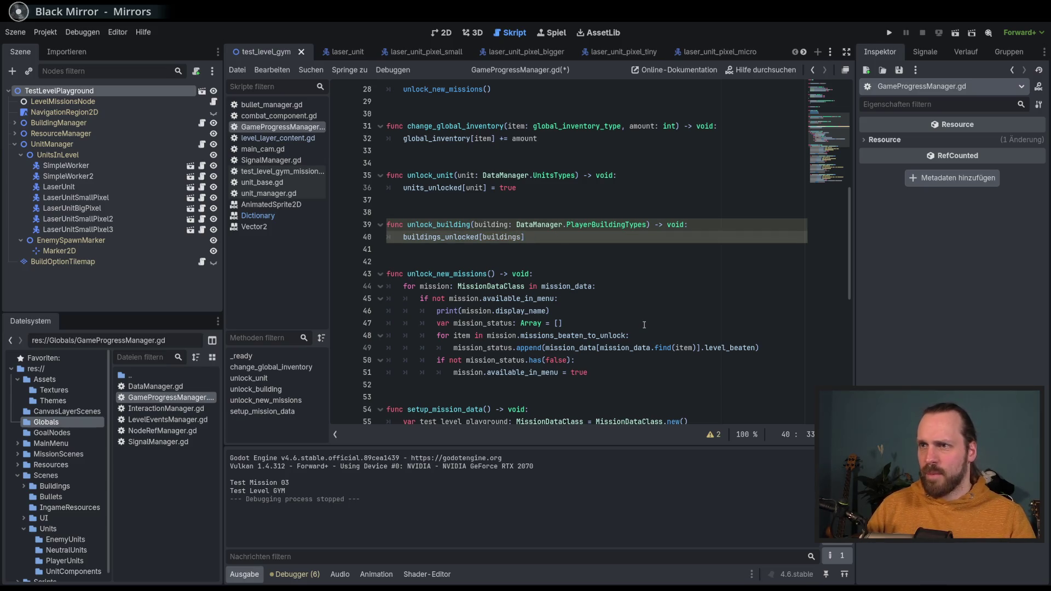
pyautogui.write(' = true')
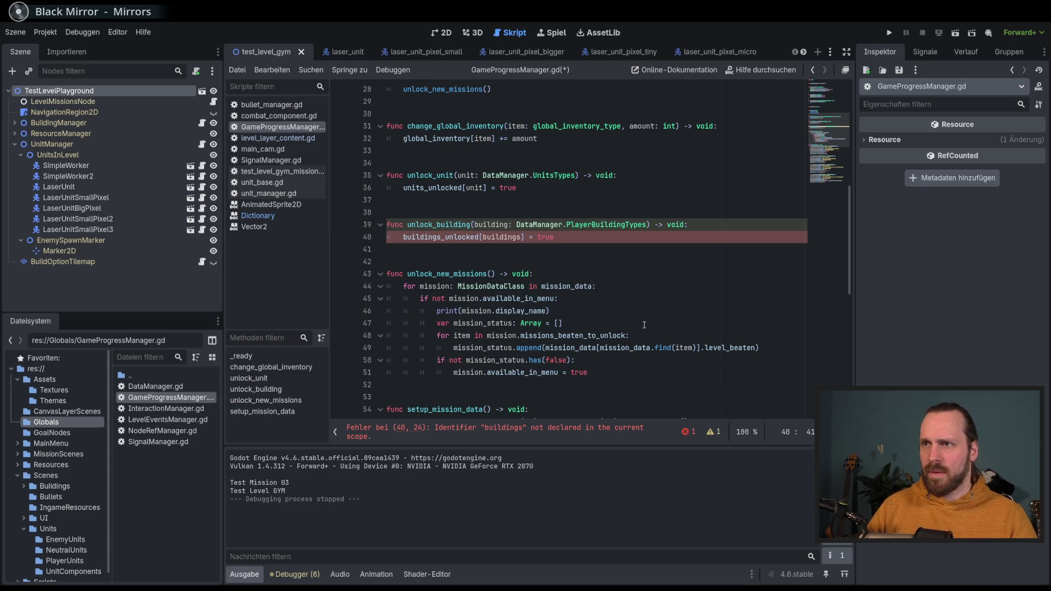
pyautogui.click(519, 237)
pyautogui.press('BackSpace')
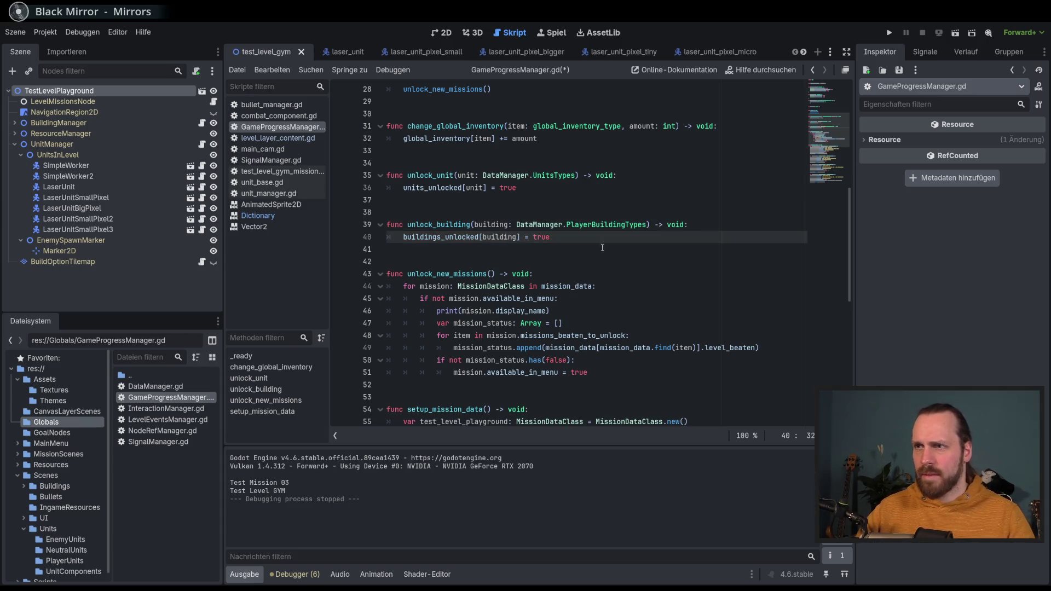
# Step: Save GameProgressManager.gd
pyautogui.click(602, 248)
pyautogui.hotkey('ctrl', 's')
pyautogui.scroll(9, 605, 262)
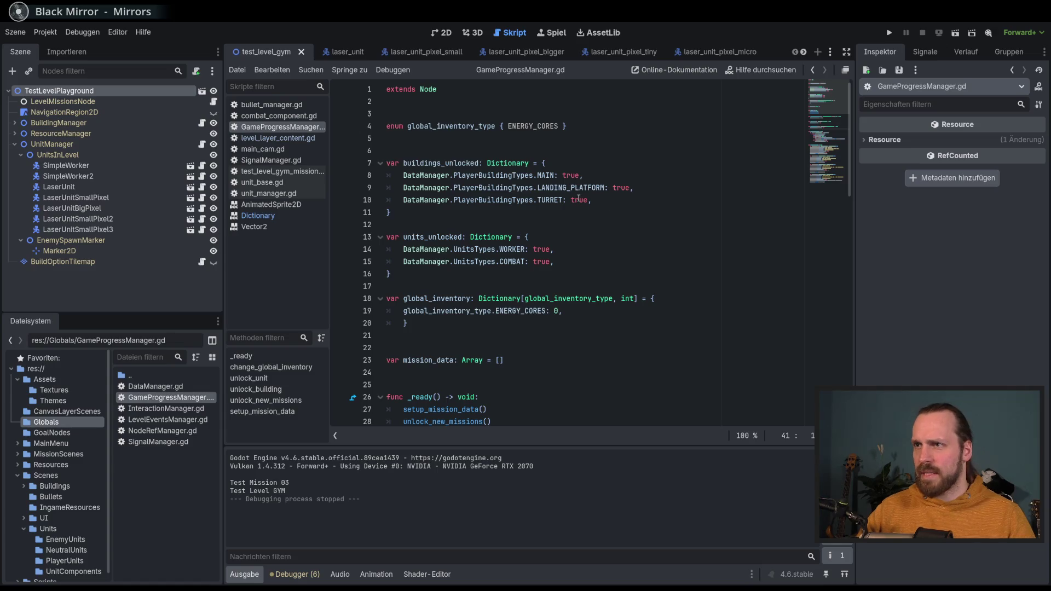
# Step: Change the TURRET entry in buildings_unlocked from true to false
pyautogui.doubleClick(579, 201)
pyautogui.write('false')
pyautogui.press('End')
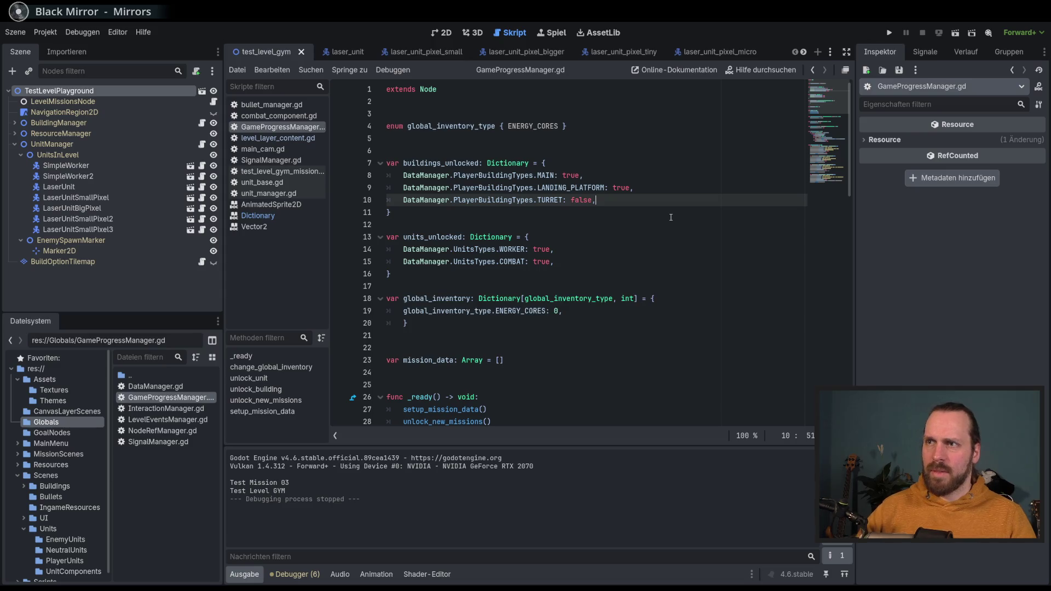
# Step: Review the units_unlocked entries and undo stray edits back to the TURRET change
pyautogui.click(610, 252)
pyautogui.click(609, 261)
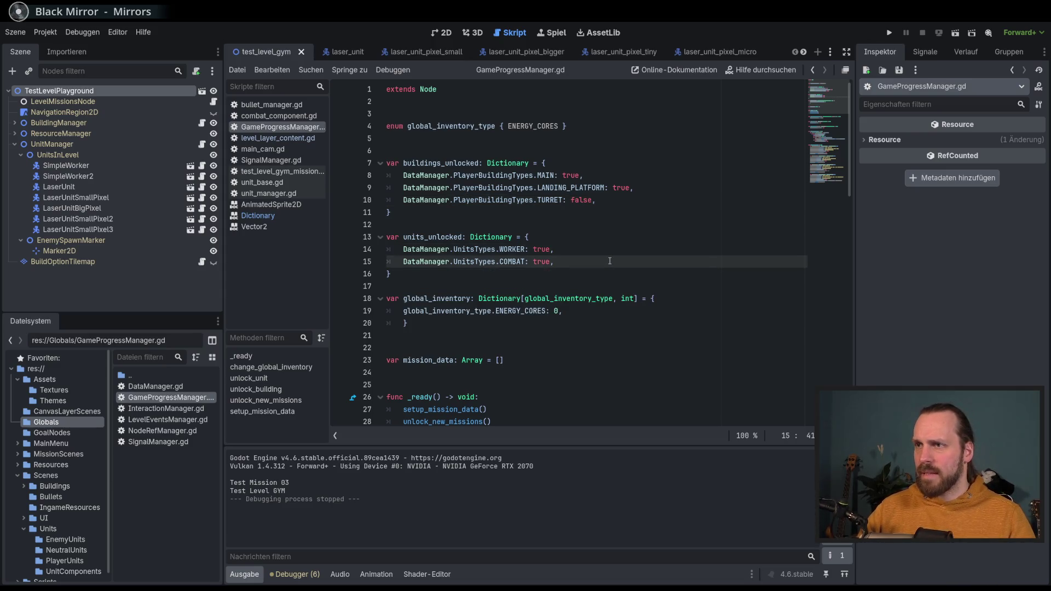
pyautogui.scroll(-7, 609, 261)
pyautogui.click(694, 299)
pyautogui.press('Down')
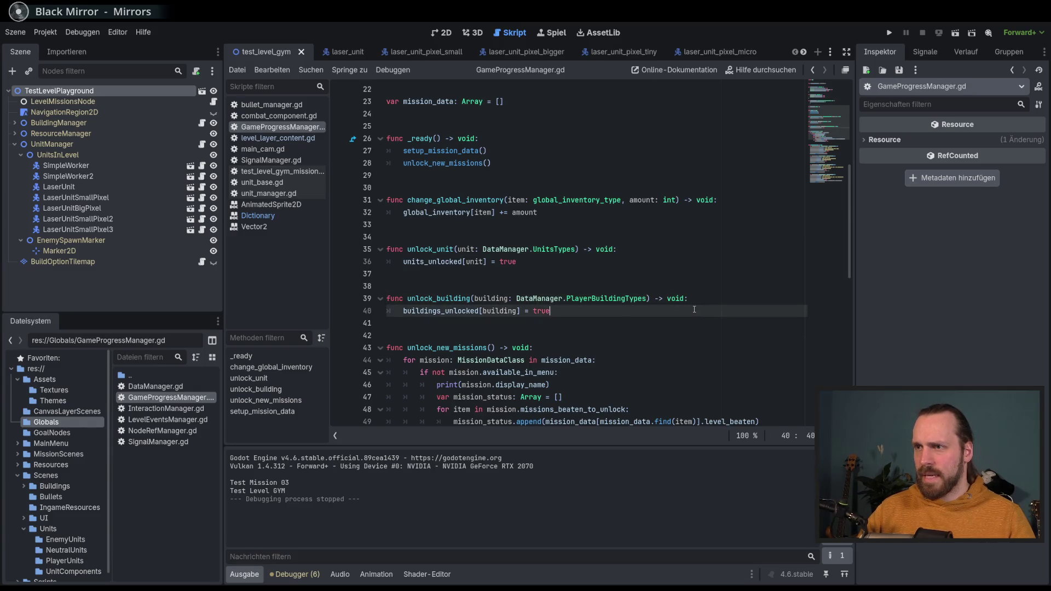
pyautogui.hotkey('ctrl', 'z')
pyautogui.hotkey('ctrl', 'z')
pyautogui.hotkey('ctrl', 'z')
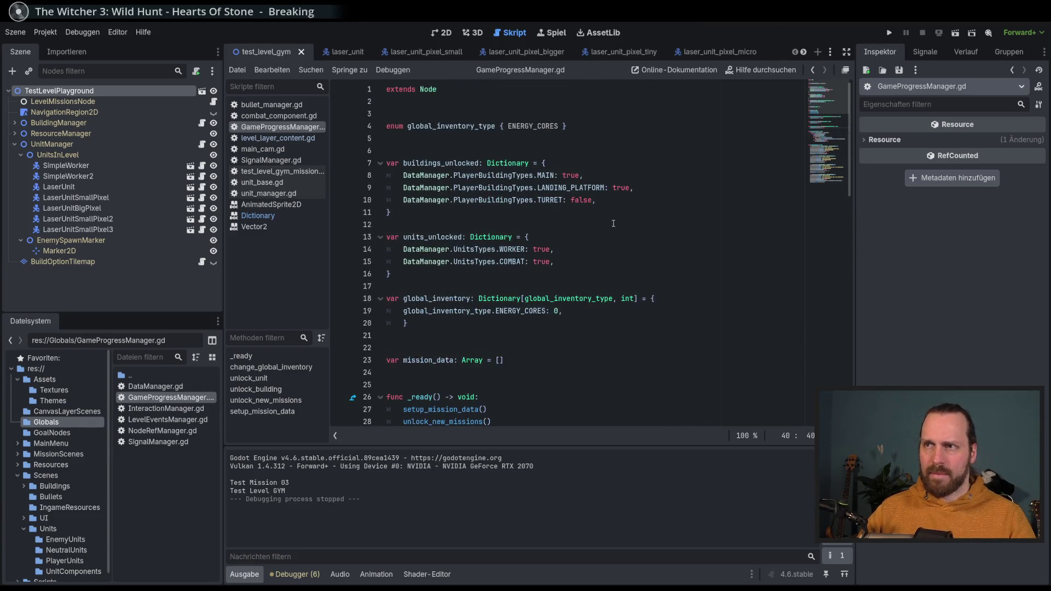
# Step: Check the MAIN, LANDING_PLATFORM and TURRET entries of buildings_unlocked
pyautogui.click(624, 204)
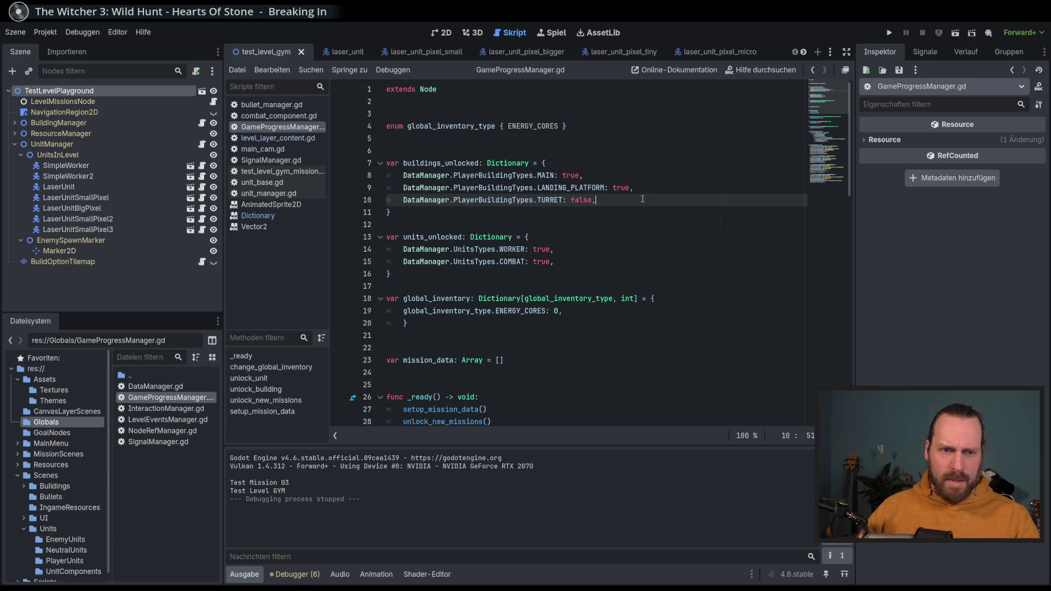
pyautogui.click(614, 200)
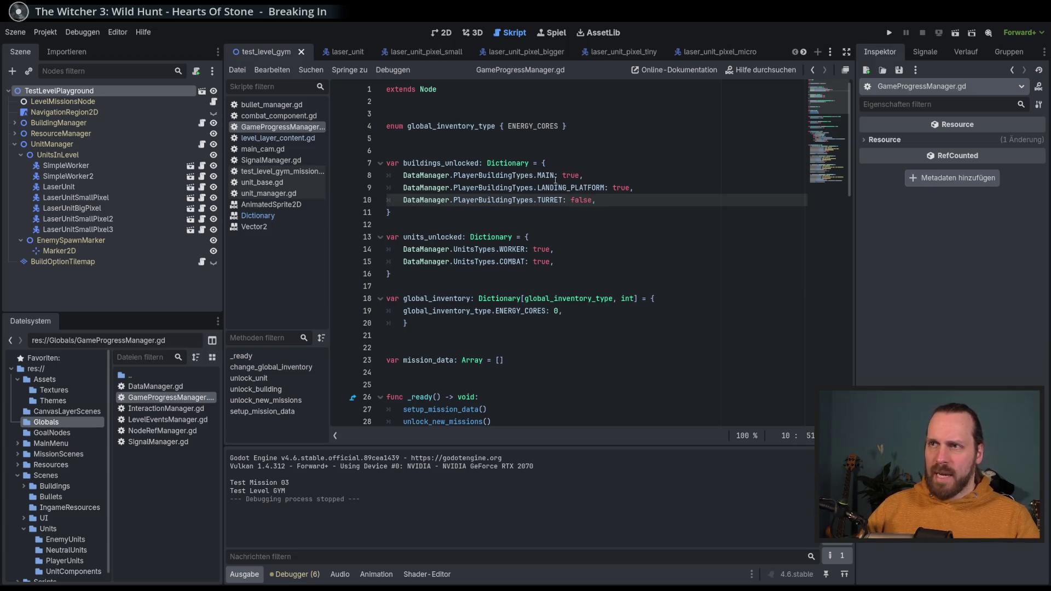
pyautogui.doubleClick(546, 175)
pyautogui.doubleClick(569, 188)
pyautogui.click(619, 200)
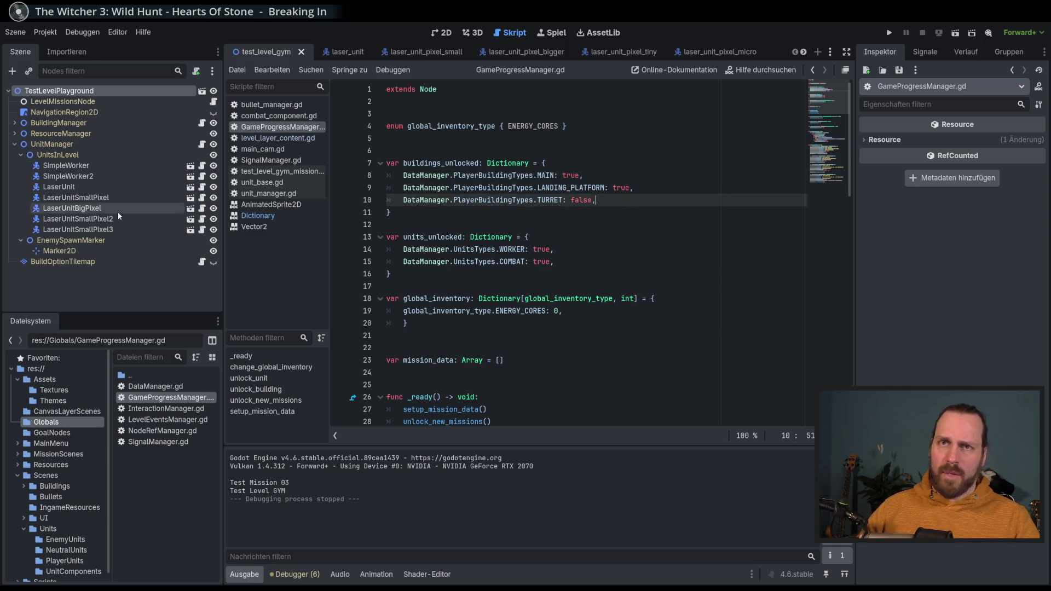
pyautogui.scroll(-1, 110, 506)
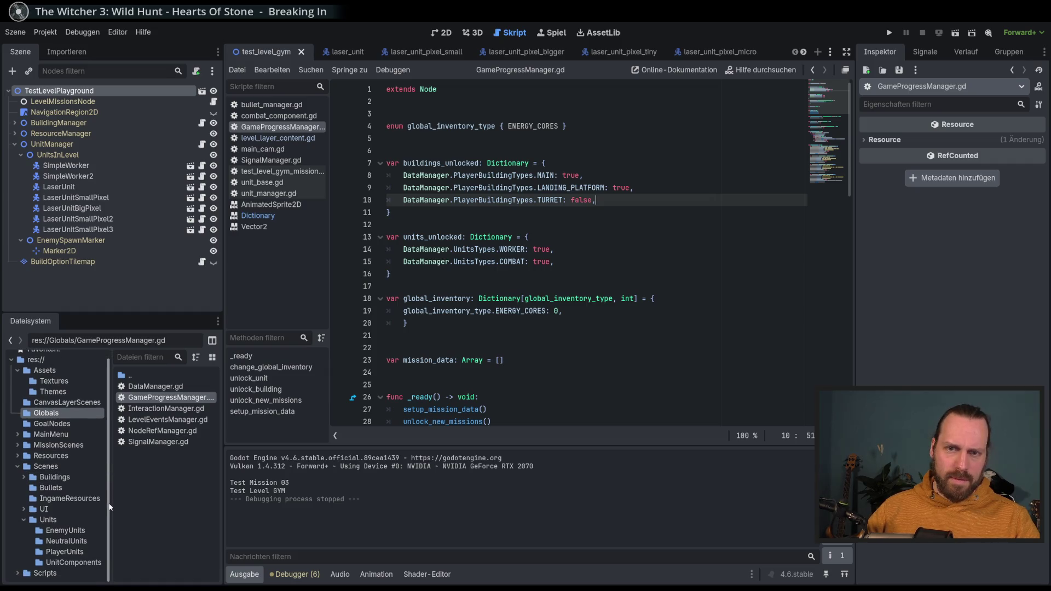
pyautogui.scroll(1, 75, 408)
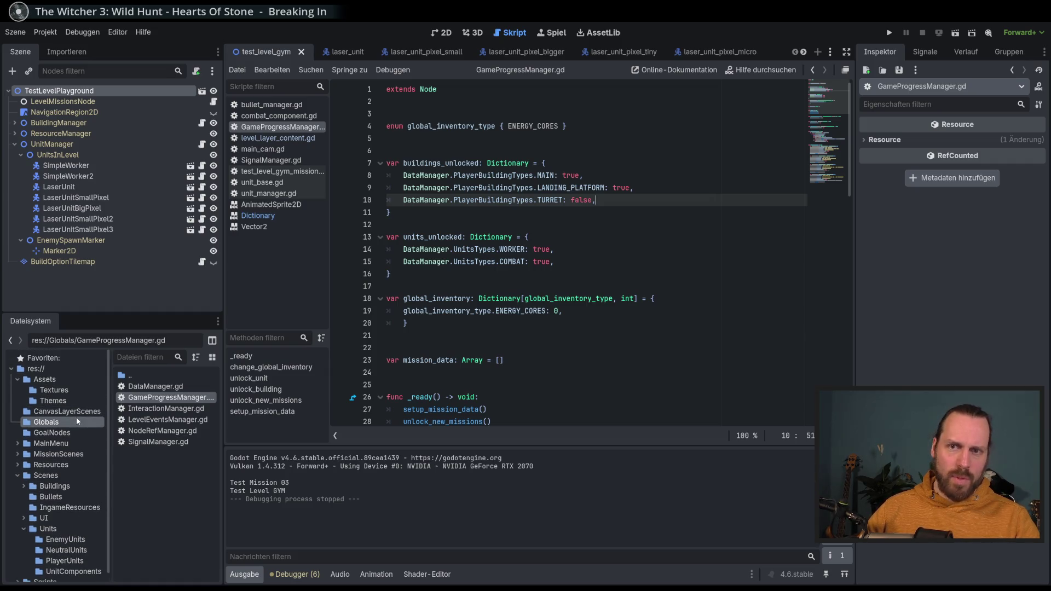
# Step: Open test_level_01_mission_node.gd from MissionScenes > TestLevel01 in the FileSystem dock
pyautogui.click(32, 454)
pyautogui.doubleClick(26, 456)
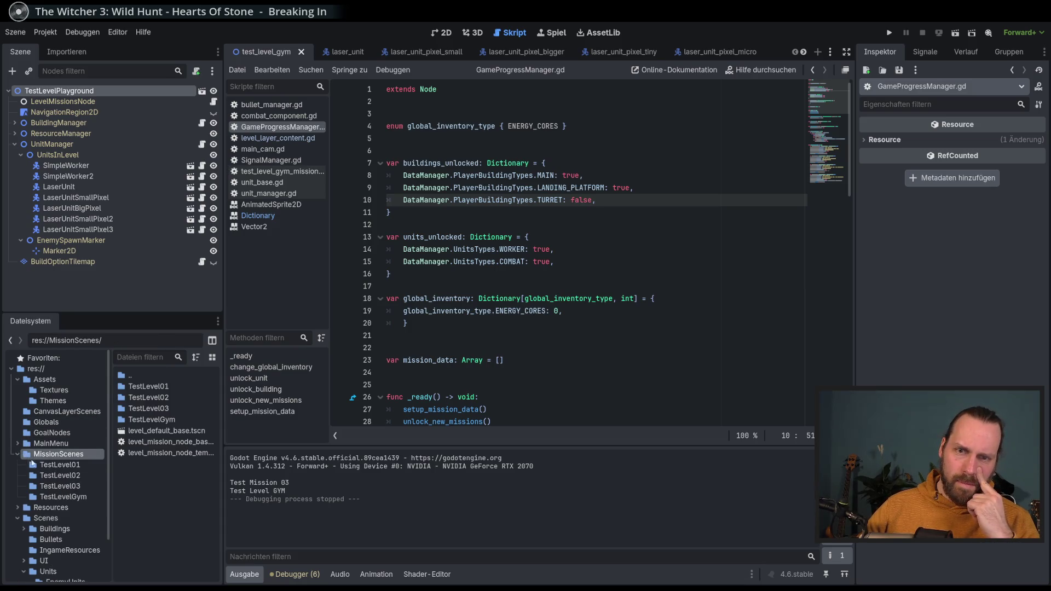
pyautogui.click(60, 465)
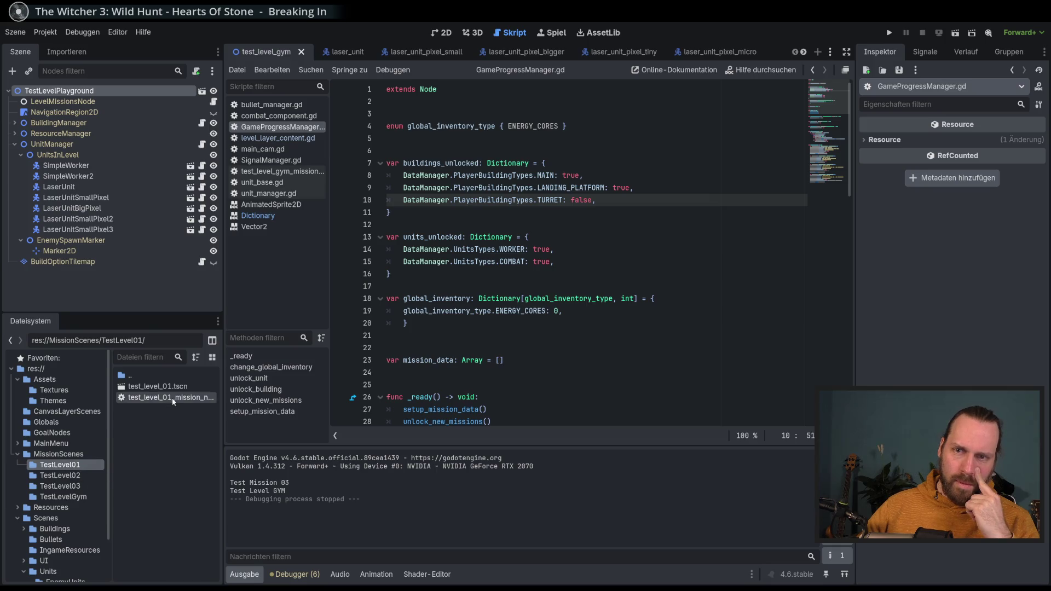
pyautogui.doubleClick(172, 397)
# Step: Read through start_mission's cutscene and goal setup, undoing an accidental block move
pyautogui.scroll(-15, 833, 201)
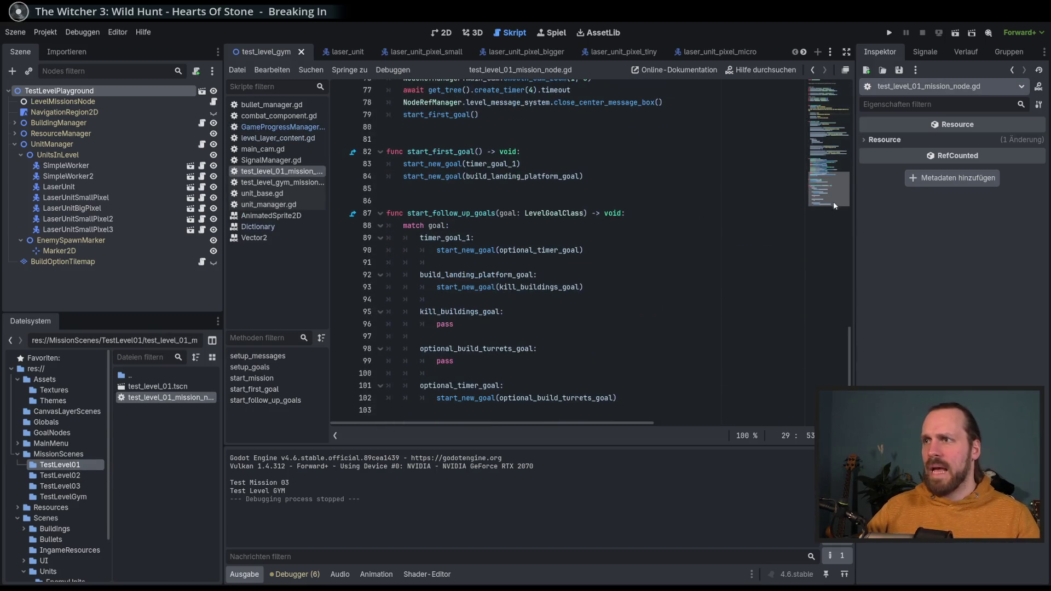
pyautogui.scroll(20, 846, 246)
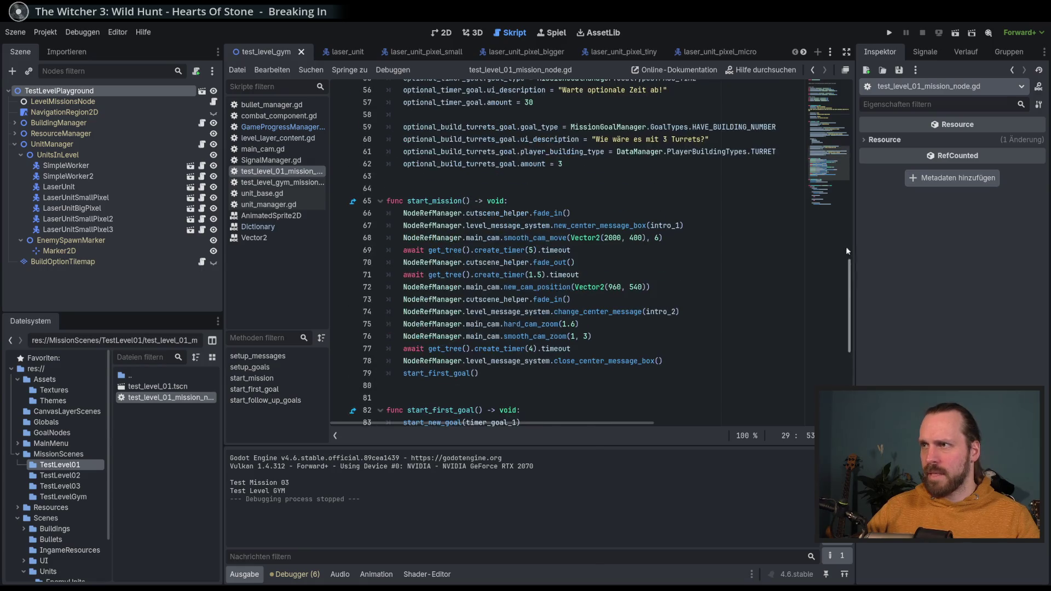
pyautogui.scroll(-10, 824, 141)
pyautogui.scroll(-10, 823, 142)
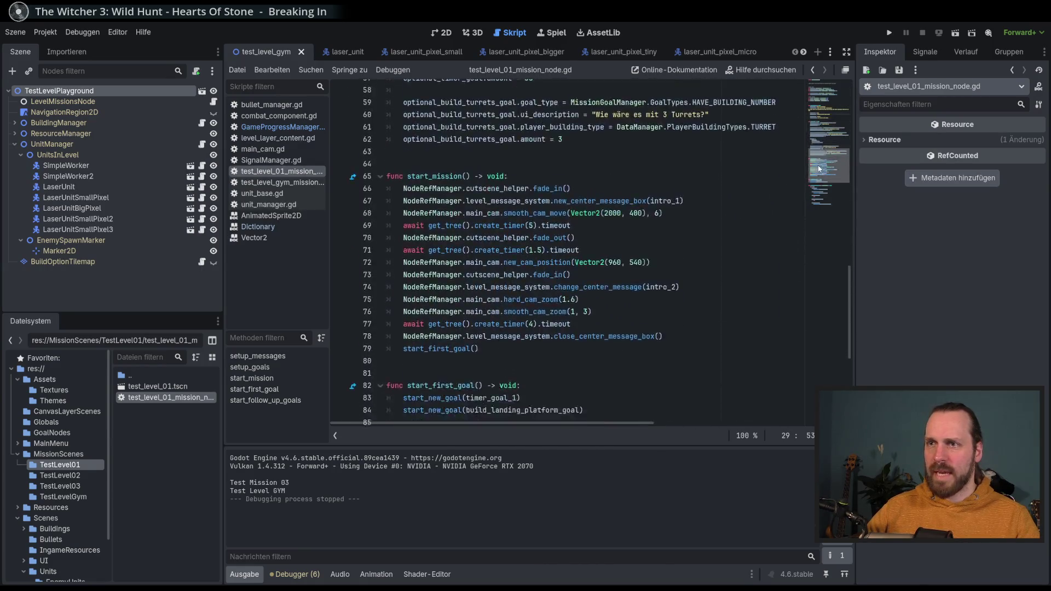
pyautogui.scroll(7, 813, 152)
pyautogui.scroll(-4, 813, 152)
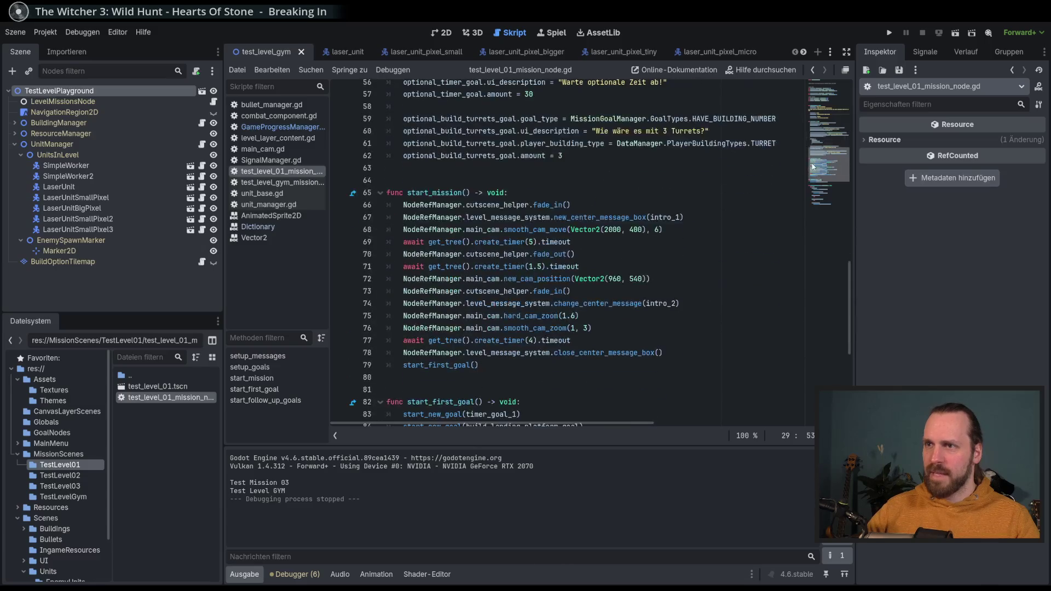
pyautogui.moveTo(496, 217)
pyautogui.mouseDown()
pyautogui.moveTo(662, 227)
pyautogui.moveTo(510, 363)
pyautogui.mouseUp()
pyautogui.click(510, 363)
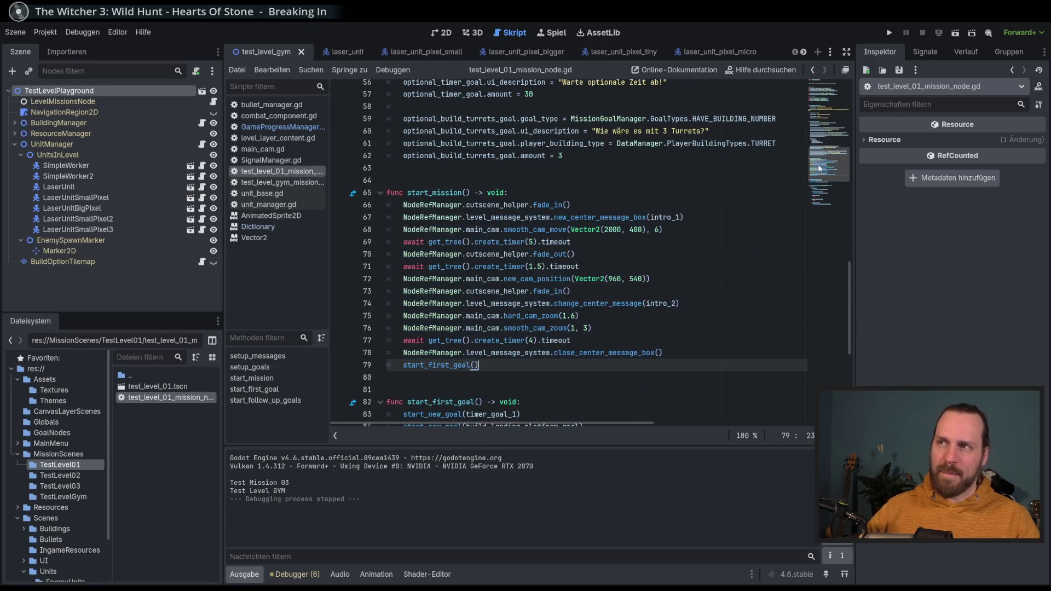
pyautogui.scroll(-4, 818, 151)
pyautogui.scroll(9, 818, 152)
pyautogui.scroll(5, 818, 152)
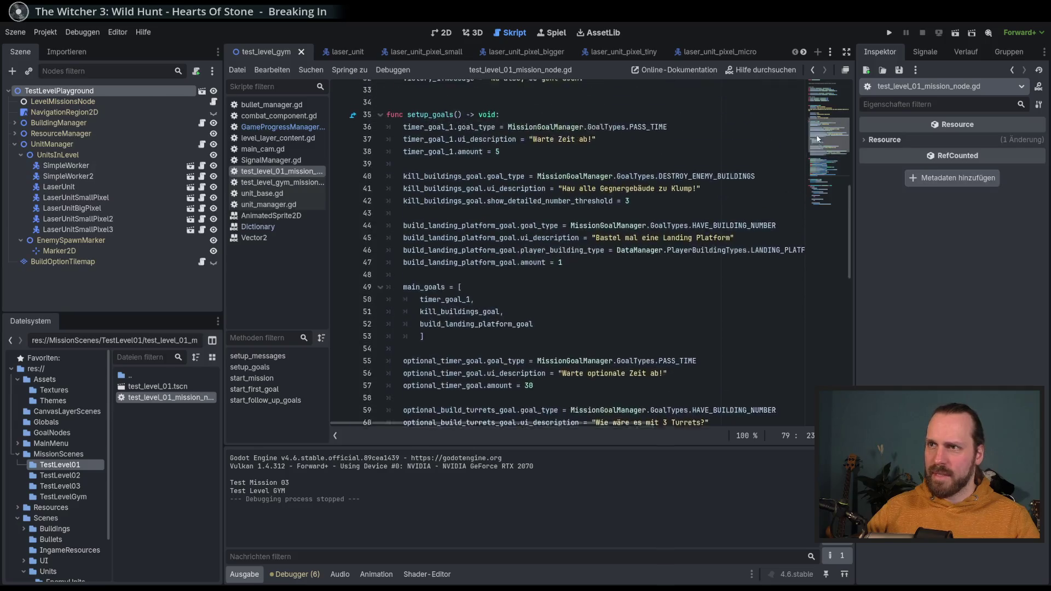
pyautogui.moveTo(457, 175)
pyautogui.mouseDown()
pyautogui.moveTo(629, 250)
pyautogui.moveTo(496, 311)
pyautogui.mouseUp()
pyautogui.moveTo(547, 226)
pyautogui.mouseDown()
pyautogui.moveTo(416, 94)
pyautogui.moveTo(386, 102)
pyautogui.mouseUp()
pyautogui.hotkey('ctrl', 'z')
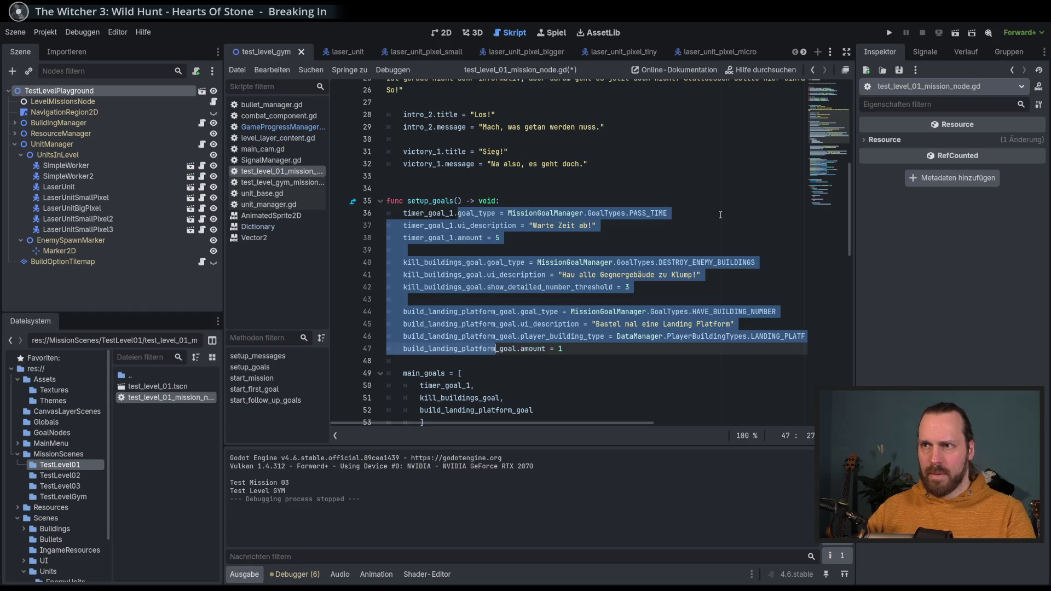
pyautogui.scroll(-10, 827, 173)
pyautogui.scroll(-5, 827, 172)
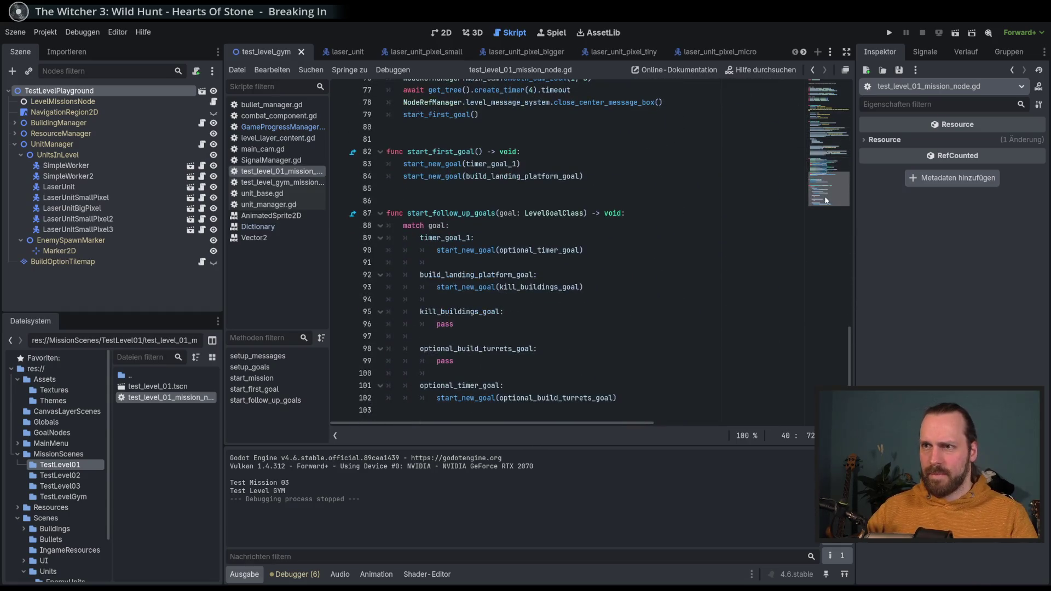
# Step: Review the start_follow_up_goals match cases, including optional_build_turrets_goal
pyautogui.moveTo(470, 213); pyautogui.dragTo(416, 414)
pyautogui.click(524, 370)
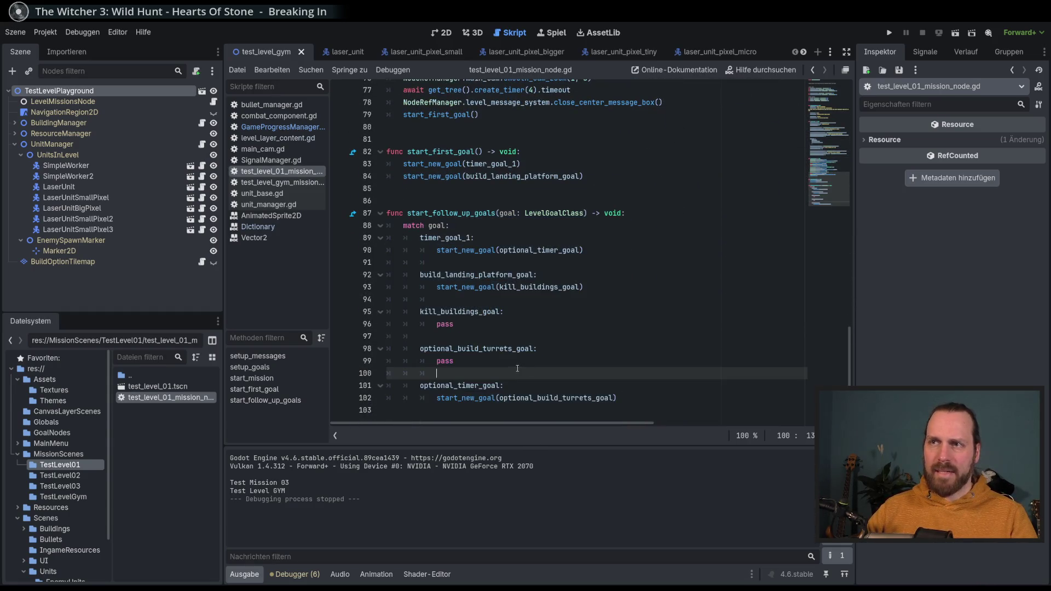
pyautogui.scroll(3, 528, 366)
pyautogui.scroll(13, 522, 299)
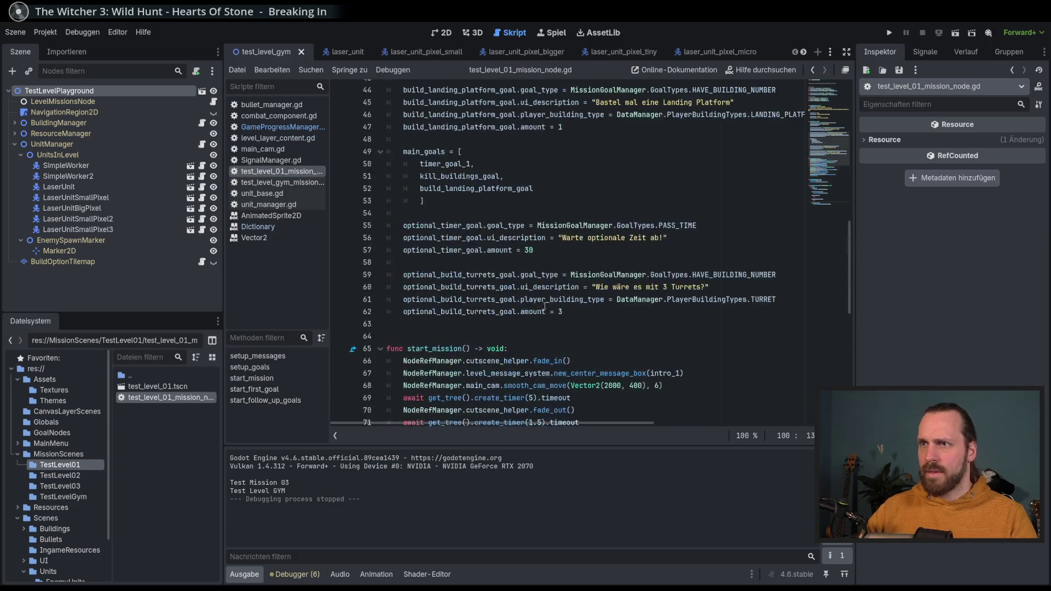
pyautogui.scroll(7, 565, 292)
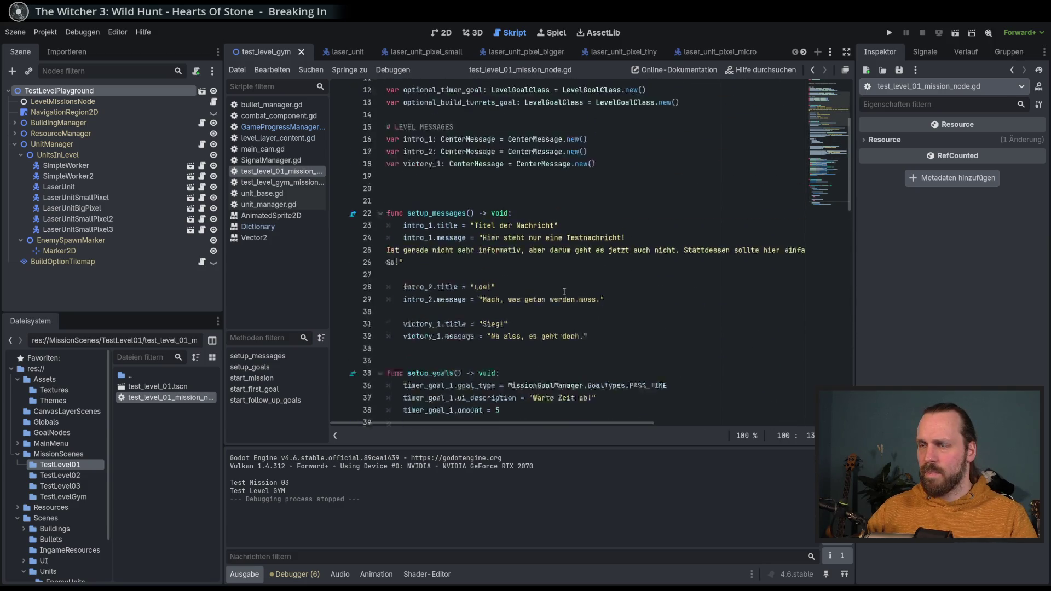
pyautogui.scroll(-5, 636, 274)
pyautogui.scroll(7, 643, 272)
pyautogui.moveTo(849, 103)
pyautogui.mouseDown()
pyautogui.moveTo(828, 203)
pyautogui.moveTo(689, 342)
pyautogui.moveTo(607, 361)
pyautogui.mouseUp()
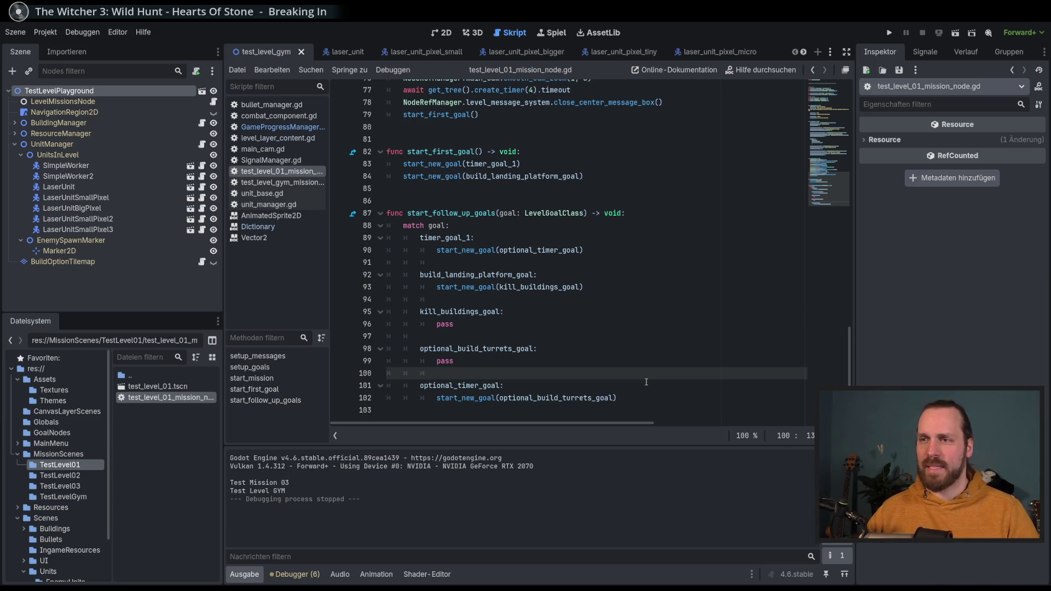
pyautogui.click(645, 389)
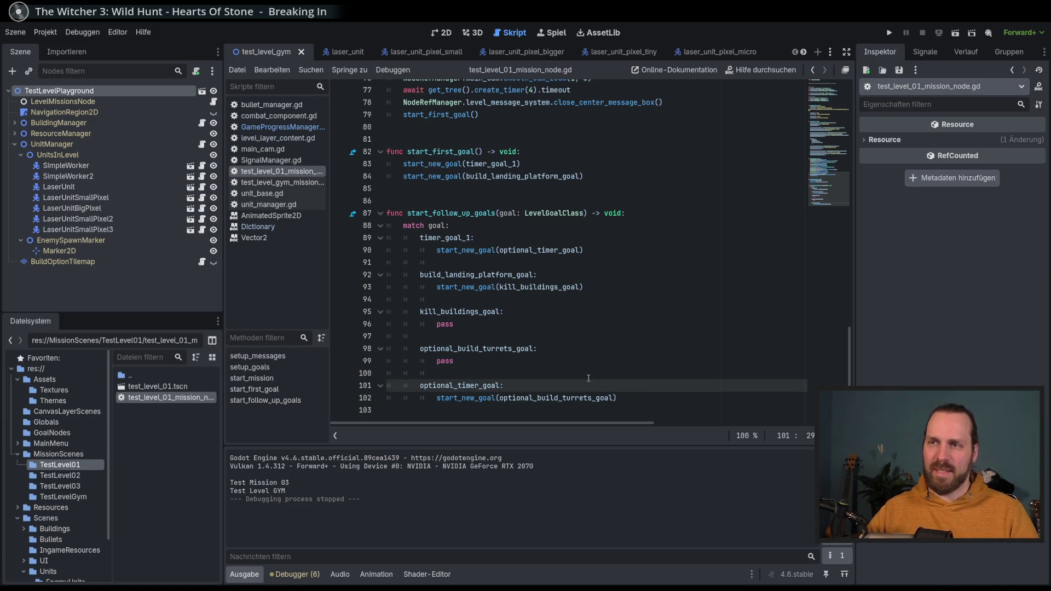
pyautogui.press('Up')
pyautogui.press('Up')
pyautogui.press('Up')
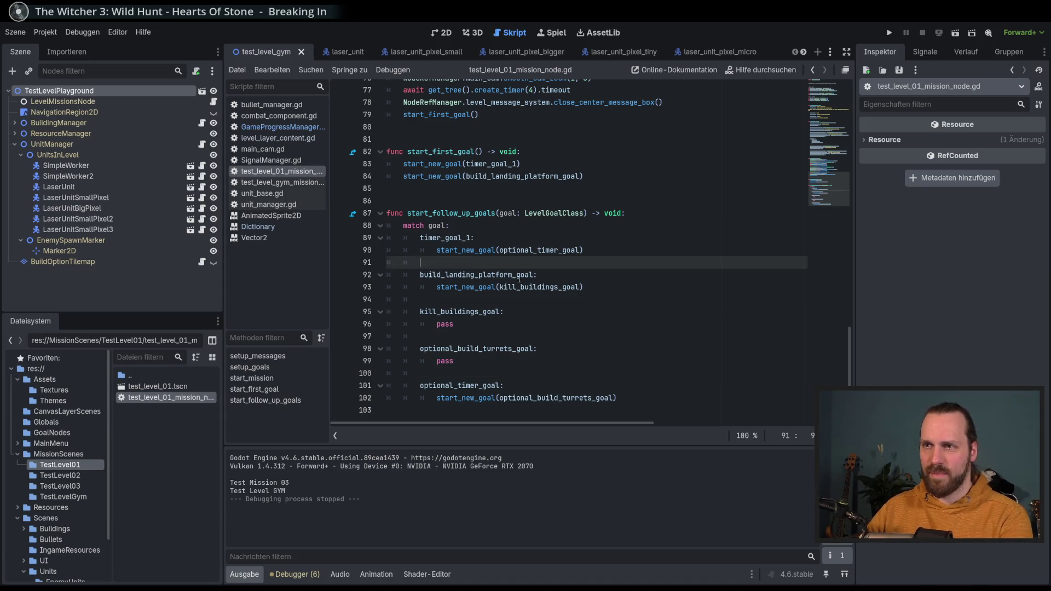
pyautogui.click(616, 331)
pyautogui.hotkey('ctrl', 's')
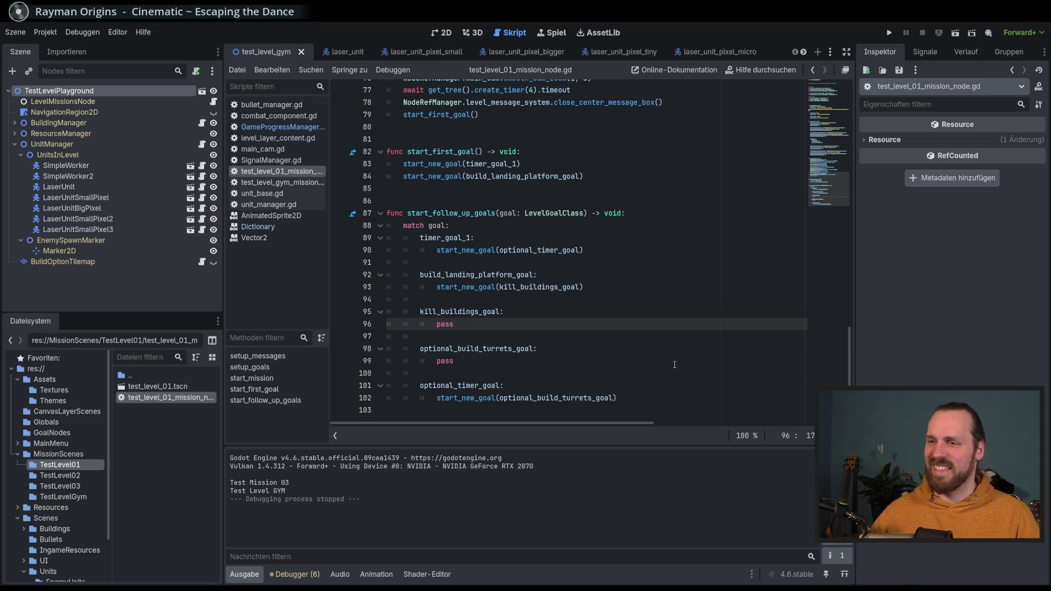
pyautogui.click(678, 389)
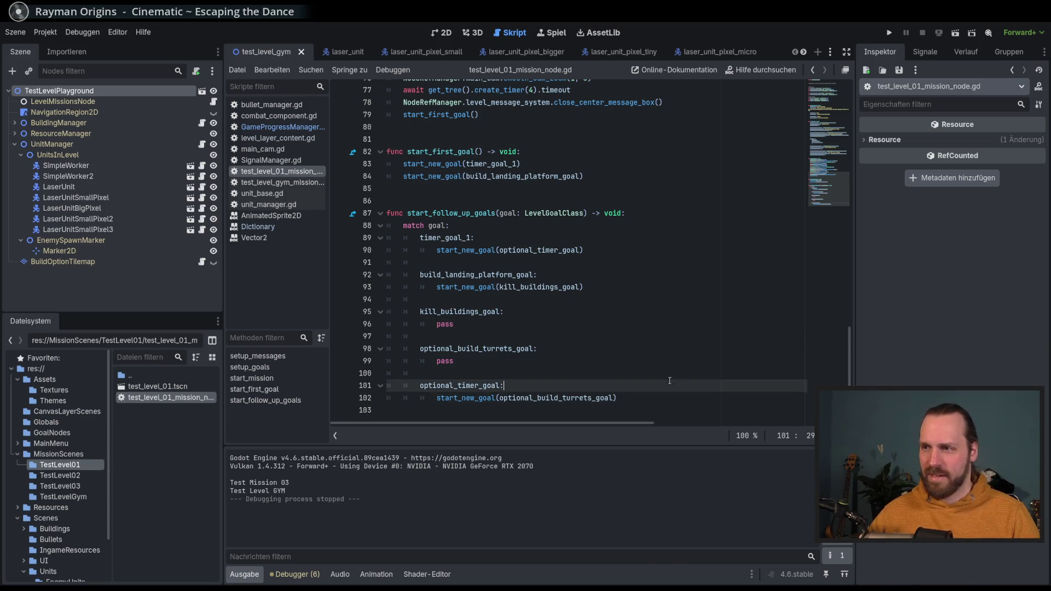
pyautogui.click(683, 402)
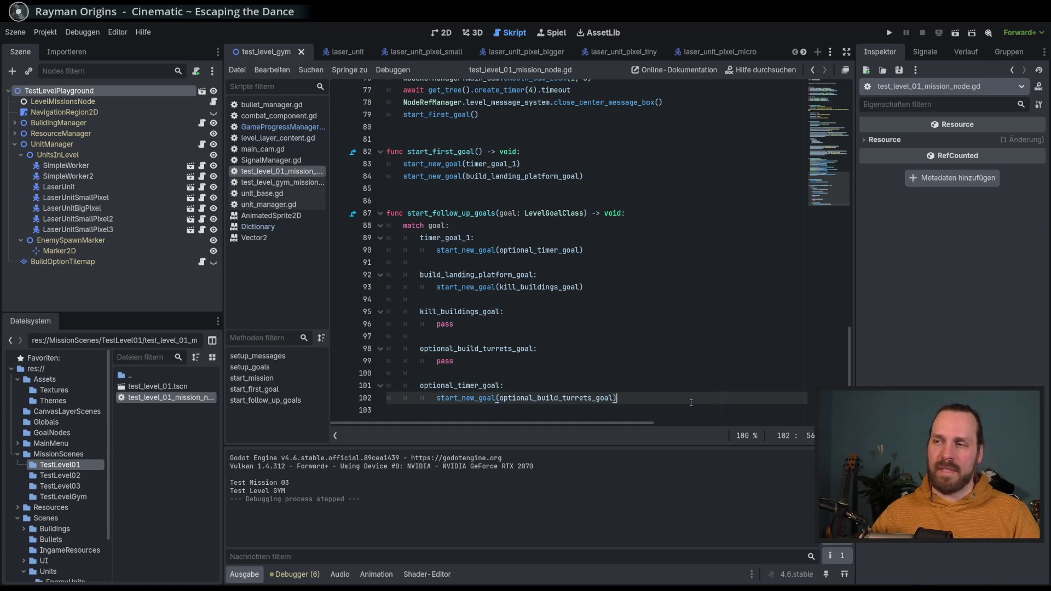
pyautogui.hscroll(2, 688, 422)
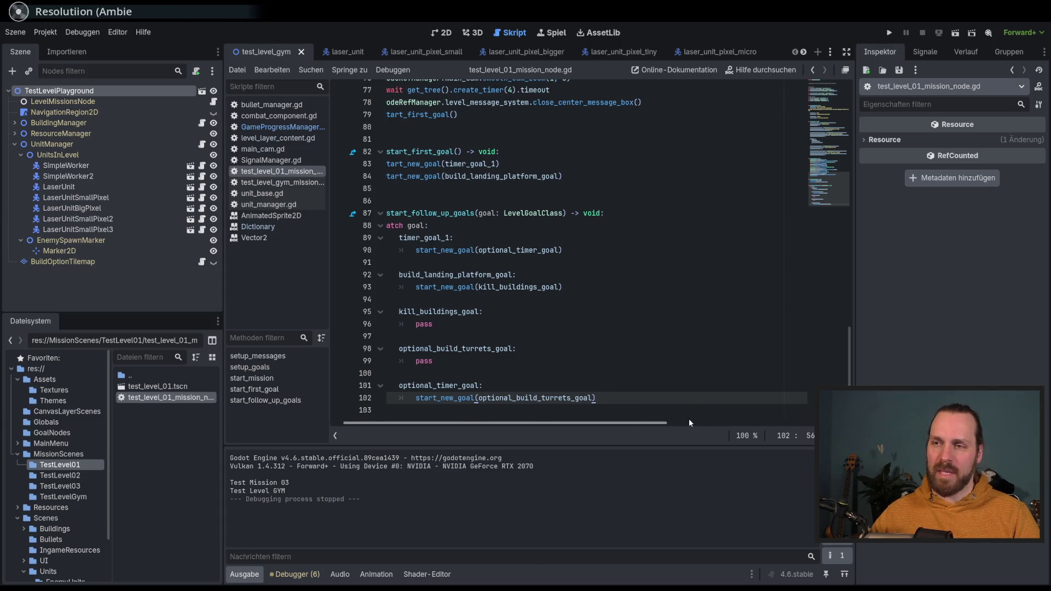
# Step: Resize the docks to widen the script editor and the open-scripts list
pyautogui.hscroll(-2, 695, 421)
pyautogui.hscroll(4, 673, 421)
pyautogui.hscroll(-3, 673, 425)
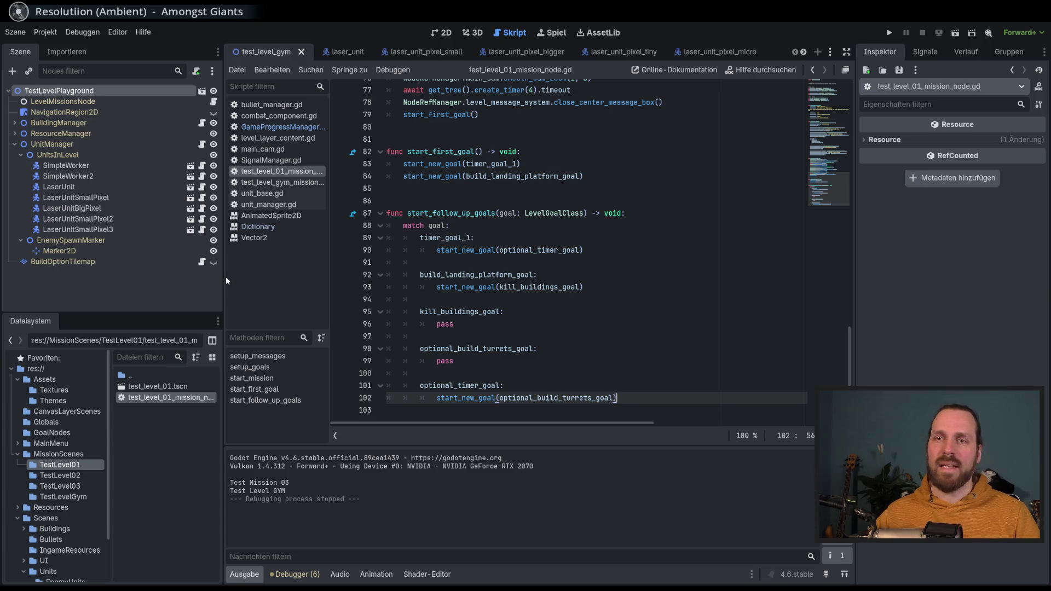
pyautogui.moveTo(225, 277); pyautogui.dragTo(219, 277)
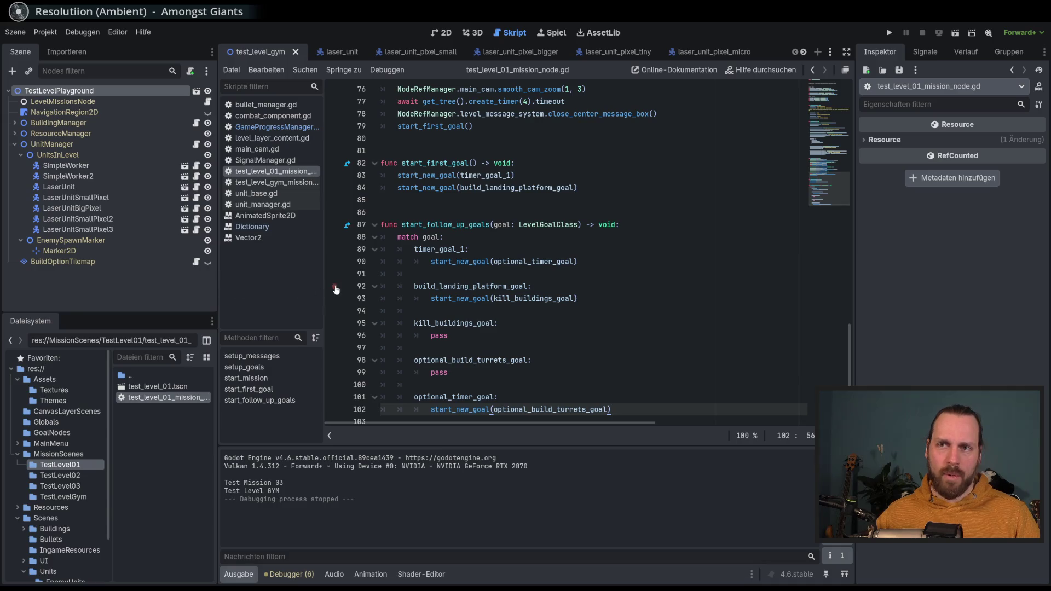
pyautogui.moveTo(323, 285); pyautogui.dragTo(331, 281)
# Step: Open level_mission_node_base.gd via the inherited function in the mission script
pyautogui.scroll(-1, 754, 353)
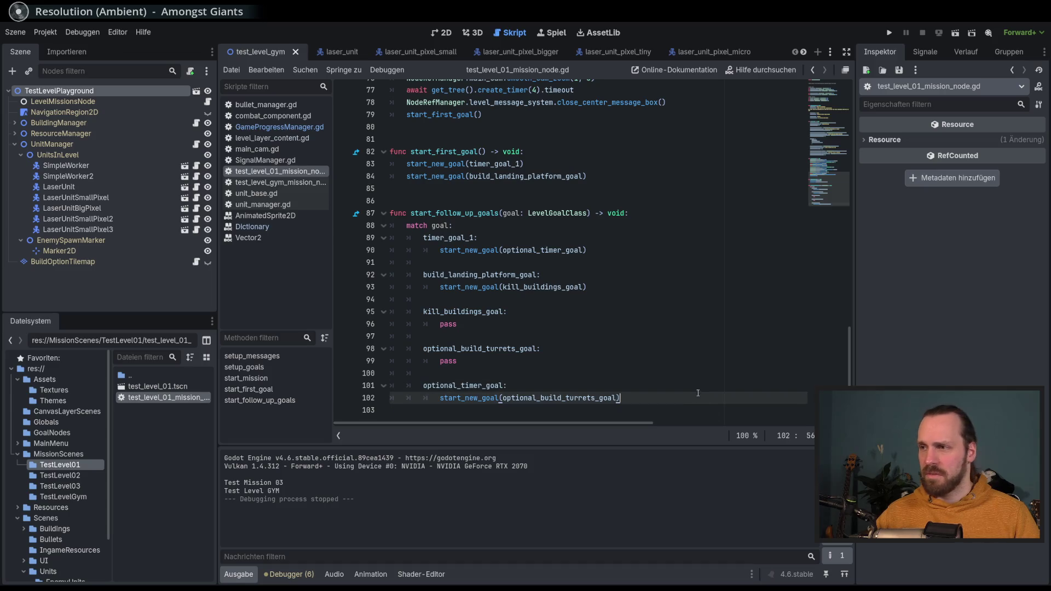
pyautogui.moveTo(850, 384)
pyautogui.mouseDown()
pyautogui.moveTo(841, 137)
pyautogui.moveTo(839, 353)
pyautogui.moveTo(850, 385)
pyautogui.mouseUp()
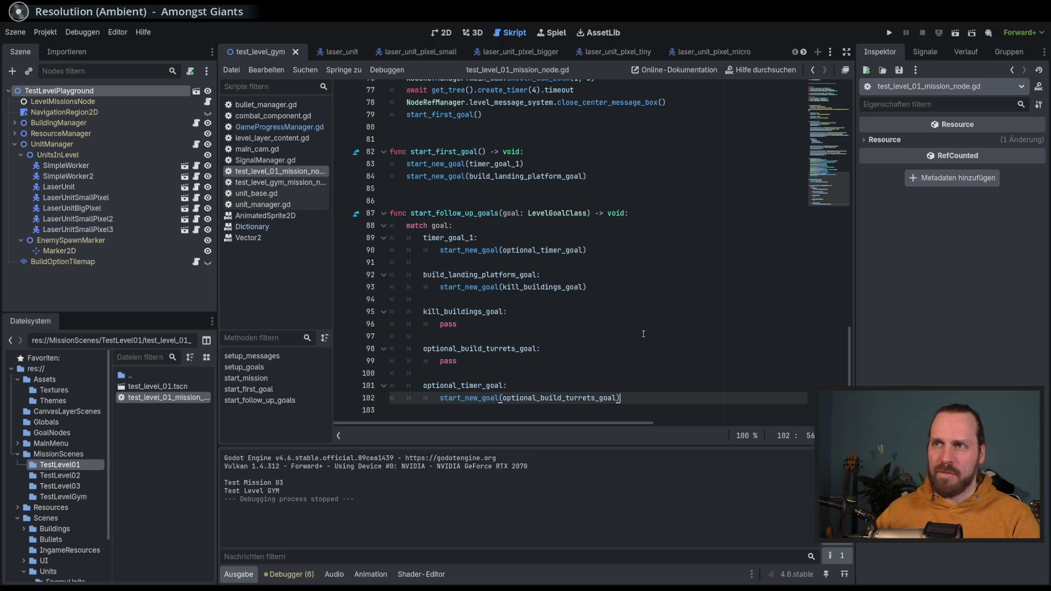
pyautogui.moveTo(848, 372); pyautogui.dragTo(851, 82)
pyautogui.keyDown('ctrl'); pyautogui.click(465, 97); pyautogui.keyUp('ctrl')
# Step: Review check_main_goals_finished and its GameProgressManager unlock_new_missions call in level_mission_node_base.gd
pyautogui.moveTo(835, 184)
pyautogui.mouseDown()
pyautogui.moveTo(826, 93)
pyautogui.moveTo(816, 241)
pyautogui.mouseUp()
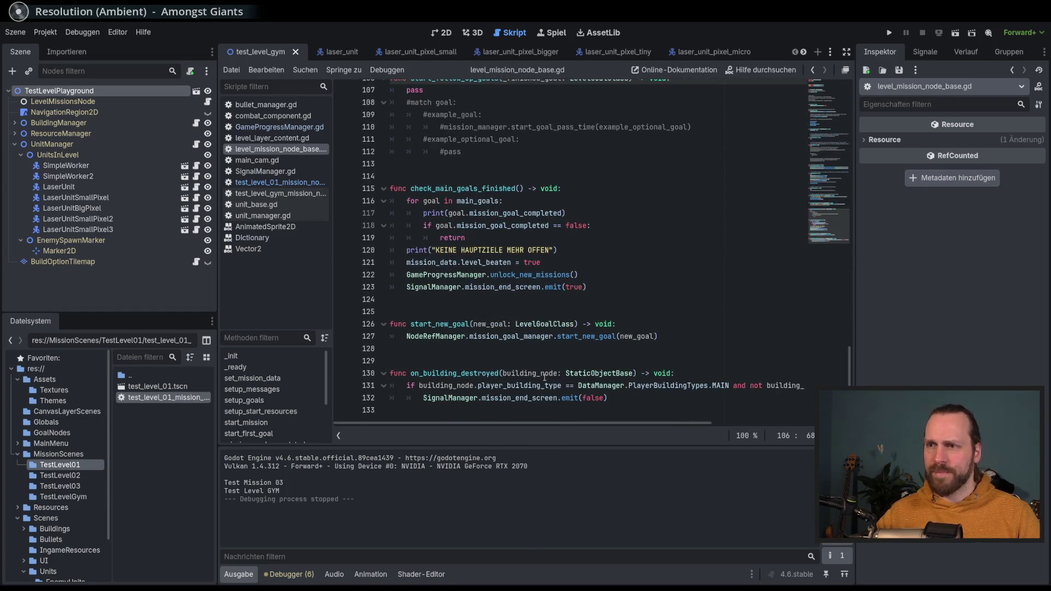
pyautogui.doubleClick(469, 188)
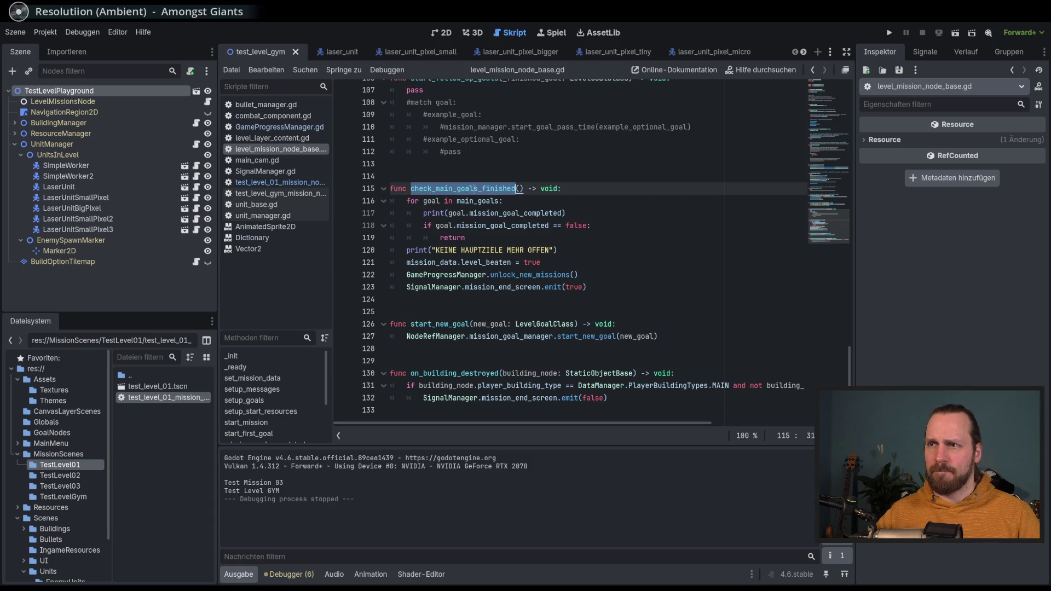
pyautogui.click(507, 289)
pyautogui.doubleClick(529, 274)
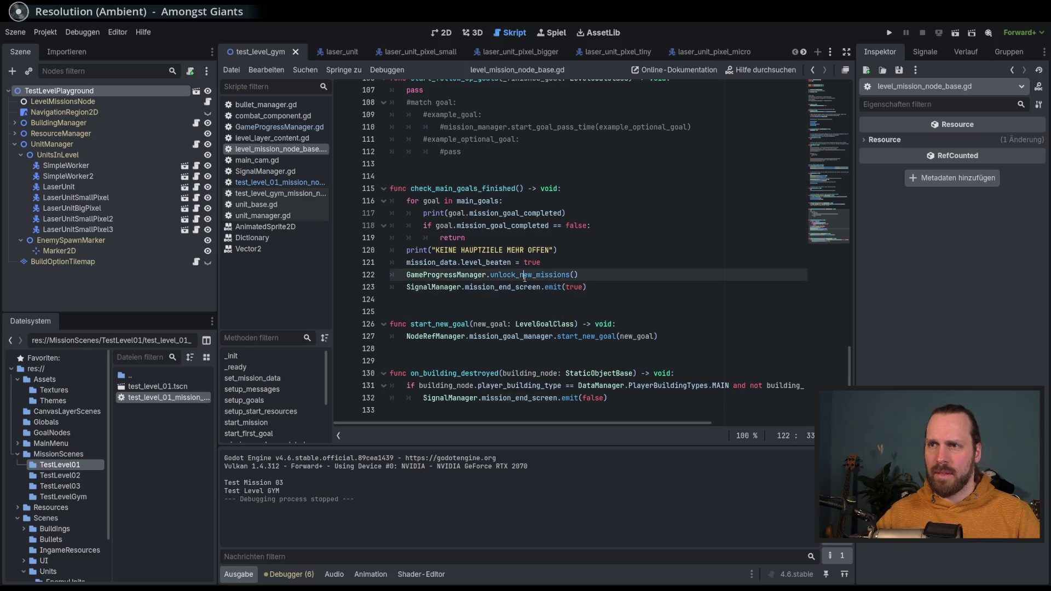
pyautogui.click(492, 297)
pyautogui.doubleClick(446, 275)
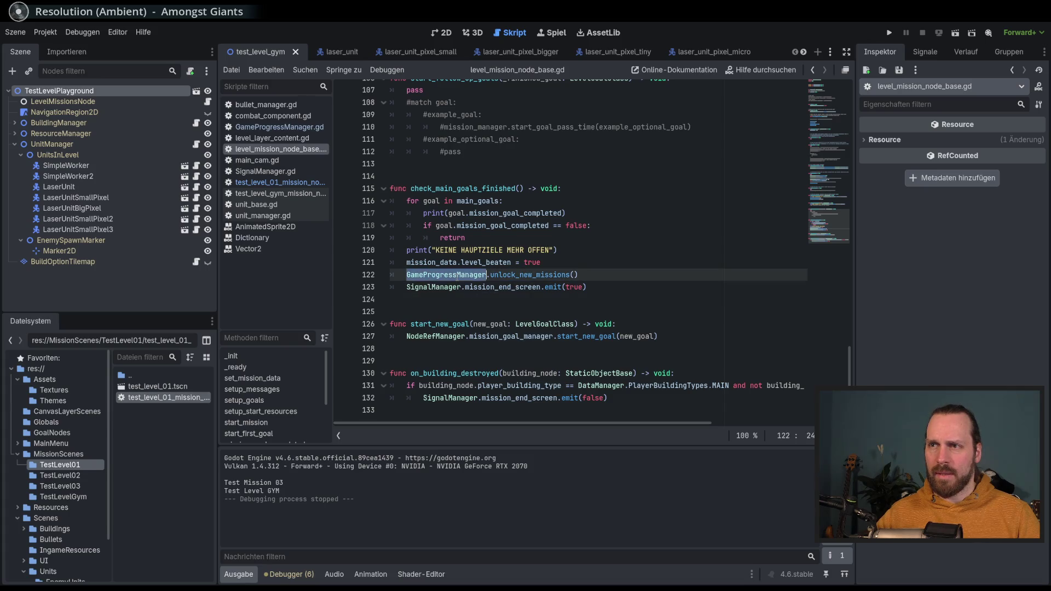
pyautogui.doubleClick(462, 188)
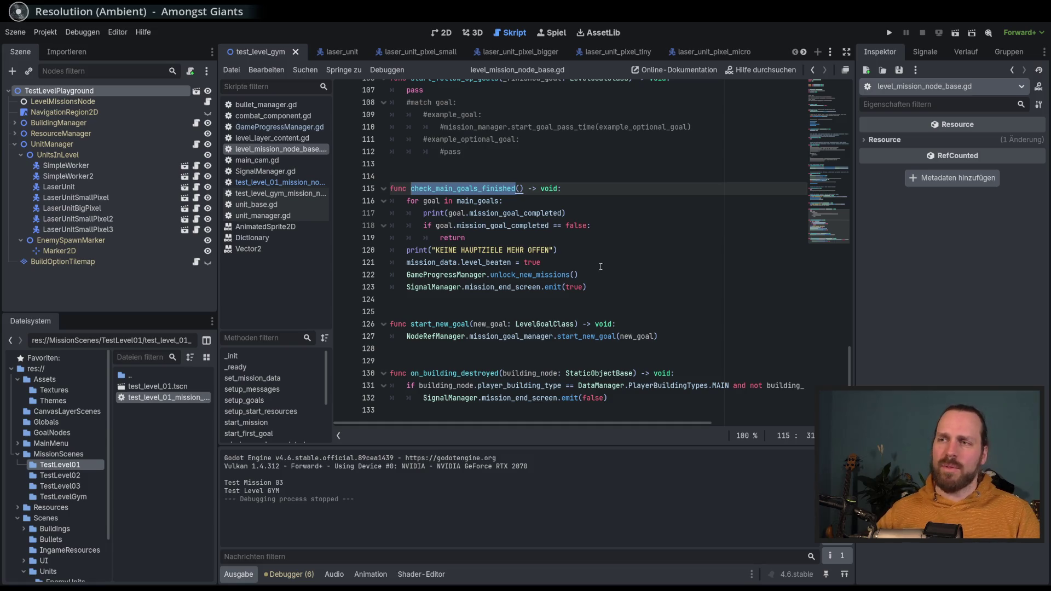
# Step: Insert a blank line below check_main_goals_finished, pushing start_new_goal down to line 127
pyautogui.click(613, 278)
pyautogui.press('Up')
pyautogui.click(618, 279)
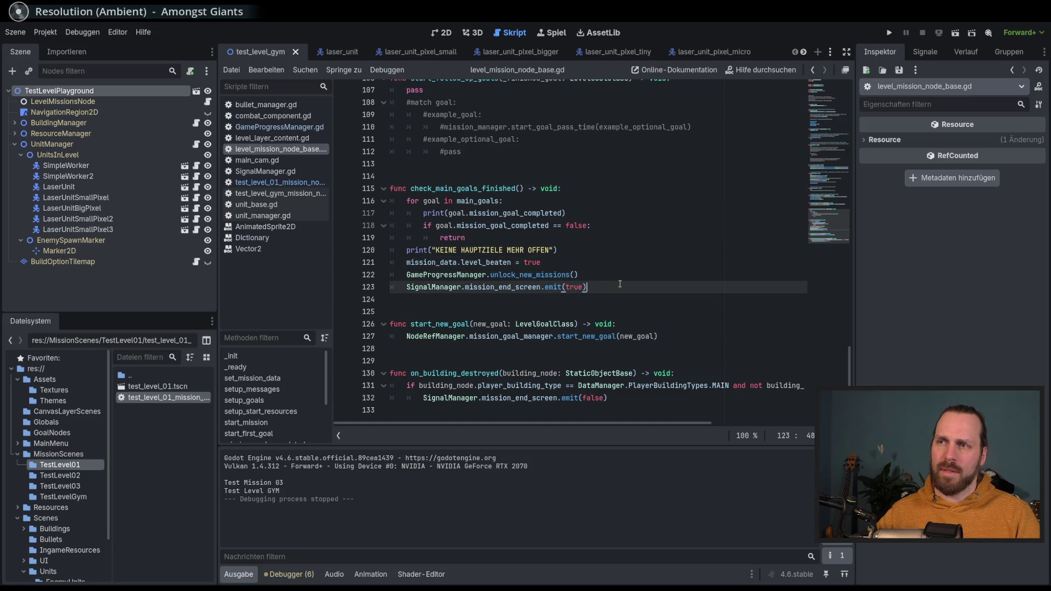
pyautogui.doubleClick(474, 189)
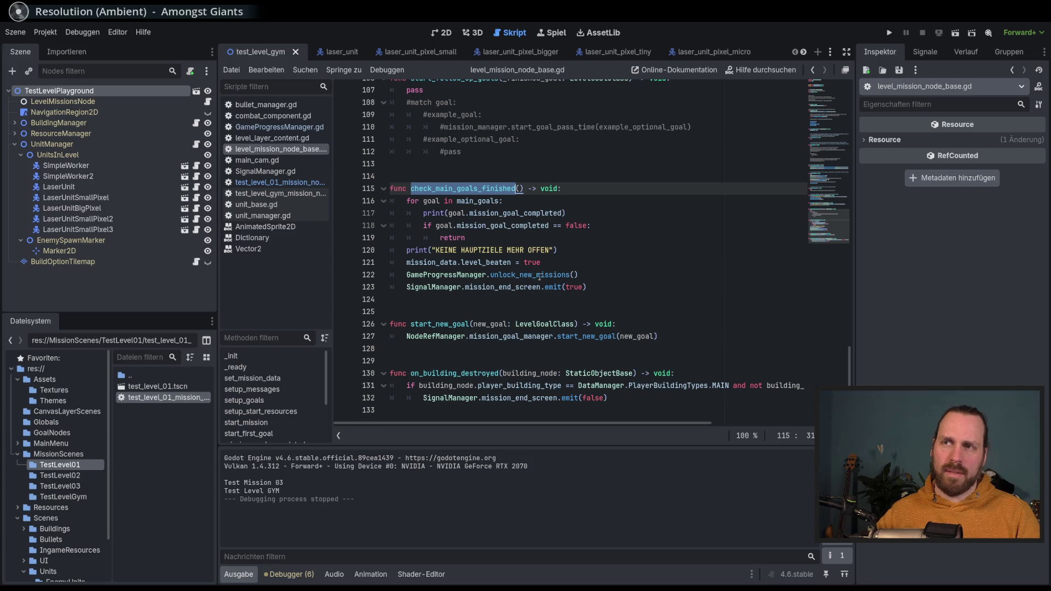
pyautogui.click(499, 274)
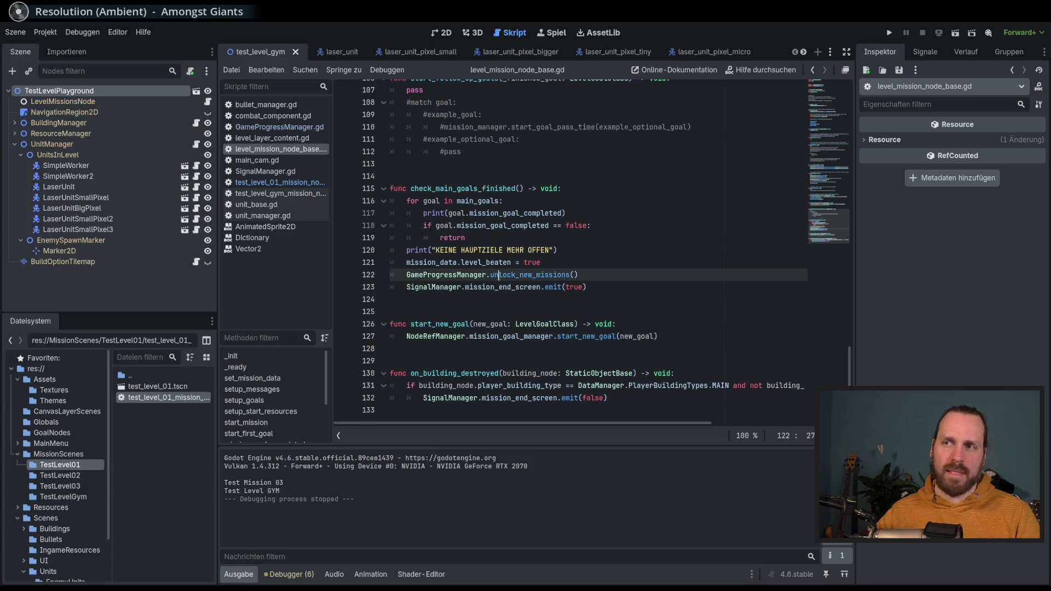
pyautogui.click(559, 312)
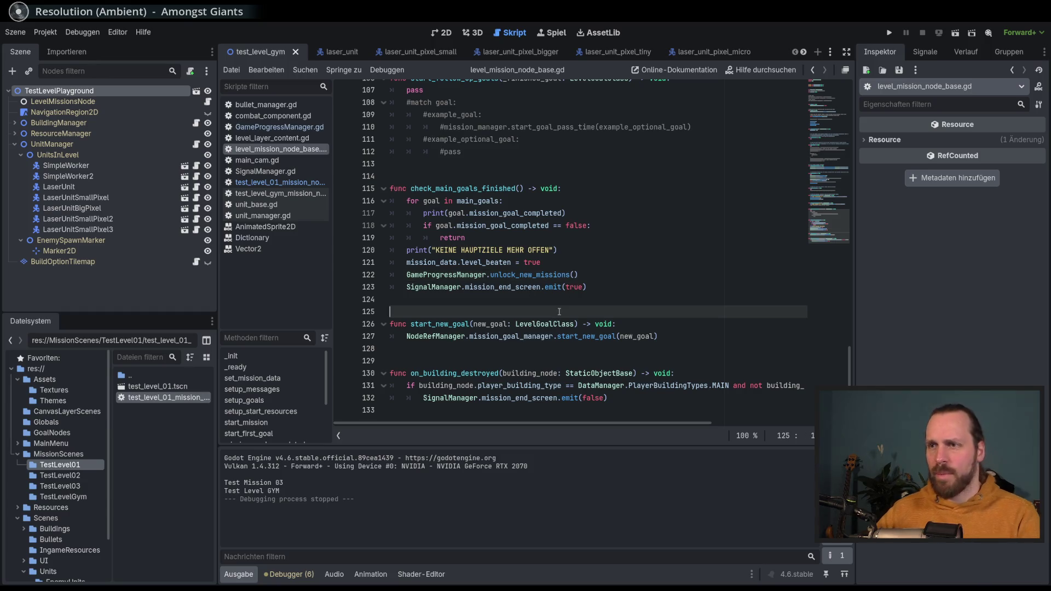
pyautogui.press('Return')
pyautogui.press('Return')
pyautogui.press('Return')
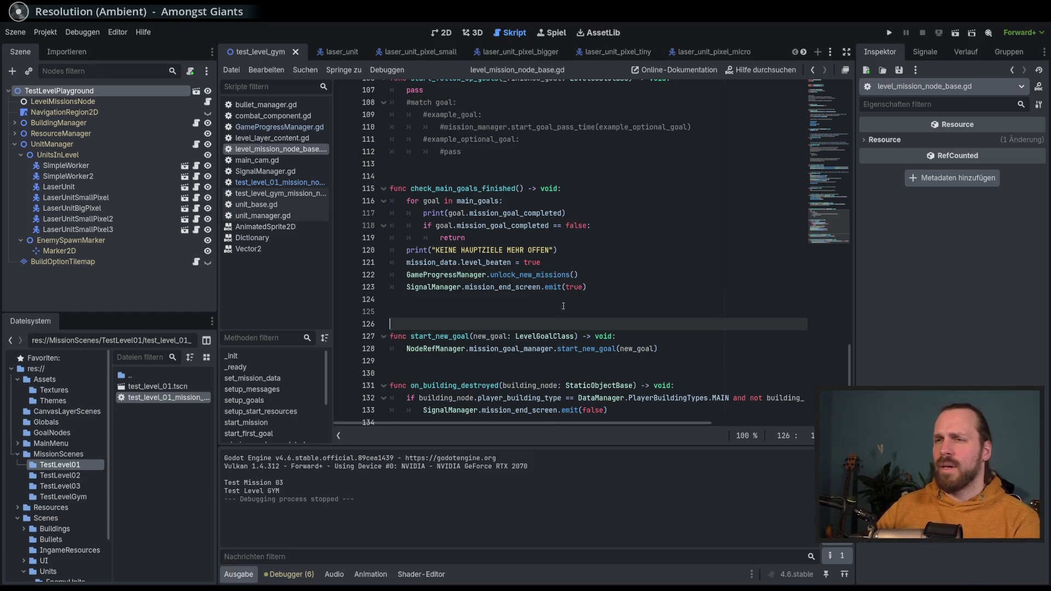
# Step: Start a new func declaration on line 126, first naming it on_mission_finished
pyautogui.click(513, 313)
pyautogui.click(541, 324)
pyautogui.write('func')
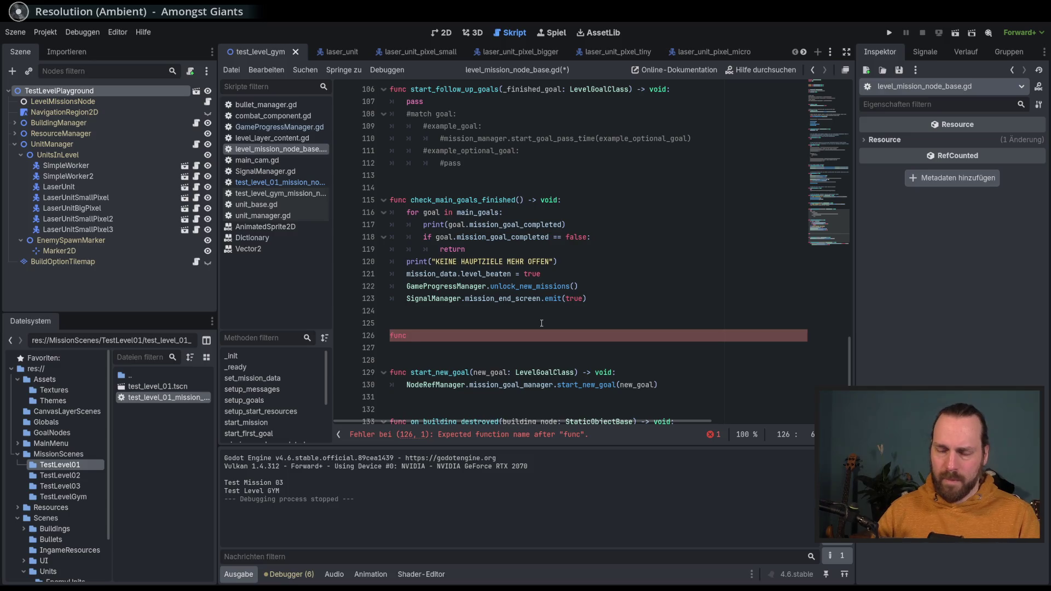
pyautogui.write('ms')
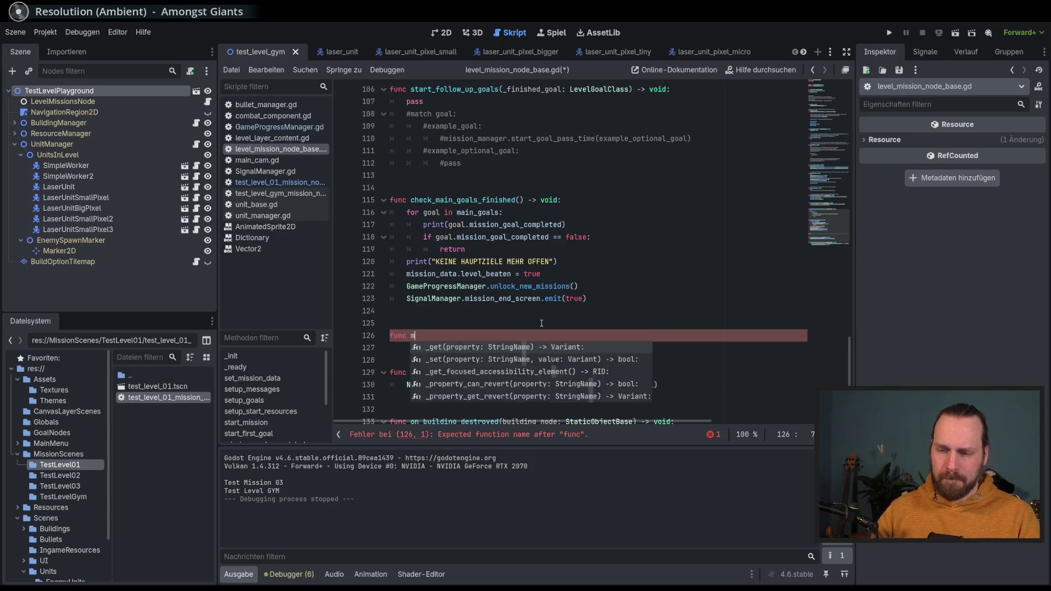
pyautogui.press('BackSpace')
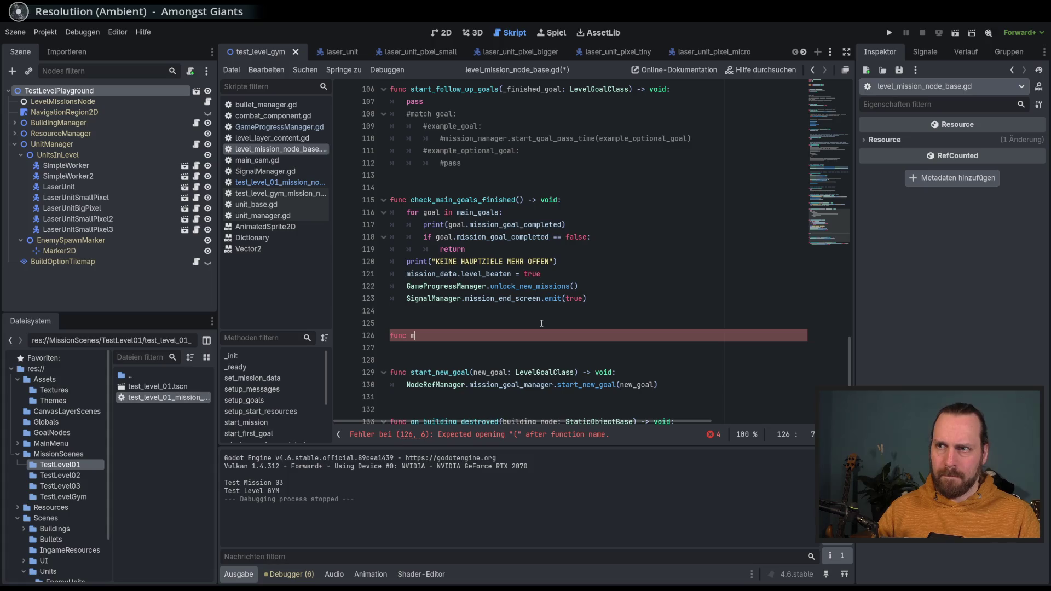
pyautogui.write('s')
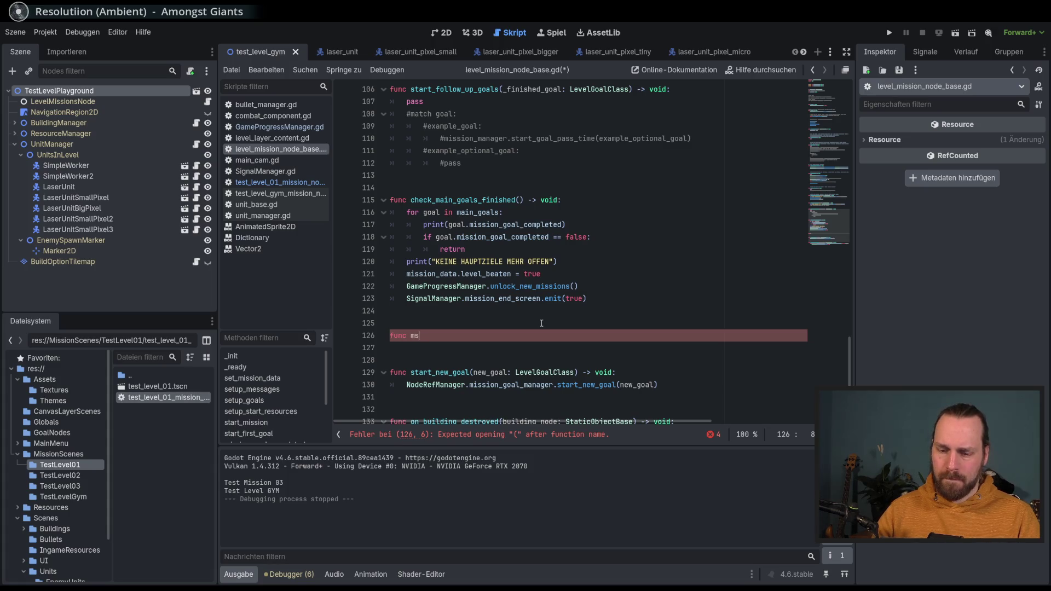
pyautogui.press('BackSpace')
pyautogui.write('ission_finished')
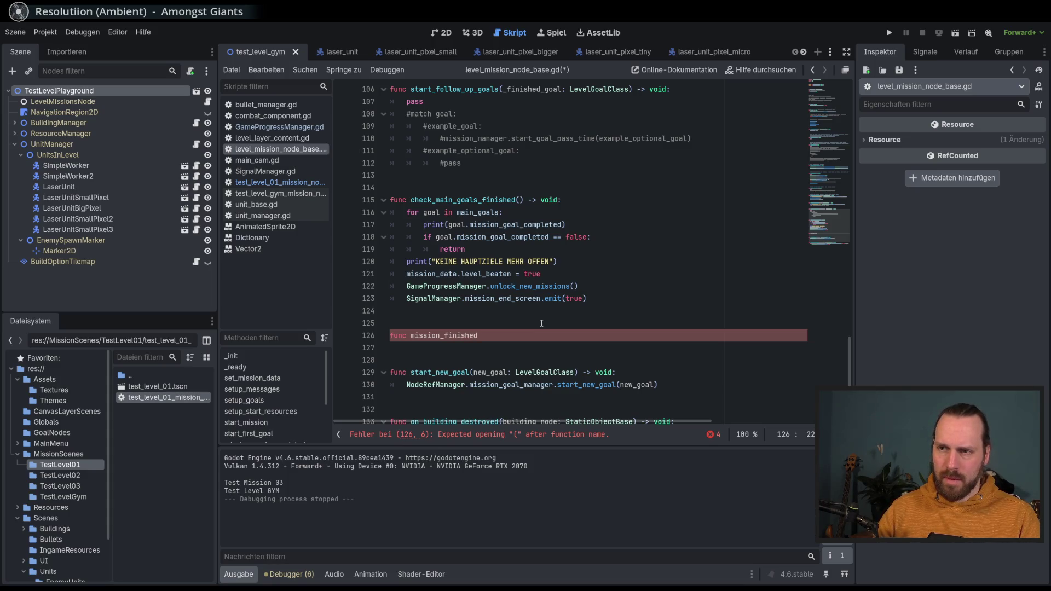
pyautogui.write('_events')
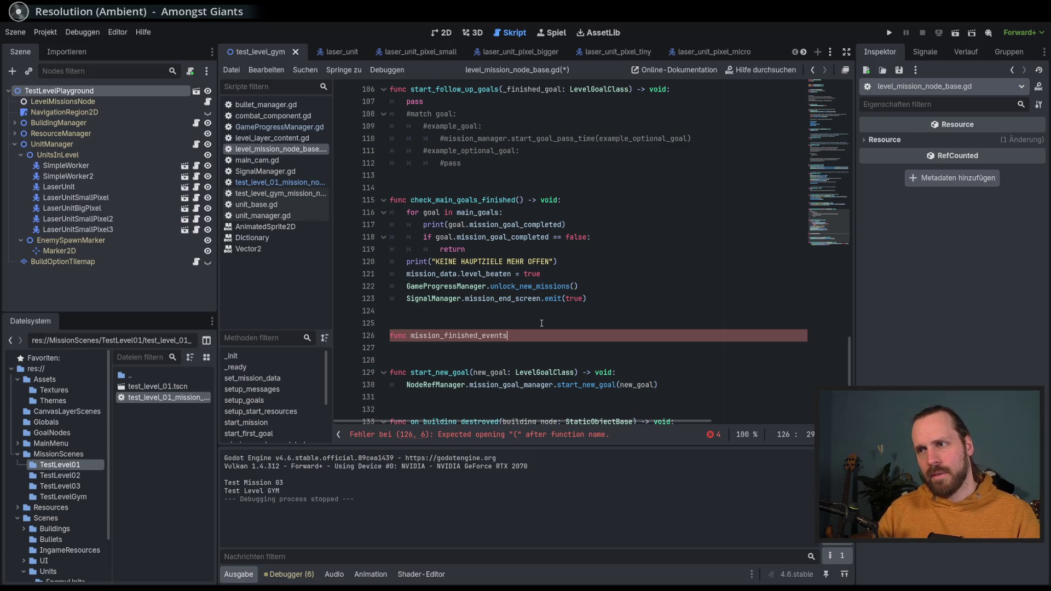
pyautogui.press('BackSpace')
pyautogui.press('BackSpace')
pyautogui.press('BackSpace')
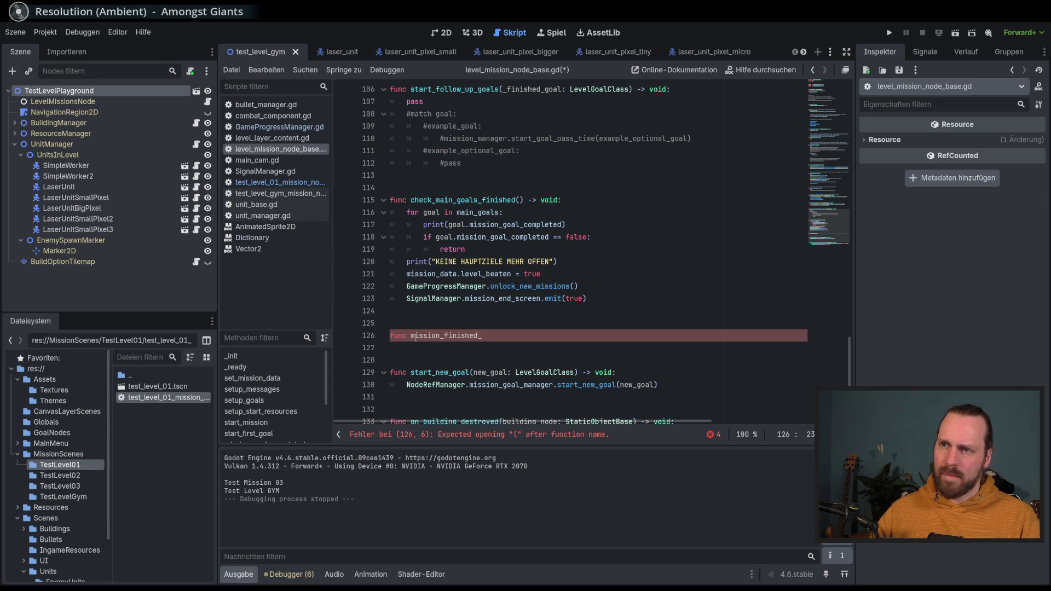
pyautogui.hotkey('ctrl', 'shift', 'Left')
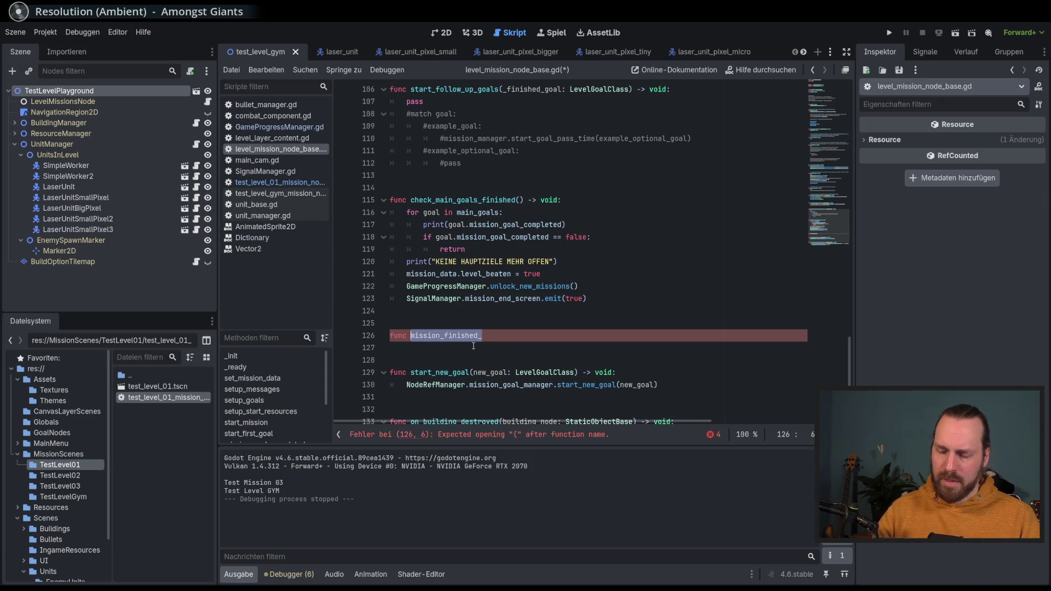
pyautogui.write('on _')
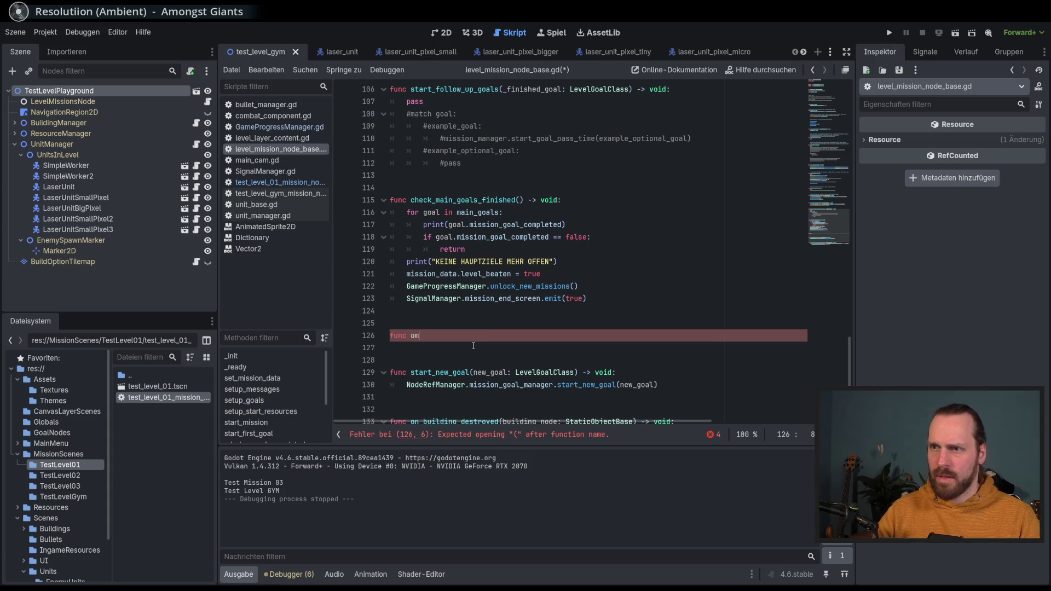
pyautogui.press('BackSpace')
pyautogui.press('BackSpace')
pyautogui.write('_mission')
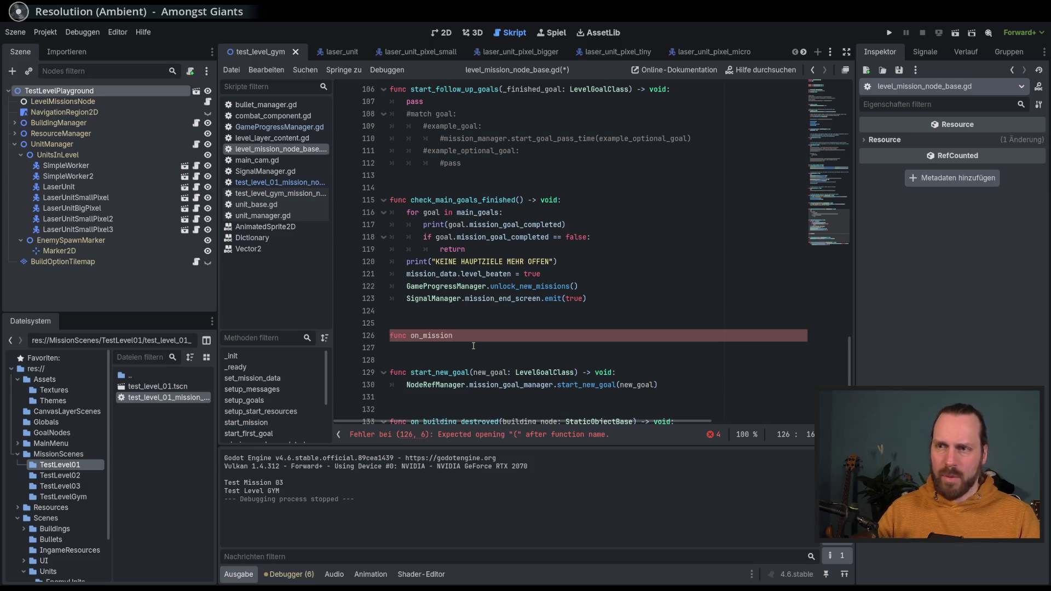
pyautogui.write('_finished')
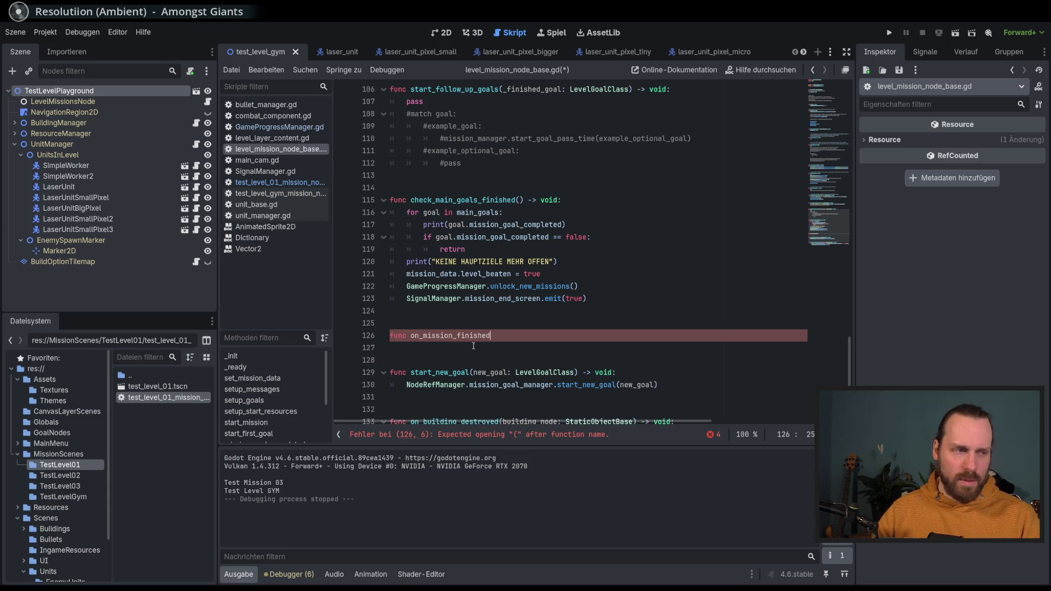
pyautogui.write('(')
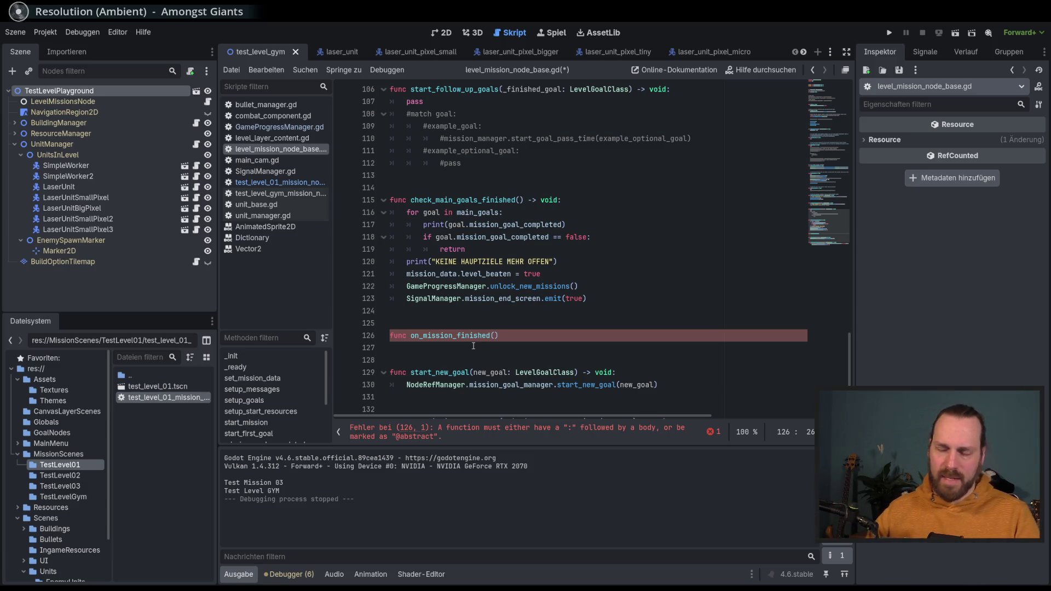
# Step: Rename it to custom_mission_finished_events and complete the signature with '-> void:'
pyautogui.doubleClick(467, 200)
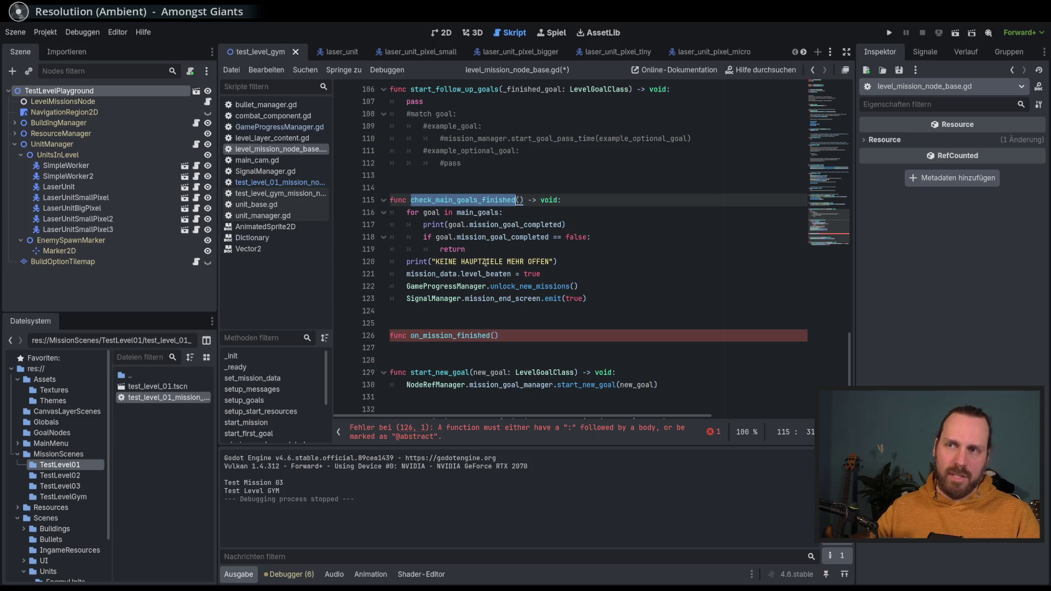
pyautogui.click(420, 335)
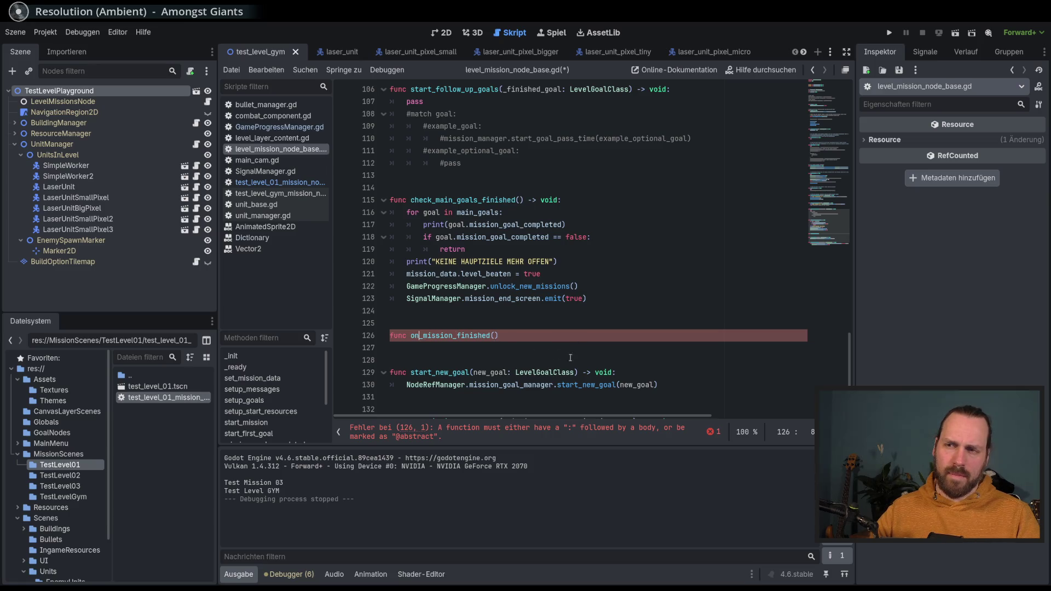
pyautogui.click(508, 336)
pyautogui.click(422, 336)
pyautogui.press('BackSpace')
pyautogui.press('BackSpace')
pyautogui.write('custom')
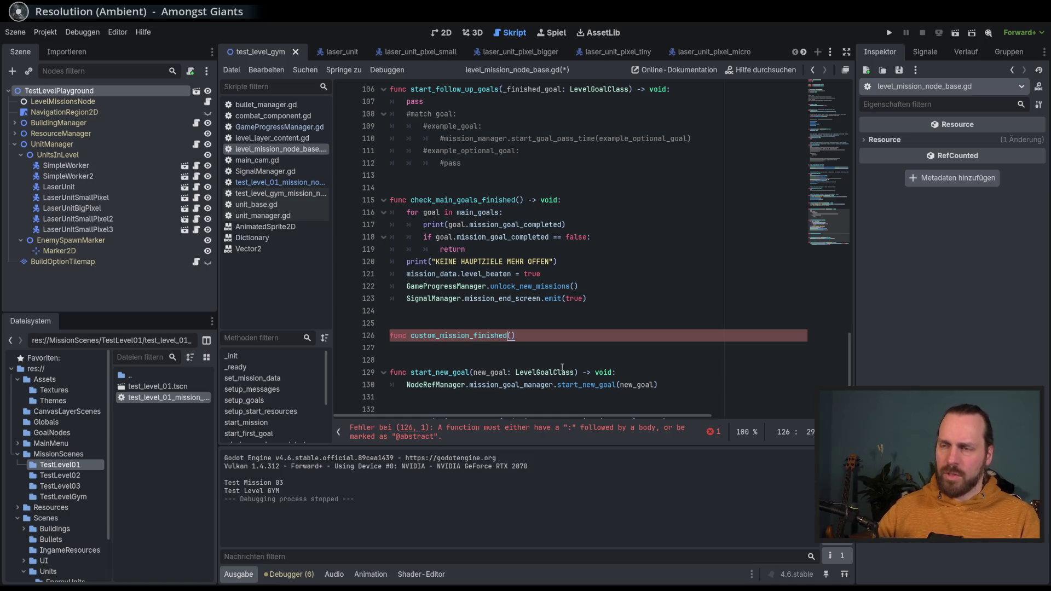
pyautogui.write('_events')
pyautogui.press('End')
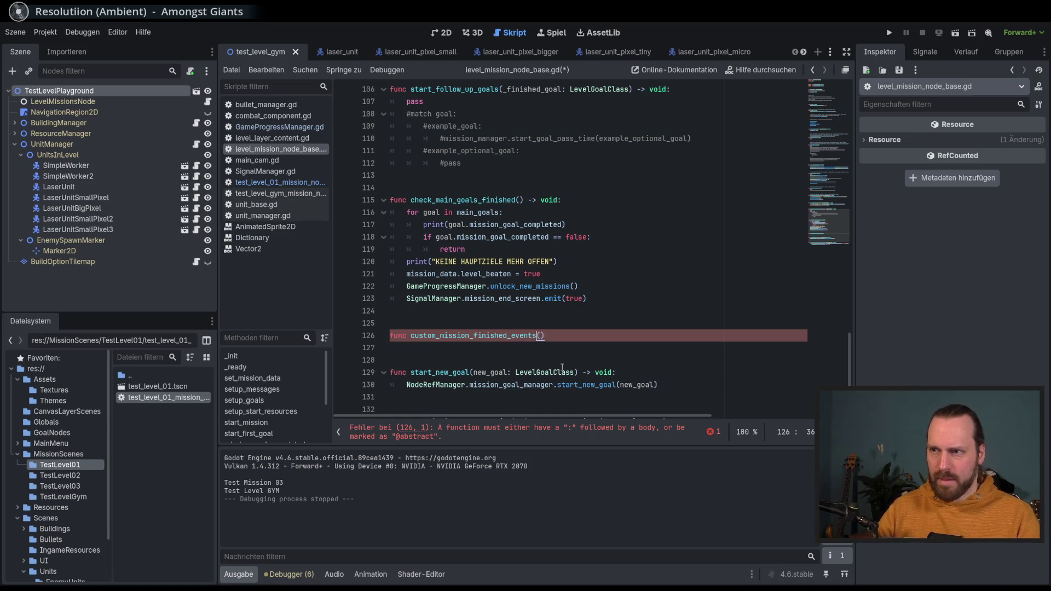
pyautogui.write('-')
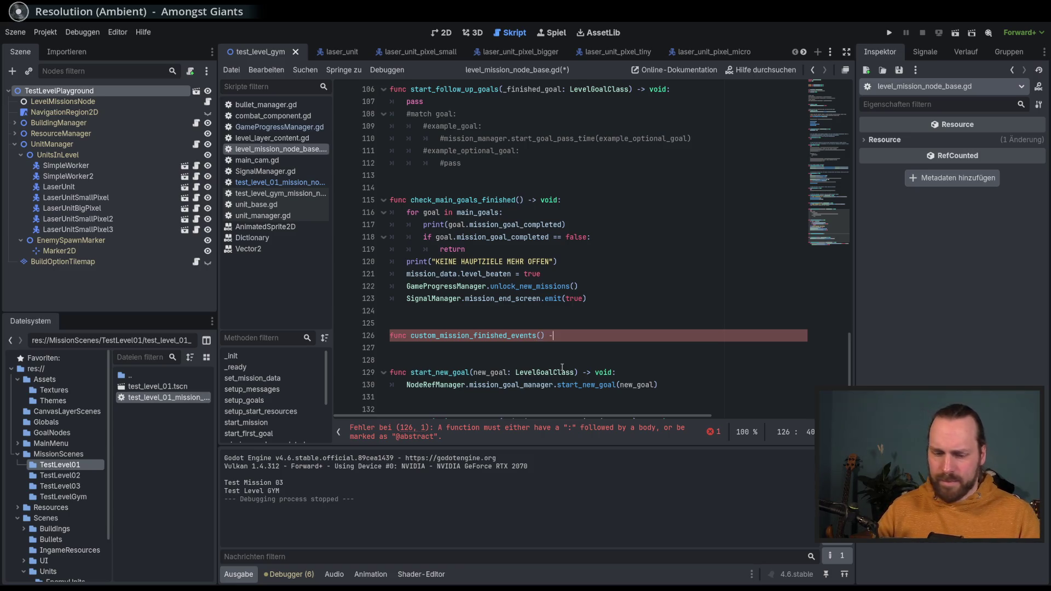
pyautogui.write('> void:')
pyautogui.press('Return')
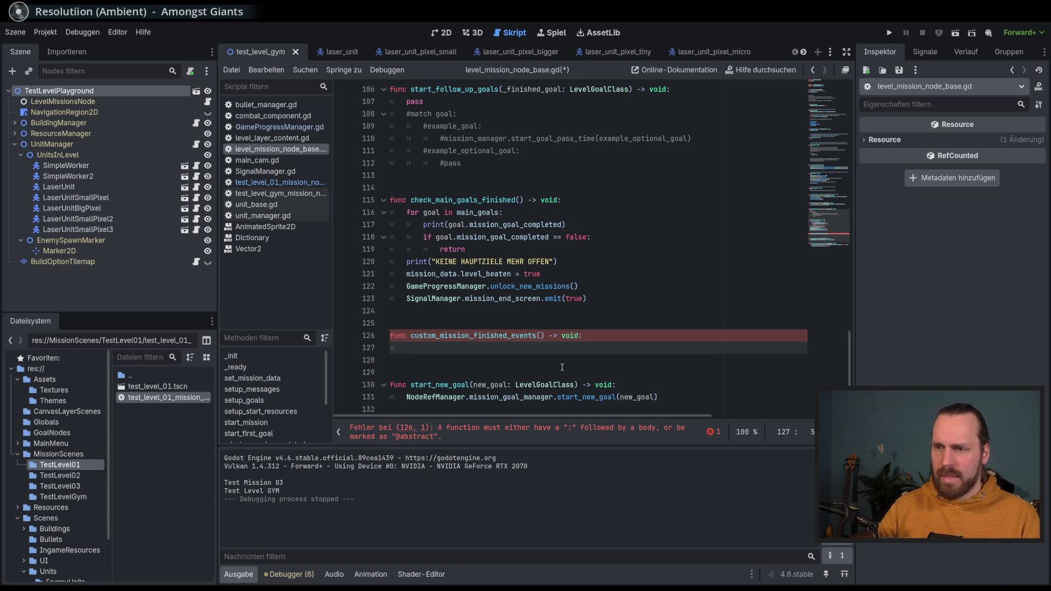
# Step: Give custom_mission_finished_events a pass body, save, and copy the function name
pyautogui.write('pass')
pyautogui.hotkey('ctrl', 's')
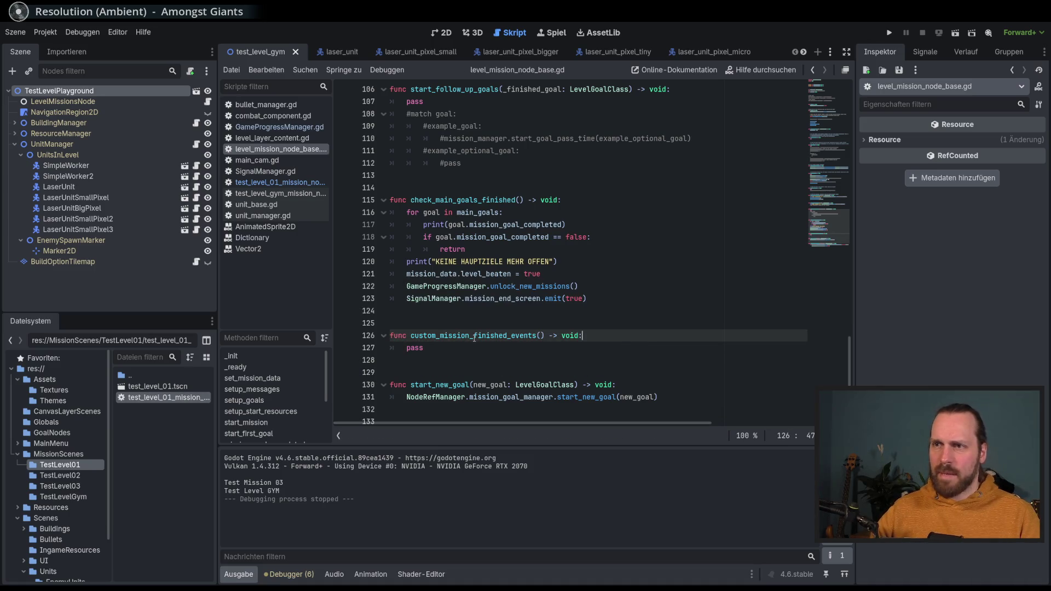
pyautogui.doubleClick(530, 336)
pyautogui.hotkey('ctrl', 'c')
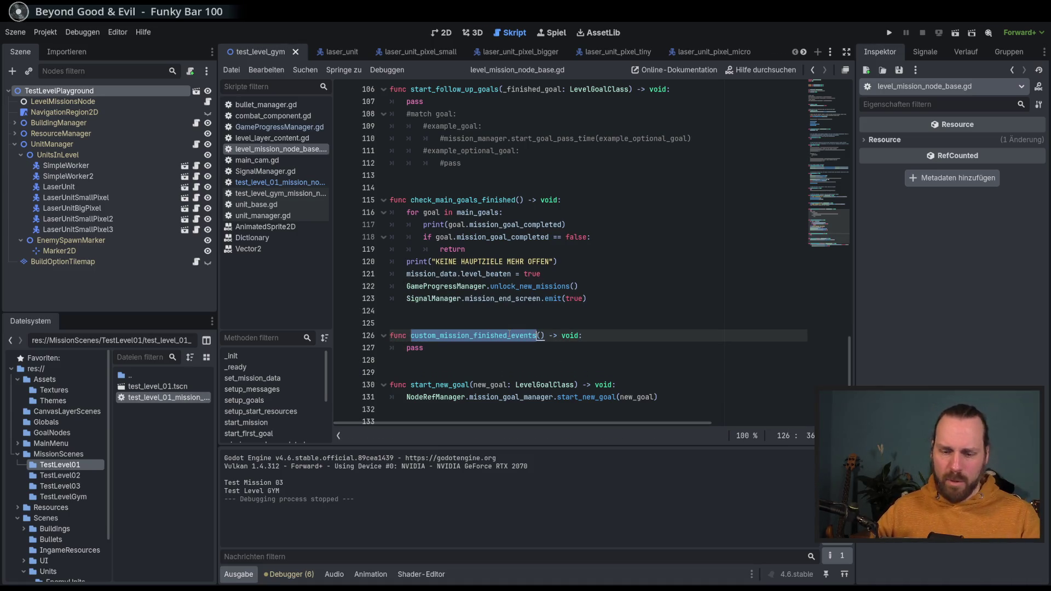
pyautogui.press('Up')
pyautogui.press('Up')
pyautogui.press('Up')
pyautogui.press('Right')
pyautogui.press('Right')
pyautogui.press('Right')
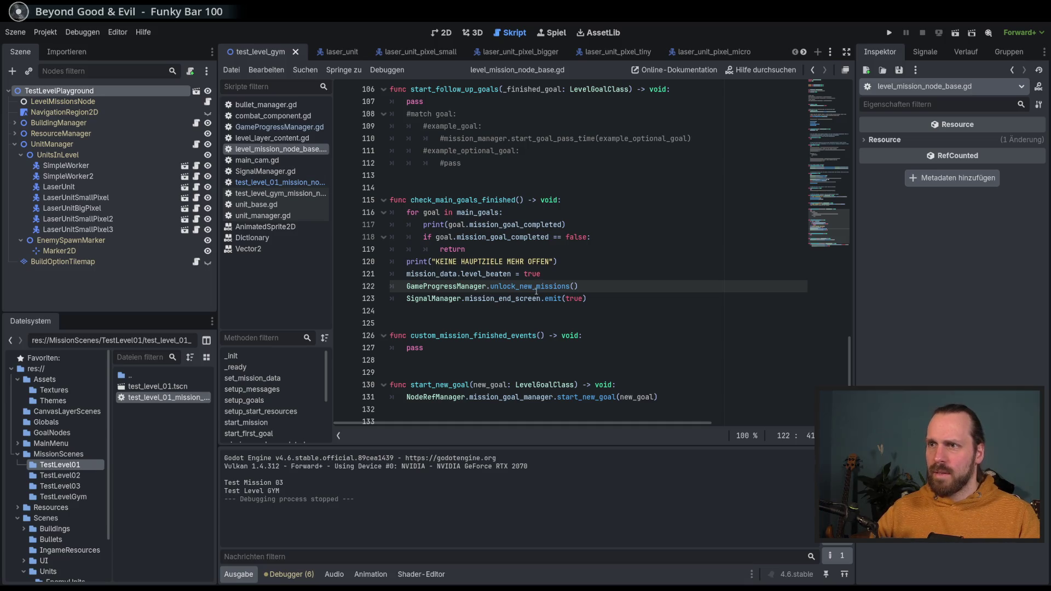
# Step: Call custom_mission_finished_events() after level_beaten is set, save, and comment the call out
pyautogui.click(575, 277)
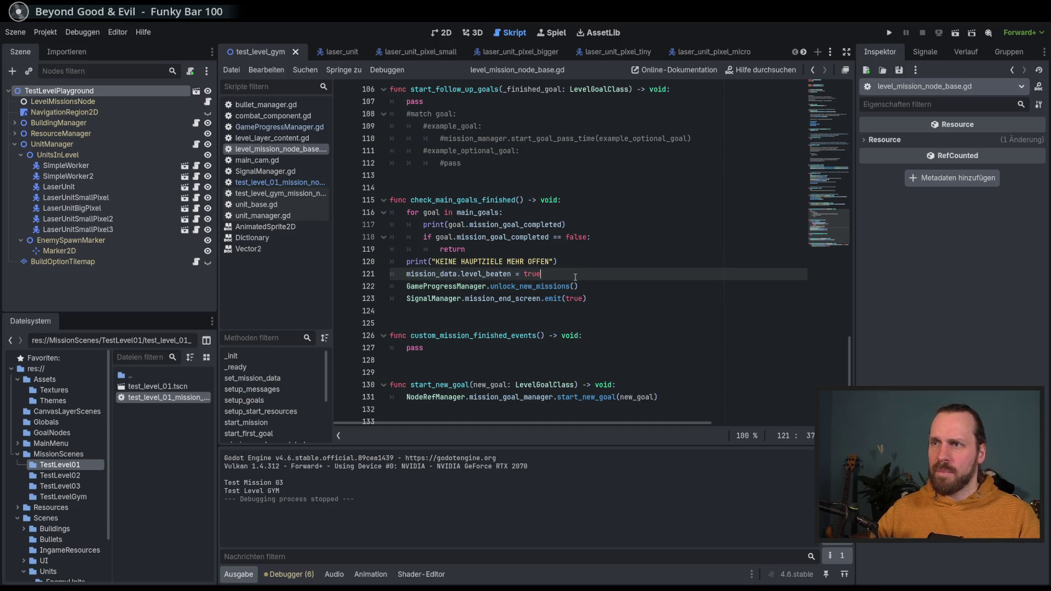
pyautogui.press('Return')
pyautogui.hotkey('ctrl', 'v')
pyautogui.write('(')
pyautogui.press('Escape')
pyautogui.write(')')
pyautogui.hotkey('ctrl', 's')
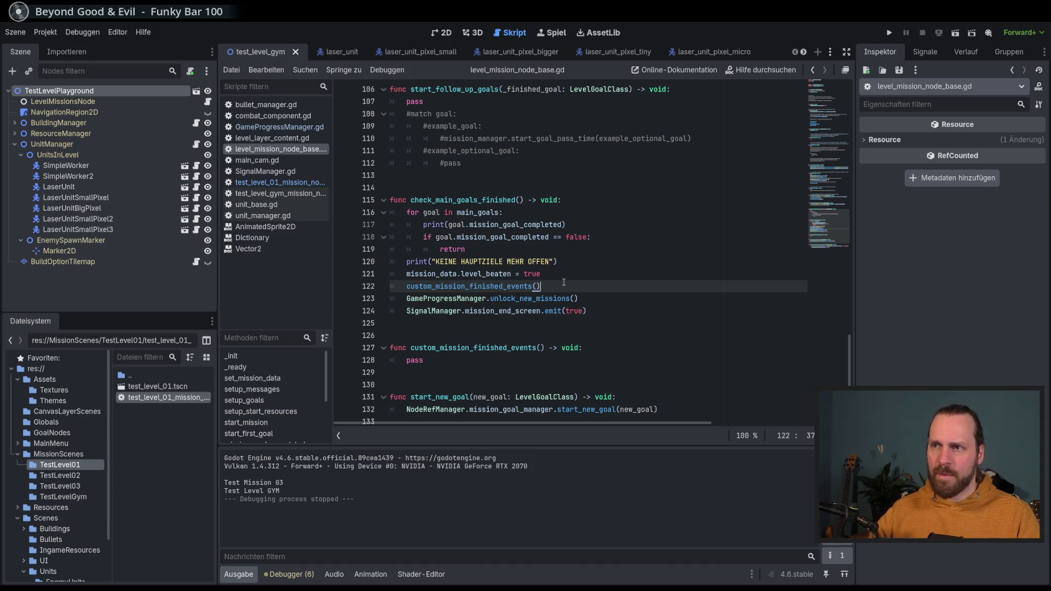
pyautogui.press('Up')
pyautogui.press('Down')
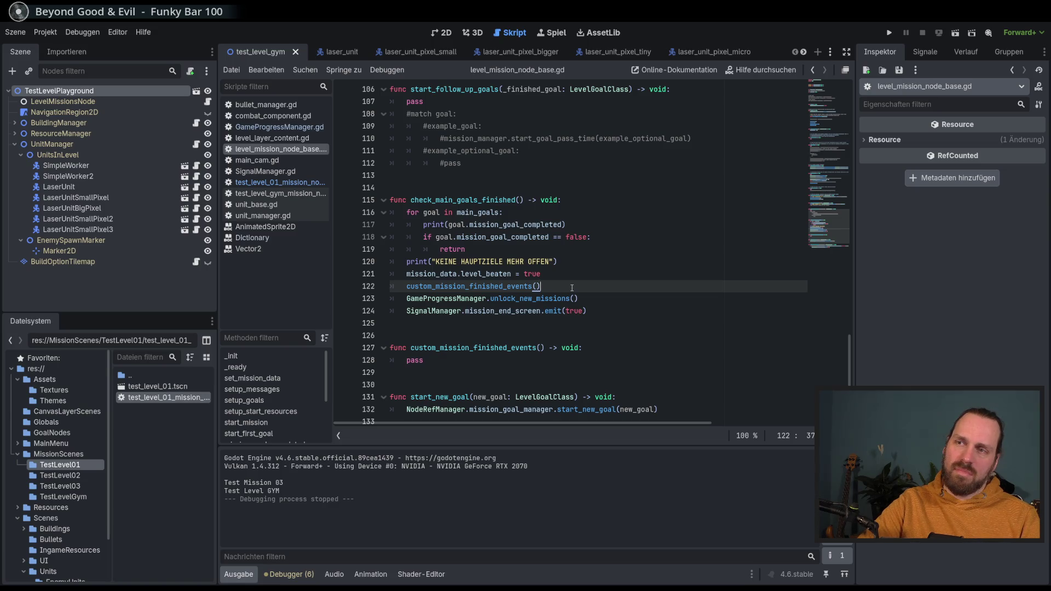
pyautogui.hotkey('ctrl', 'k')
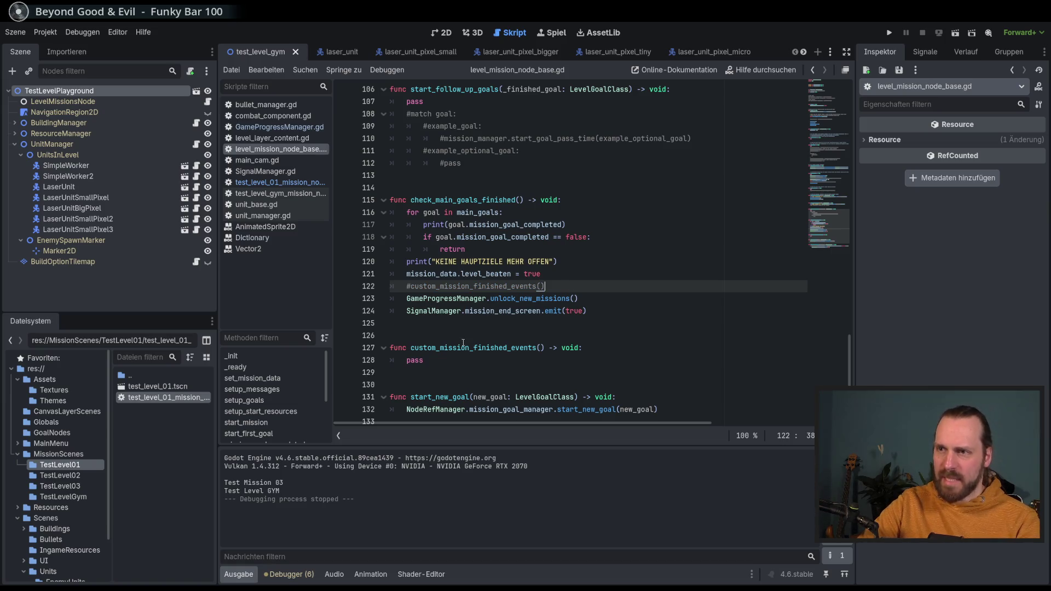
# Step: Comment out the hook function, then review the landing platform and optional turret goals in the level 01 script
pyautogui.moveTo(461, 348); pyautogui.dragTo(457, 357)
pyautogui.hotkey('ctrl', 'k')
pyautogui.click(458, 357)
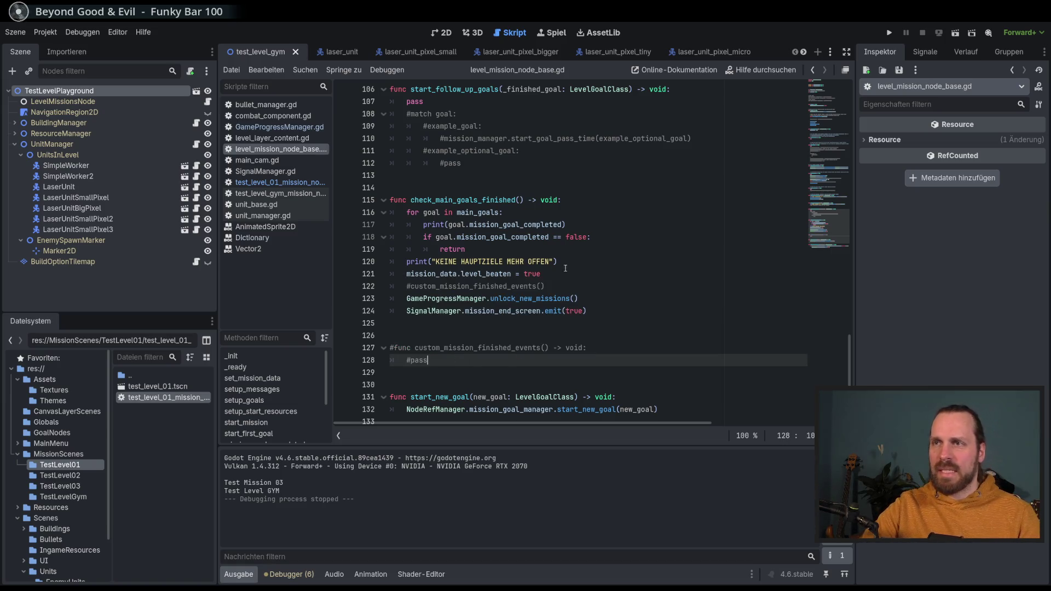
pyautogui.click(279, 183)
pyautogui.click(816, 182)
pyautogui.scroll(-10, 650, 276)
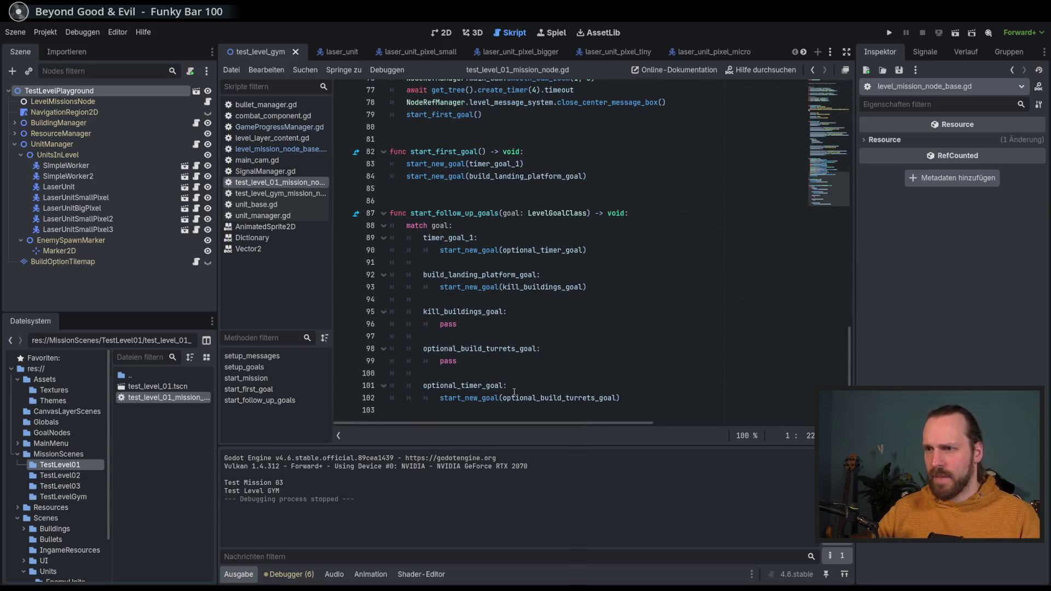
pyautogui.click(470, 385)
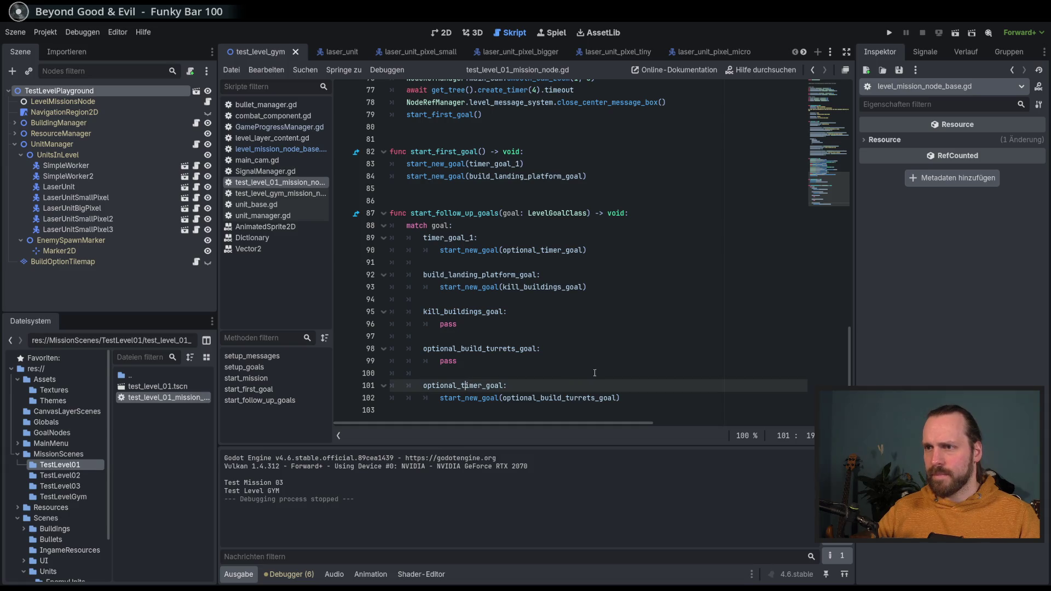
pyautogui.click(585, 348)
pyautogui.click(529, 287)
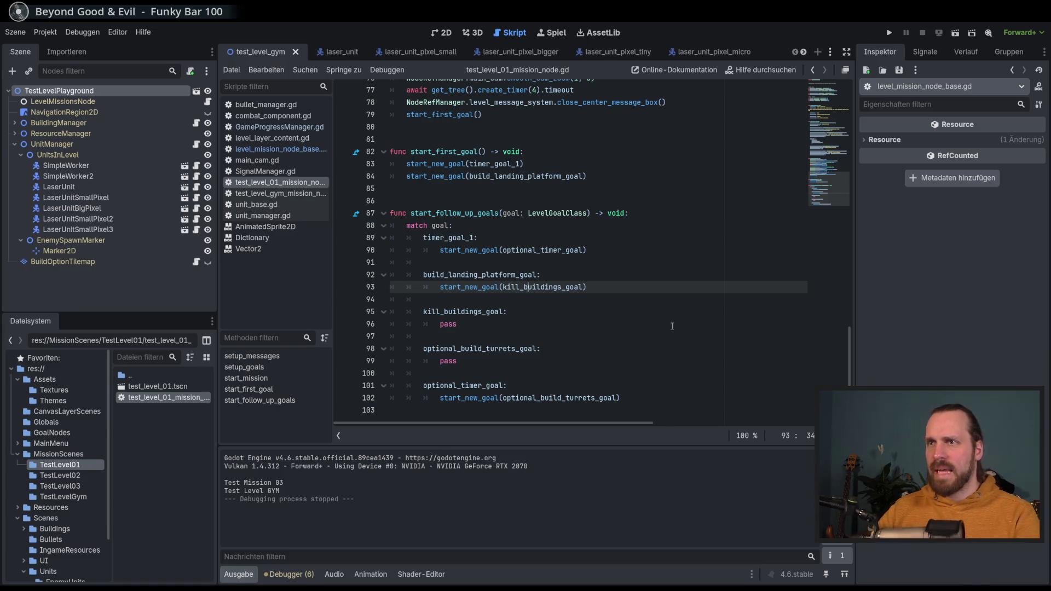
pyautogui.scroll(1, 670, 320)
pyautogui.scroll(-1, 748, 294)
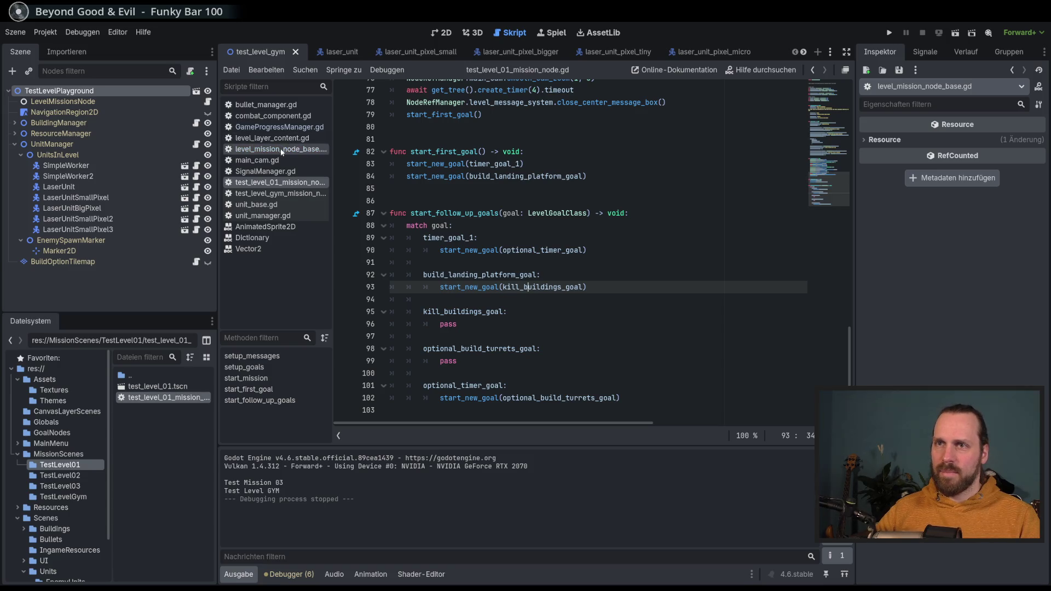
# Step: Uncomment custom_mission_finished_events and its call in level_mission_node_base.gd, then save
pyautogui.click(274, 126)
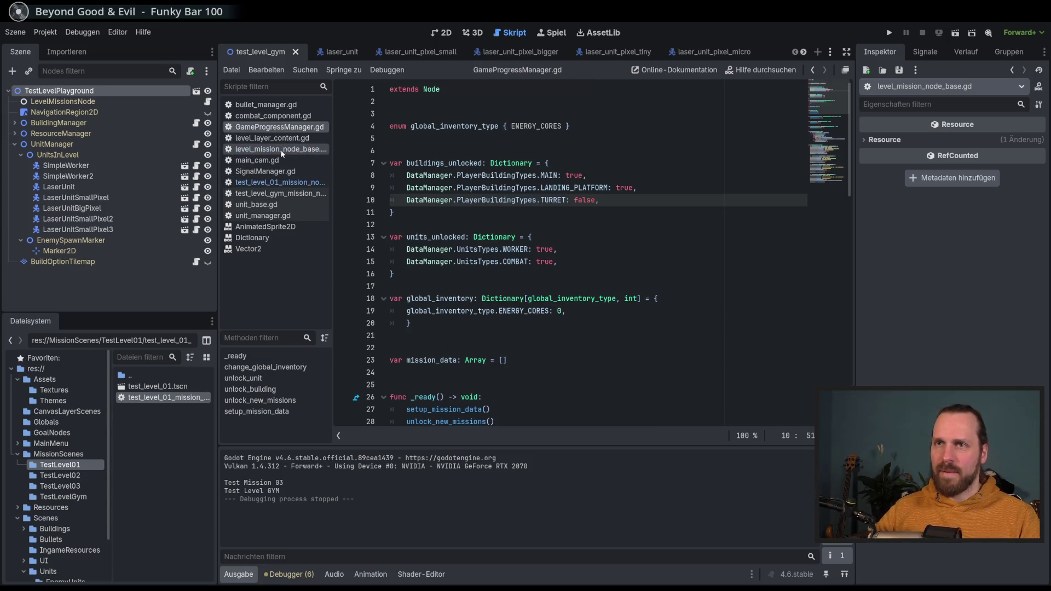
pyautogui.click(280, 150)
pyautogui.keyDown('shift'); pyautogui.click(460, 275); pyautogui.keyUp('shift')
pyautogui.hotkey('ctrl', 'k')
pyautogui.click(490, 213)
pyautogui.hotkey('ctrl', 'k')
pyautogui.hotkey('ctrl', 's')
# Step: Add blank lines at the end of test_level_01_mission_node.gd, below start_follow_up_goals
pyautogui.click(290, 182)
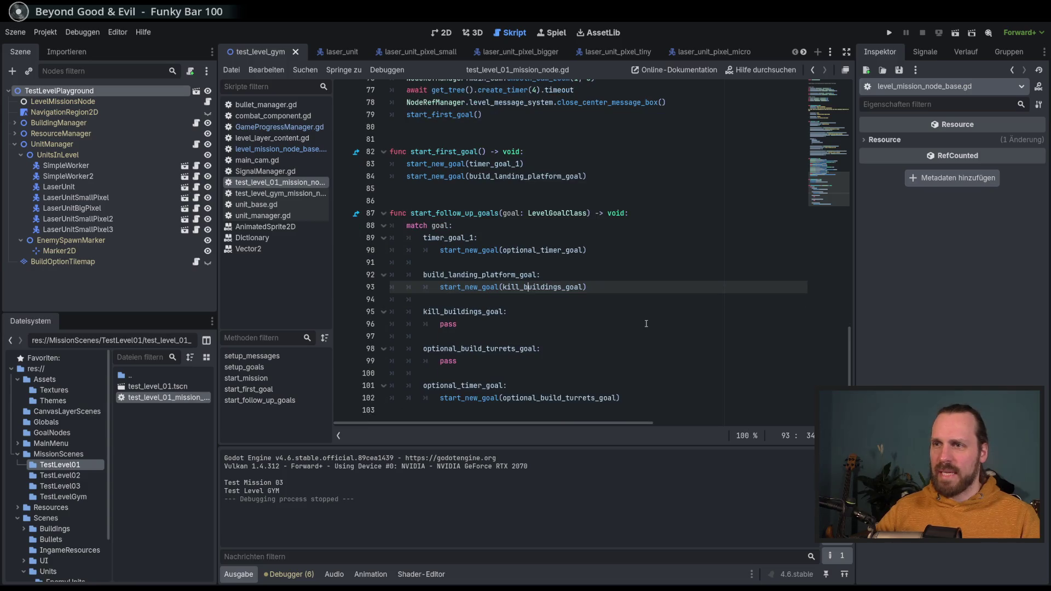
pyautogui.click(579, 326)
pyautogui.click(627, 416)
pyautogui.press('Return')
pyautogui.press('Return')
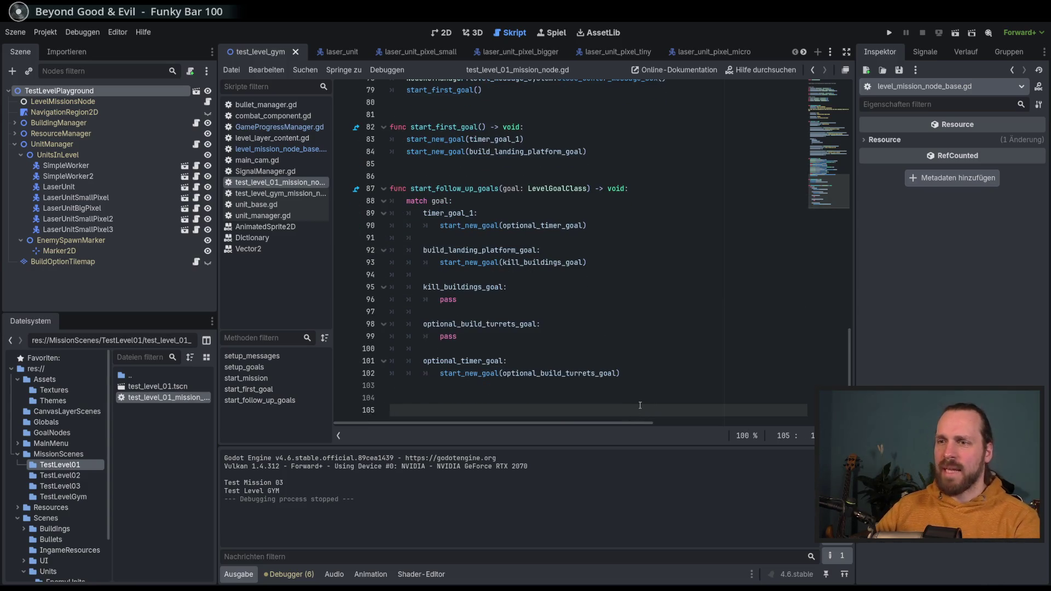
# Step: Start a func custom_mission_finished_events declaration on line 105 of the level 01 script
pyautogui.write('func m')
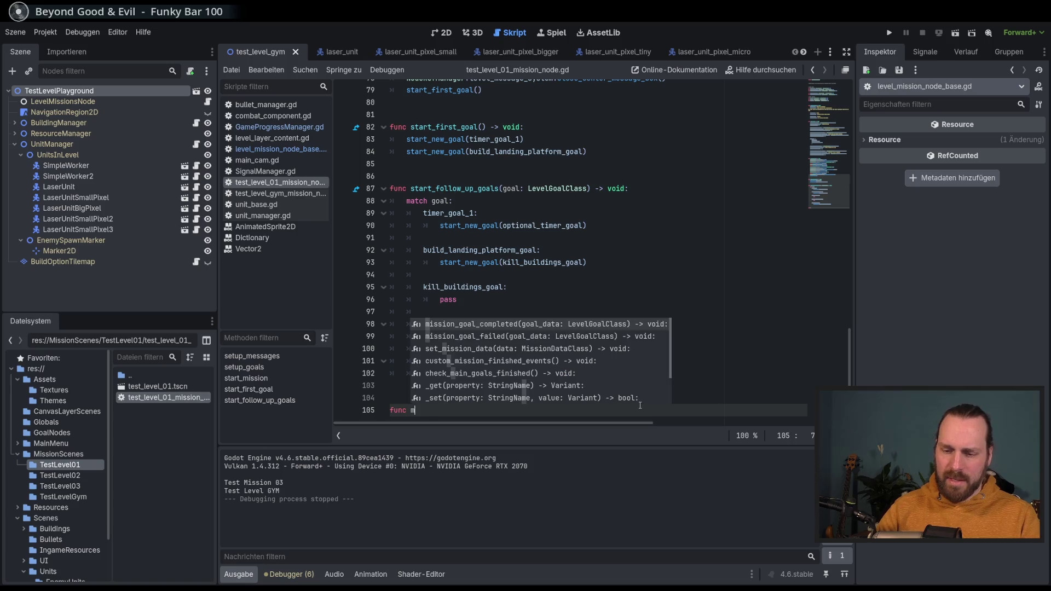
pyautogui.press('BackSpace')
pyautogui.write('cust')
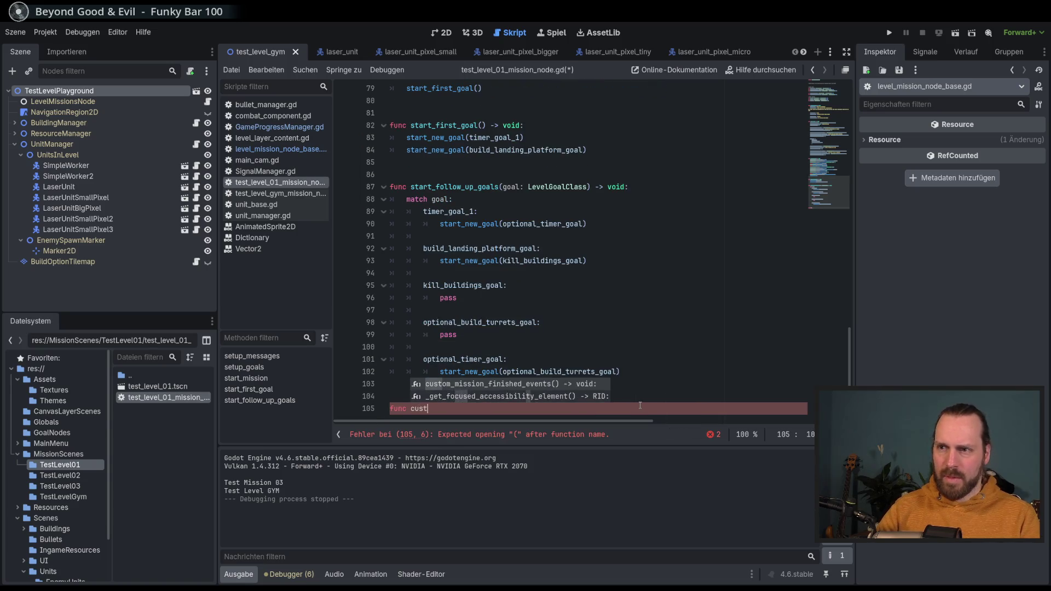
pyautogui.press('Return')
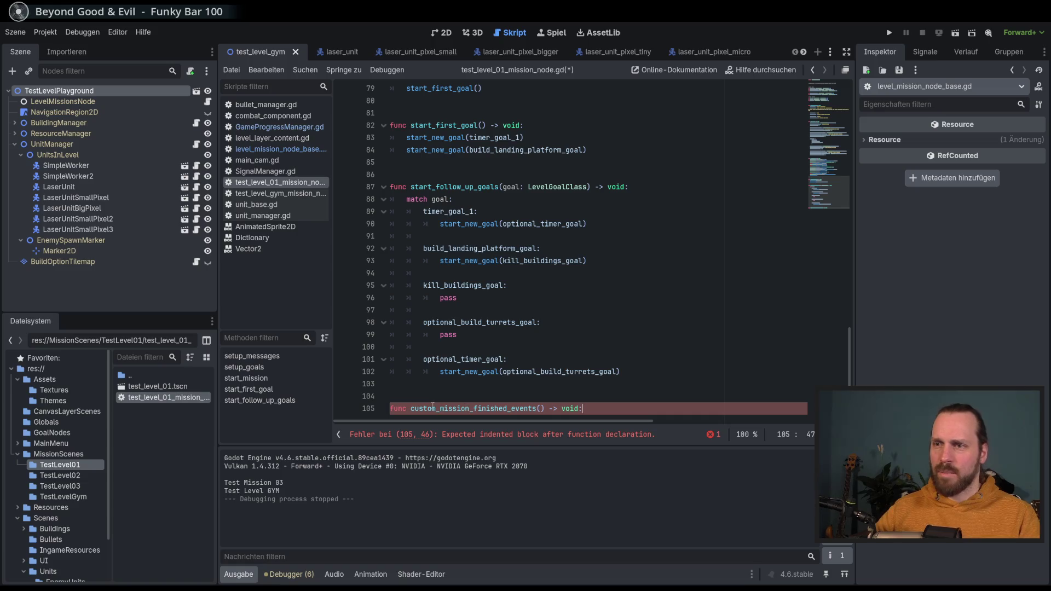
pyautogui.moveTo(441, 412); pyautogui.dragTo(414, 409)
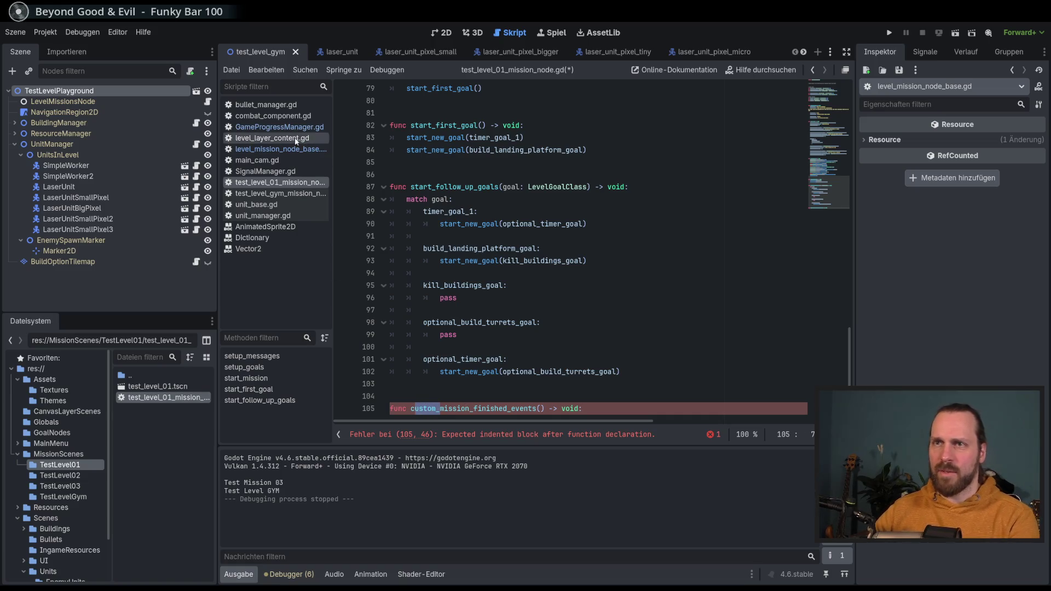
# Step: Rename the base script's hook call and function to mission_finished_custom_events and save
pyautogui.click(279, 127)
pyautogui.click(279, 149)
pyautogui.scroll(-1, 505, 361)
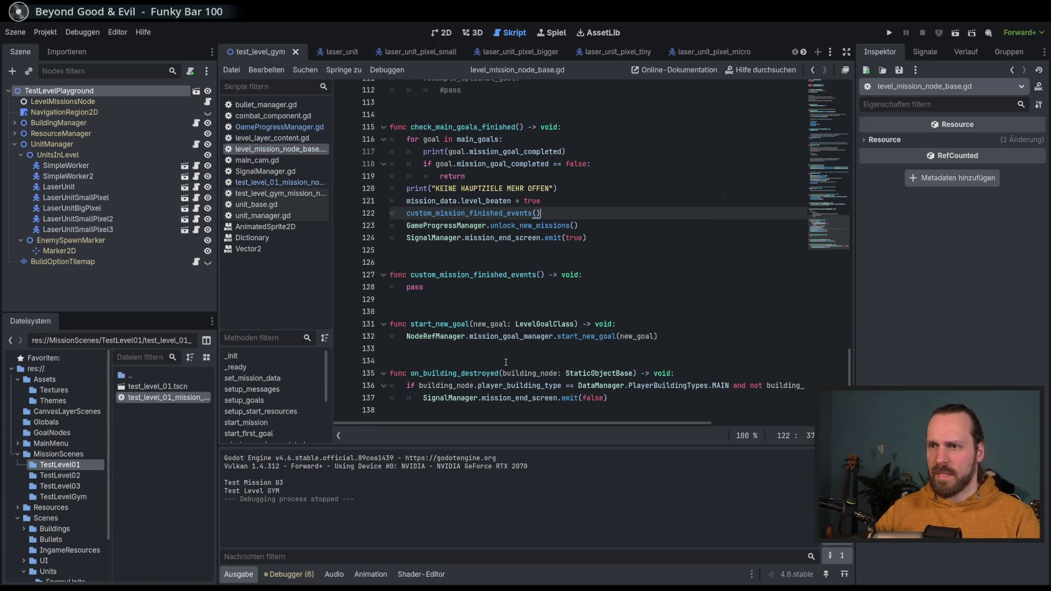
pyautogui.moveTo(436, 213); pyautogui.dragTo(406, 213)
pyautogui.press('BackSpace')
pyautogui.click(477, 214)
pyautogui.write('custom')
pyautogui.scroll(1, 485, 225)
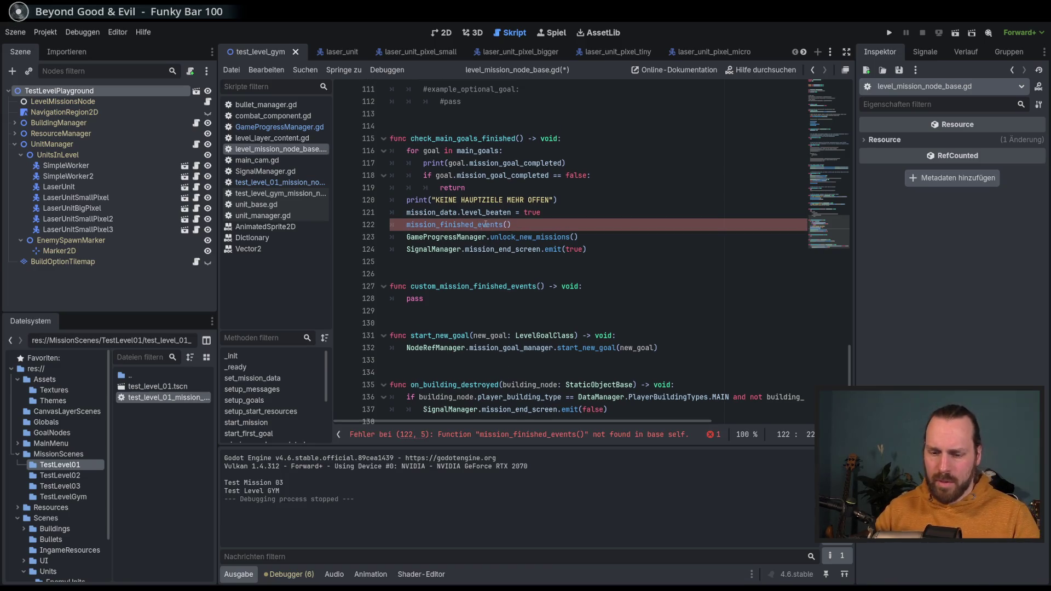
pyautogui.write('_')
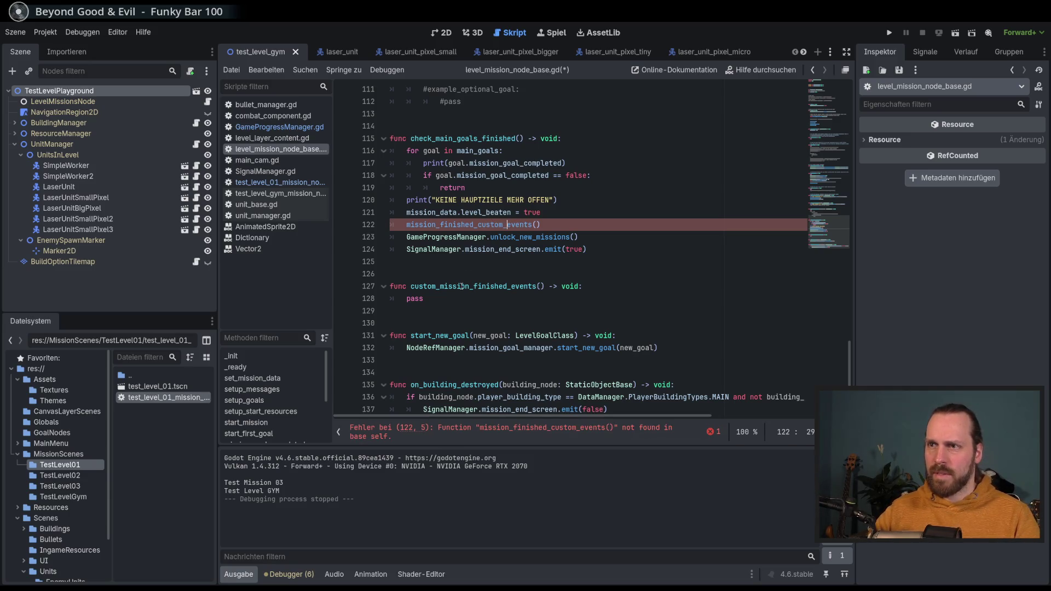
pyautogui.doubleClick(466, 222)
pyautogui.hotkey('ctrl', 'c')
pyautogui.doubleClick(479, 287)
pyautogui.hotkey('ctrl', 'v')
pyautogui.hotkey('ctrl', 's')
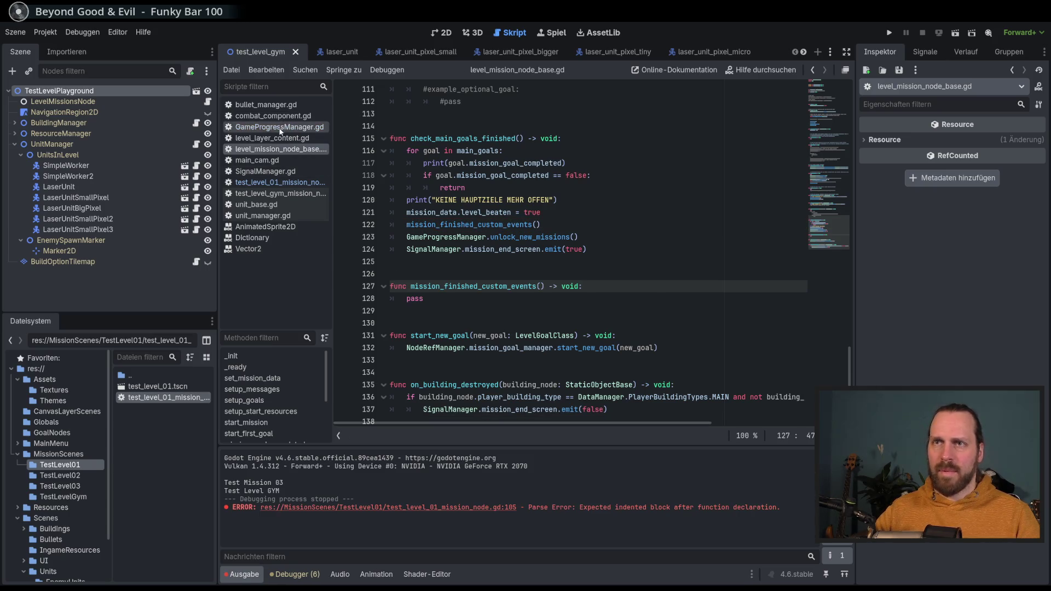
pyautogui.click(279, 183)
# Step: Rename the level 01 override to mission_finished_custom_events and open an indented body line
pyautogui.doubleClick(470, 408)
pyautogui.write('missio')
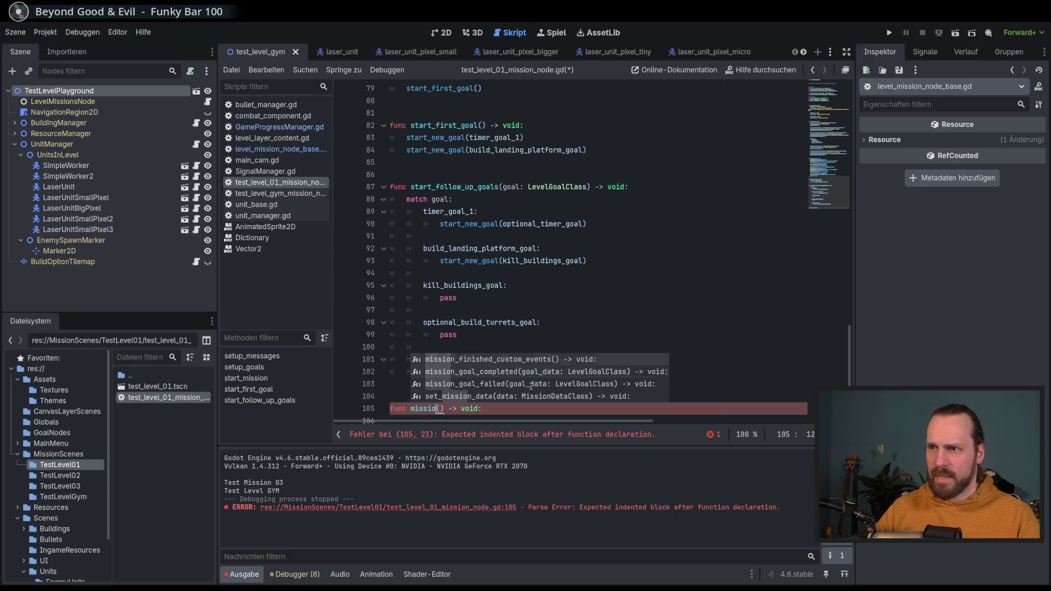
pyautogui.press('Return')
pyautogui.scroll(-1, 637, 397)
pyautogui.hotkey('shift', 'End')
pyautogui.press('Delete')
pyautogui.press('Return')
pyautogui.scroll(-1, 634, 403)
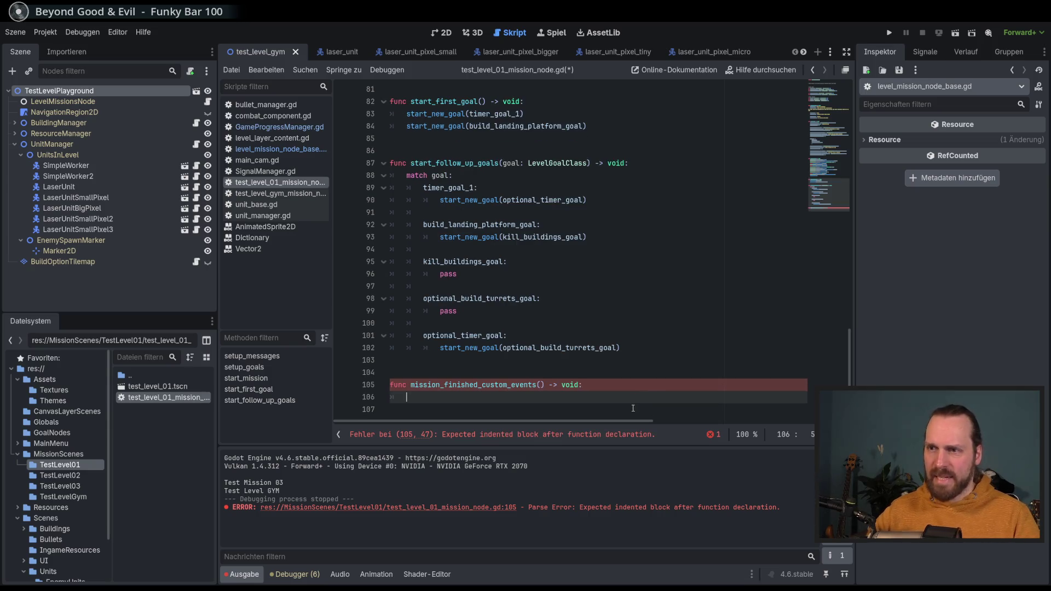
pyautogui.press('Down')
pyautogui.press('Return')
pyautogui.press('Return')
pyautogui.press('Return')
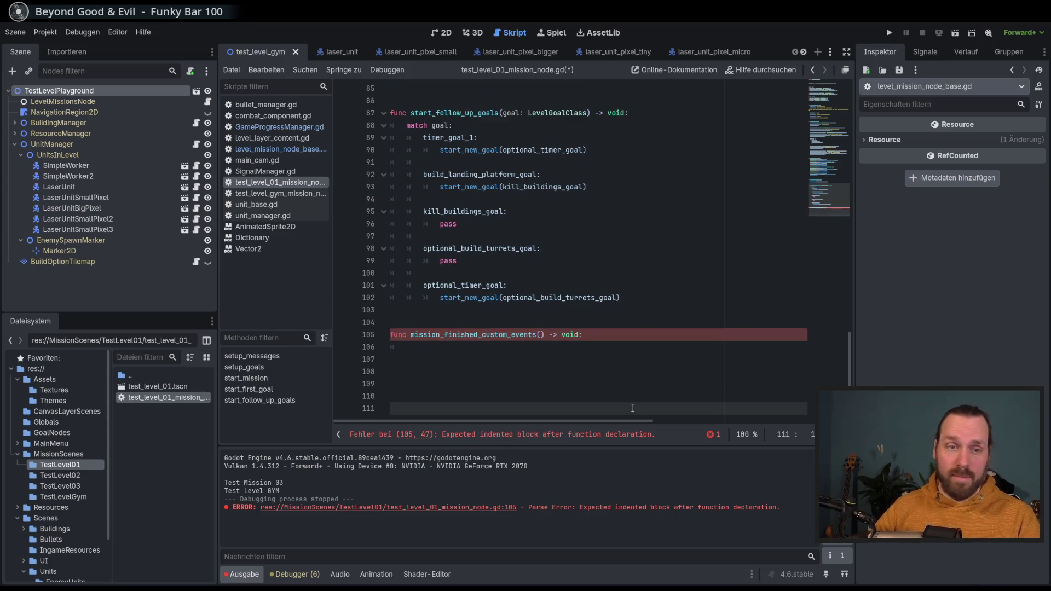
pyautogui.click(608, 348)
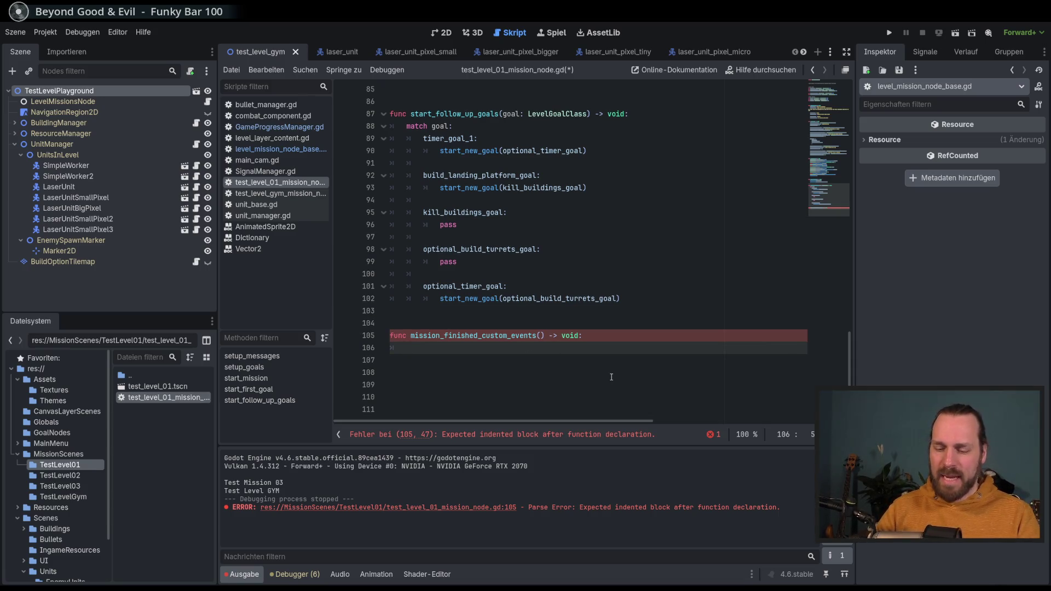
# Step: Write a GameProgressManager.unlock_building call in the function body
pyautogui.write('Progre')
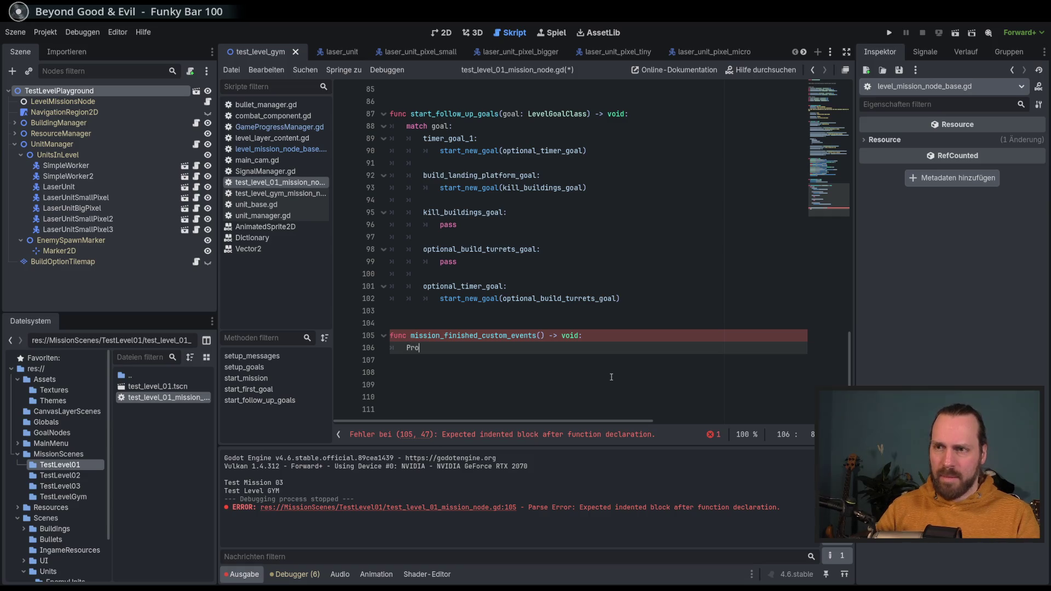
pyautogui.press('Down')
pyautogui.press('Down')
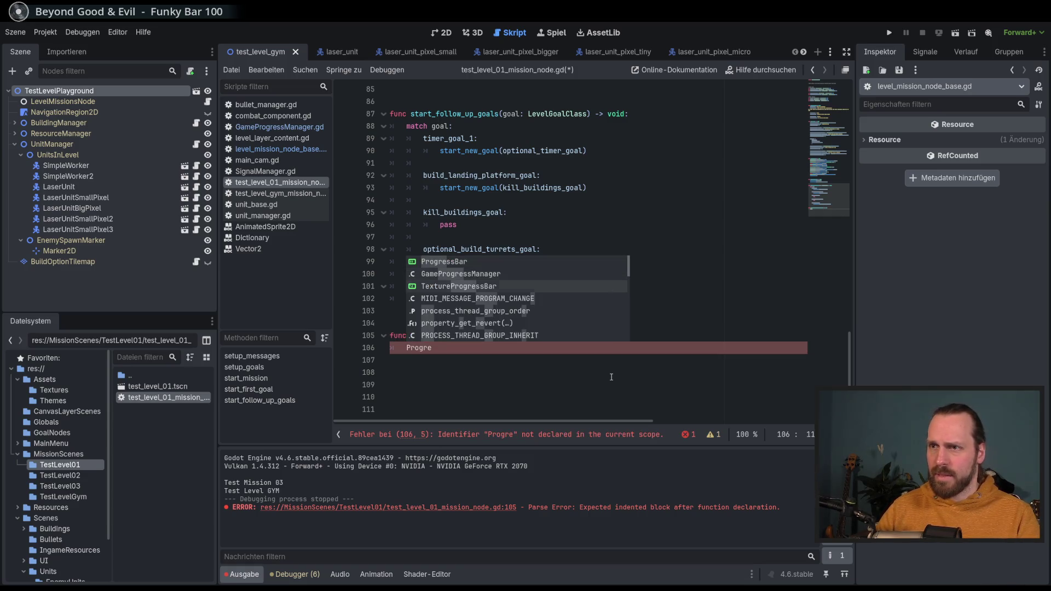
pyautogui.press('Up')
pyautogui.press('Return')
pyautogui.write('.')
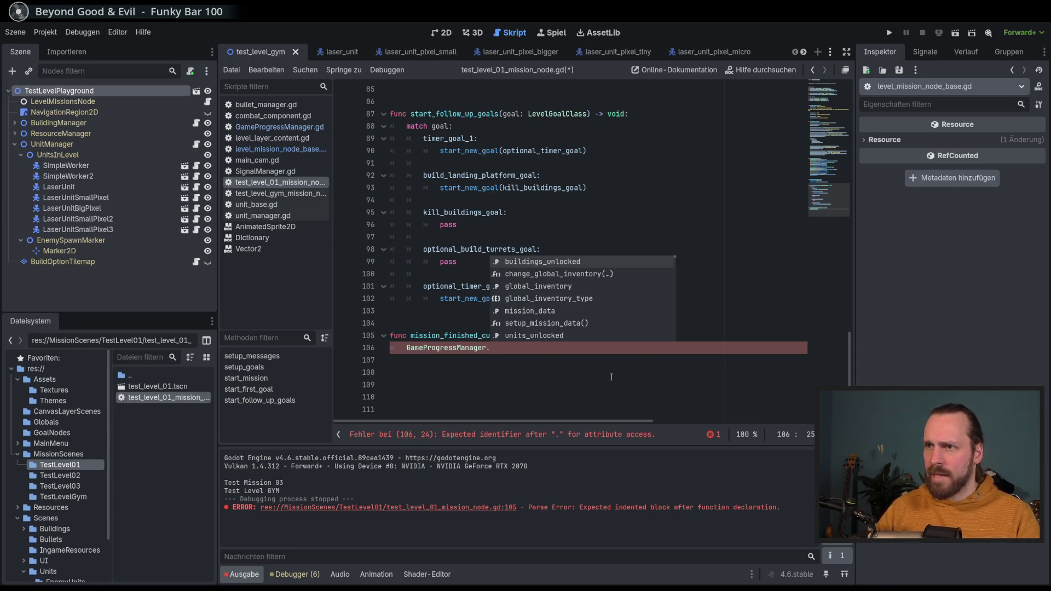
pyautogui.write('un')
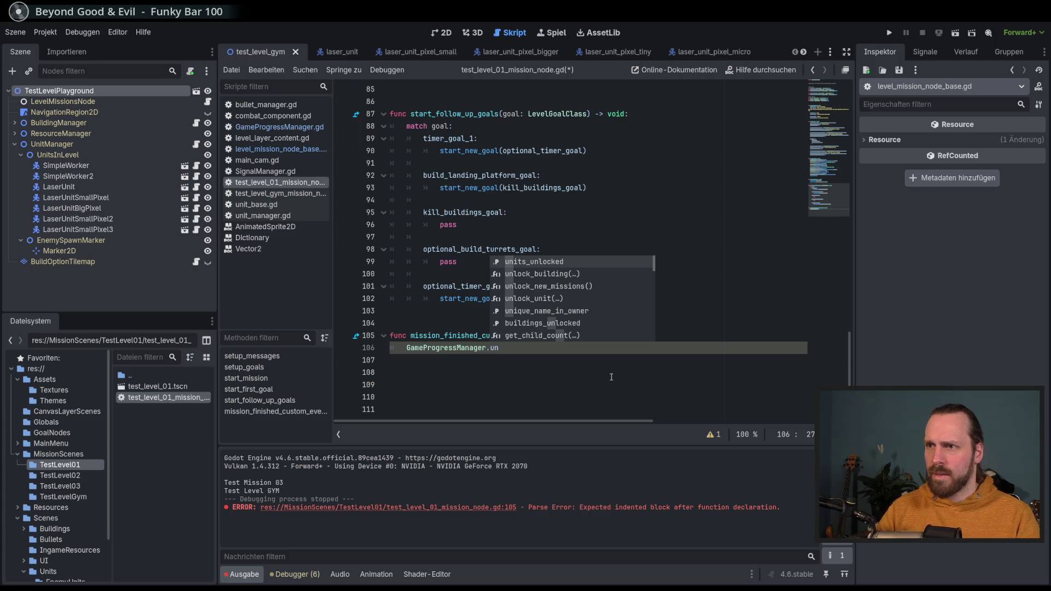
pyautogui.press('Down')
pyautogui.press('Down')
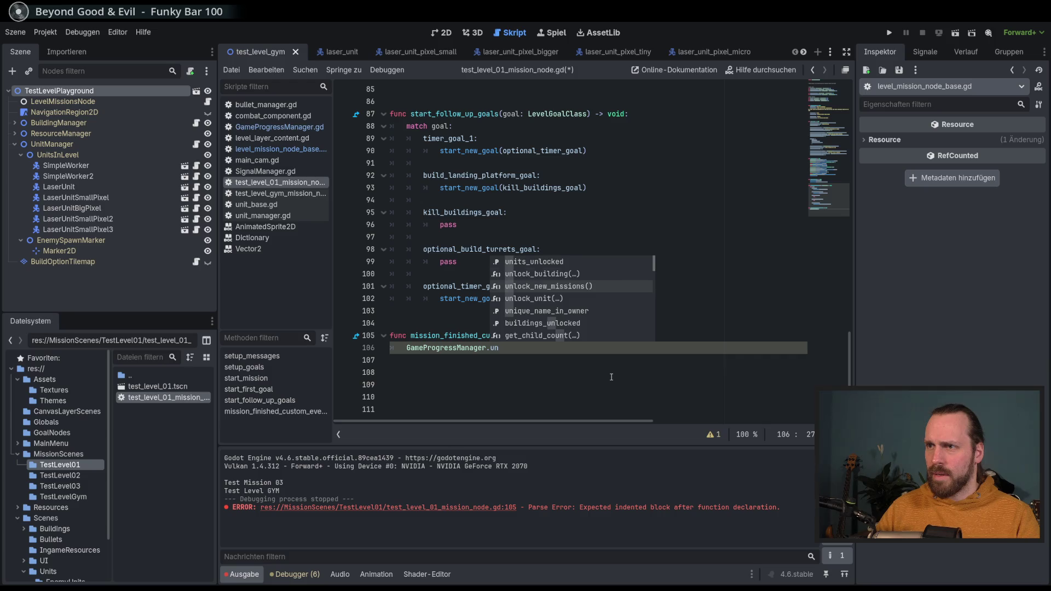
pyautogui.press('Up')
pyautogui.press('Return')
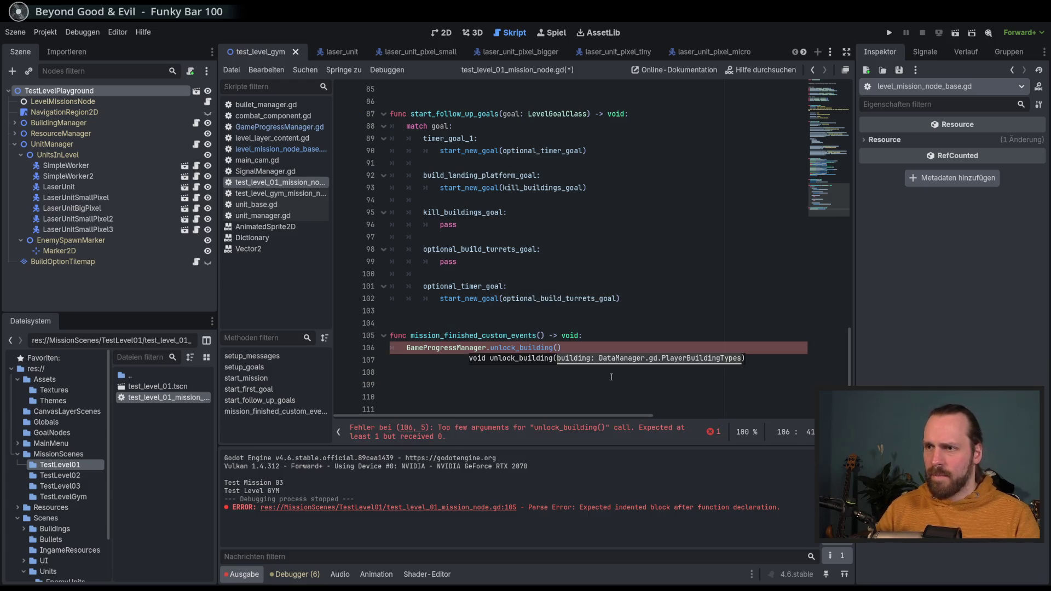
# Step: Try DataManager building arguments, discarding EnemyBuildingTypes and player_buildings_data
pyautogui.write('DataManager.')
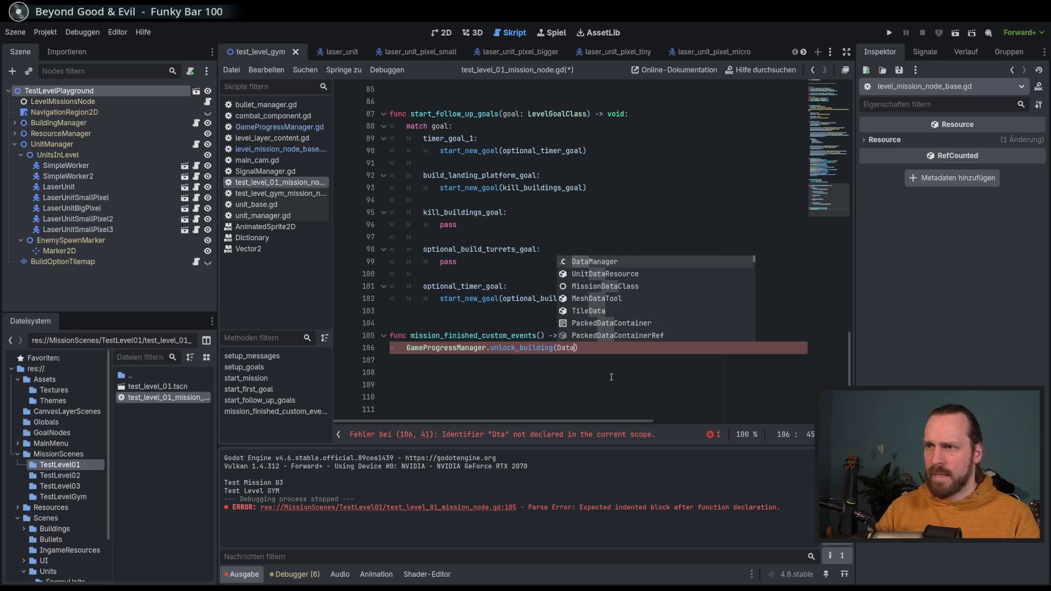
pyautogui.write('build')
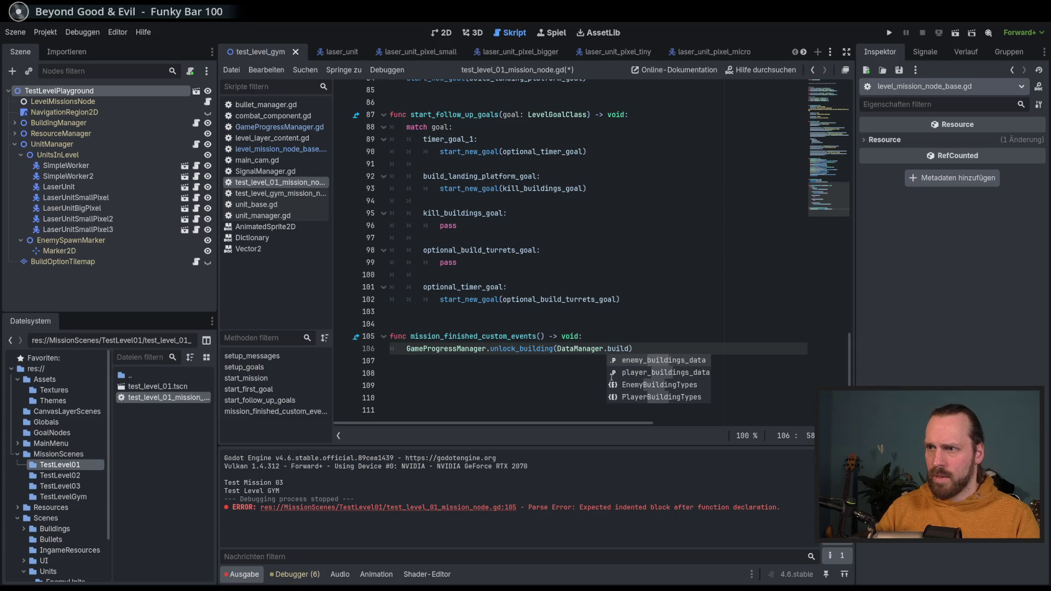
pyautogui.press('Down')
pyautogui.press('Down')
pyautogui.press('Return')
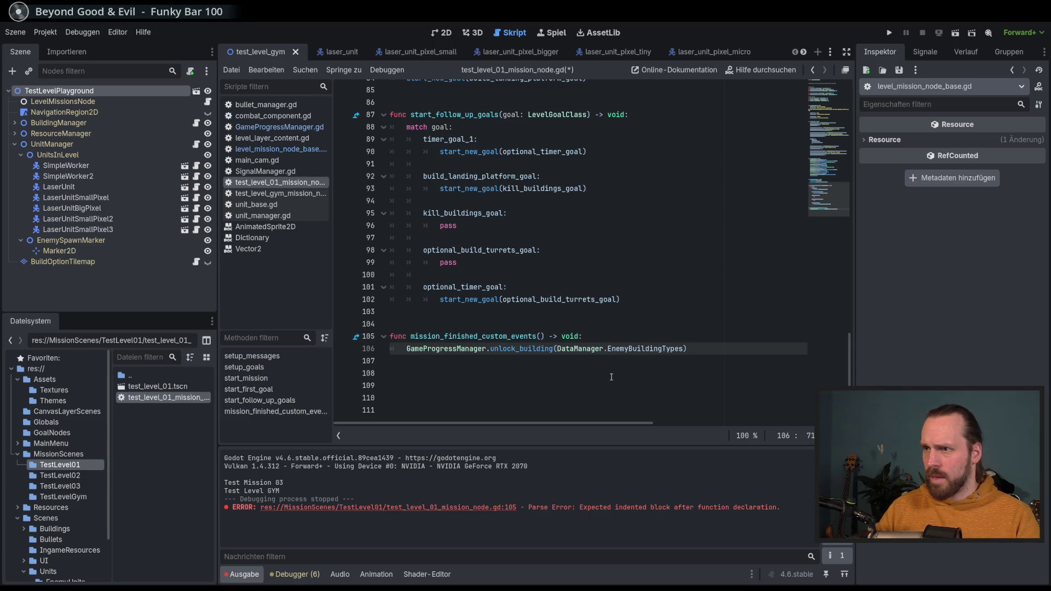
pyautogui.press('BackSpace')
pyautogui.press('BackSpace')
pyautogui.press('BackSpace')
pyautogui.write('Bui')
pyautogui.press('Down')
pyautogui.press('Down')
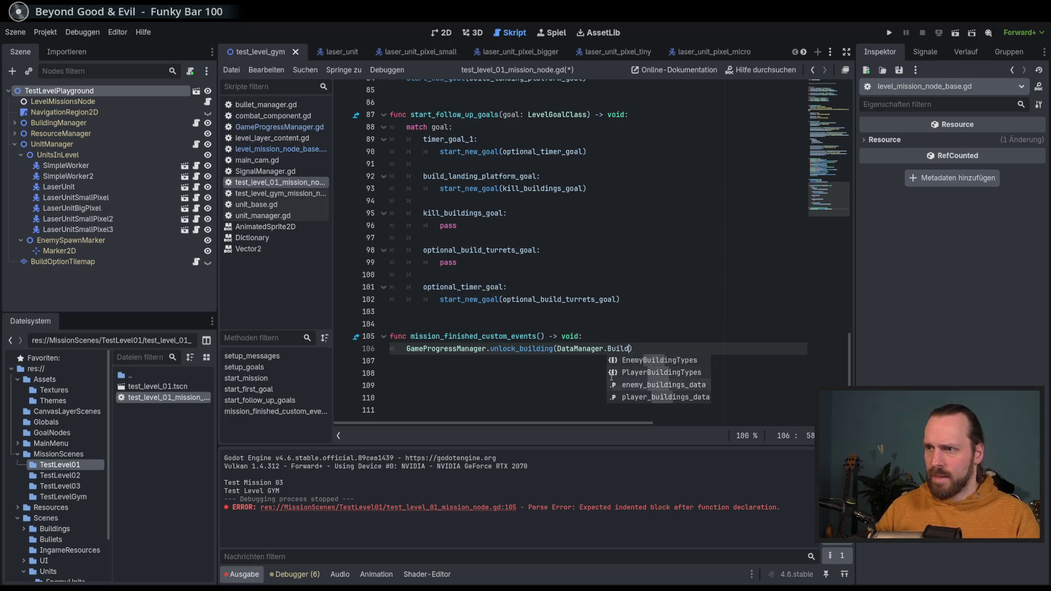
pyautogui.press('Return')
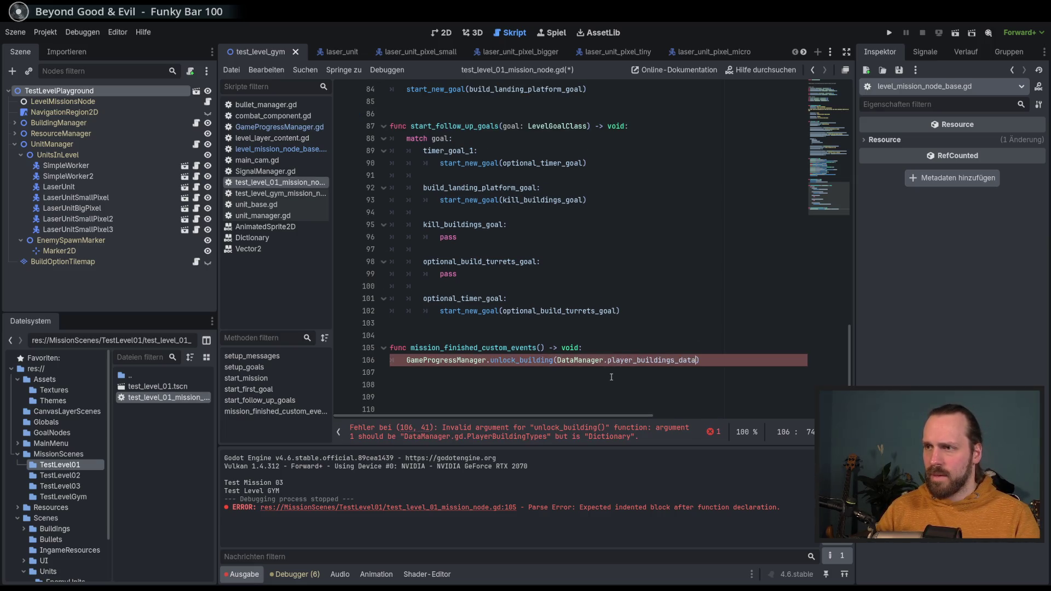
pyautogui.press('BackSpace')
pyautogui.press('BackSpace')
pyautogui.press('BackSpace')
# Step: Pass DataManager.PlayerBuildingTypes.TURRET as the argument, save, and run the game to test
pyautogui.write('bu')
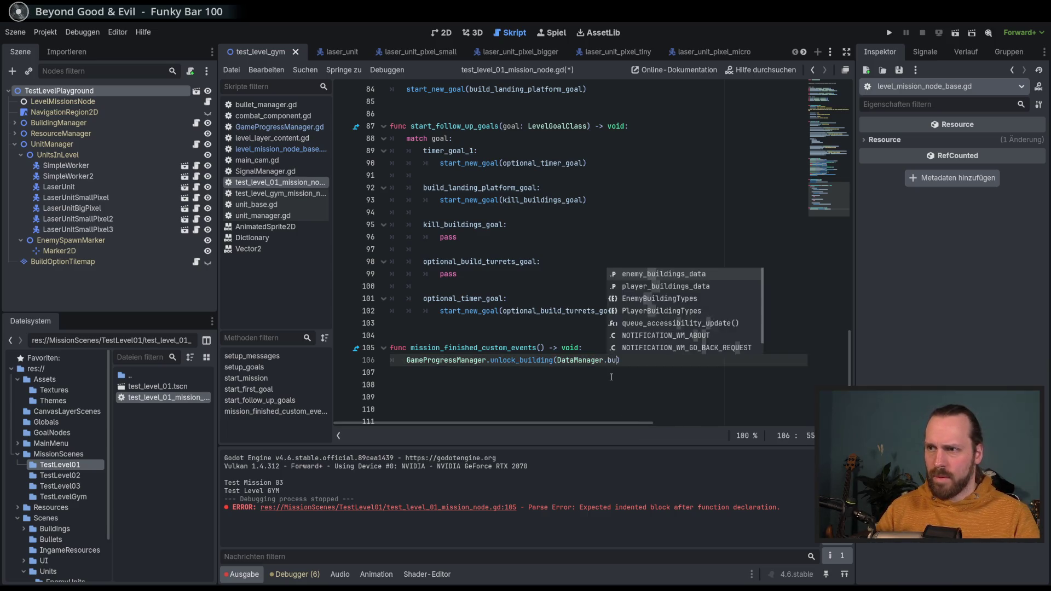
pyautogui.press('BackSpace')
pyautogui.press('BackSpace')
pyautogui.write('Build')
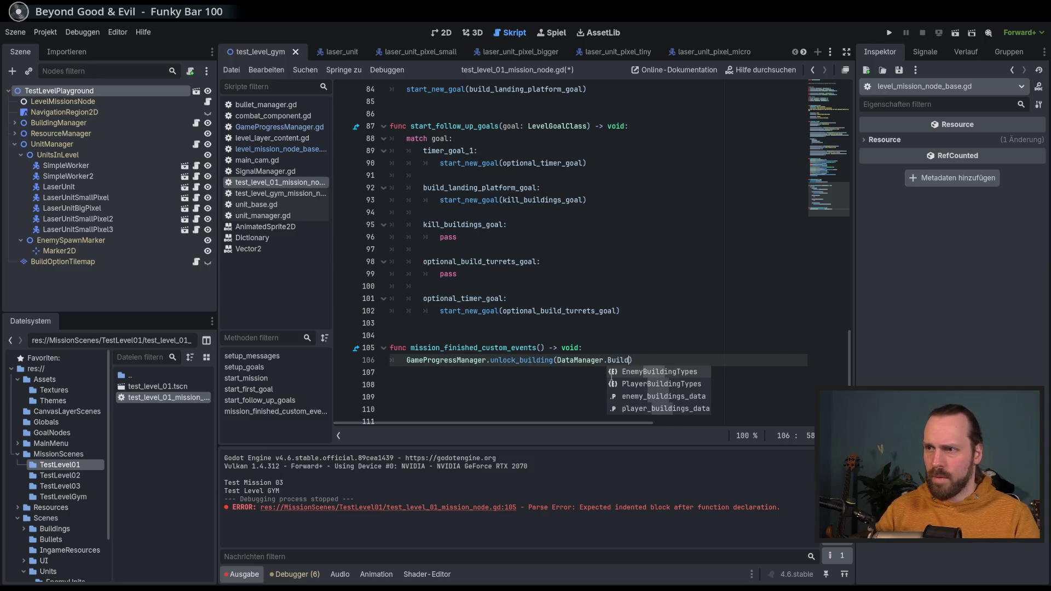
pyautogui.press('Down')
pyautogui.press('Return')
pyautogui.write('.')
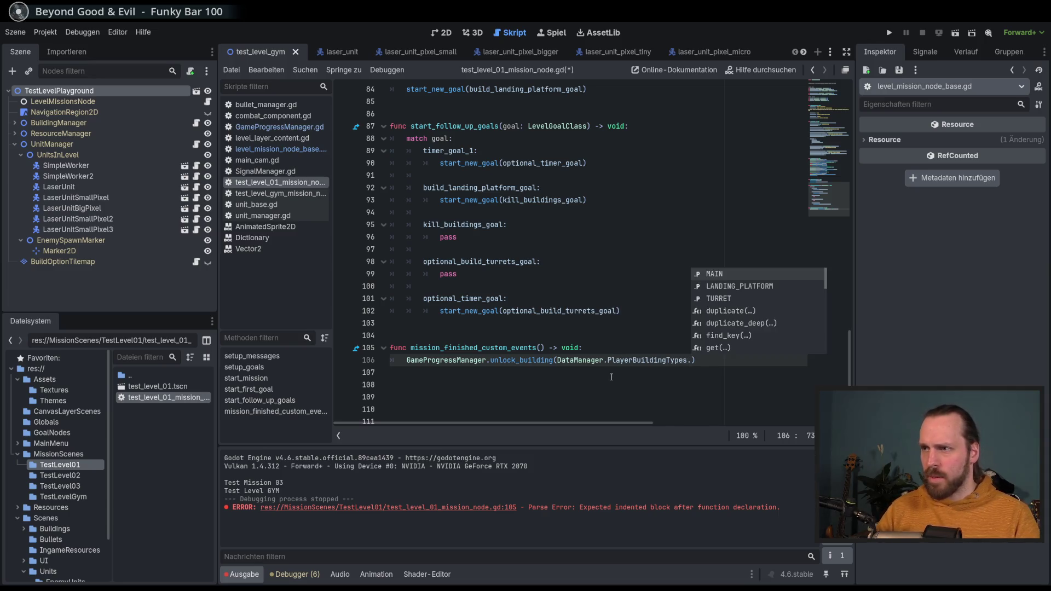
pyautogui.press('Down')
pyautogui.press('Return')
pyautogui.press('End')
pyautogui.hotkey('ctrl', 's')
pyautogui.click(625, 335)
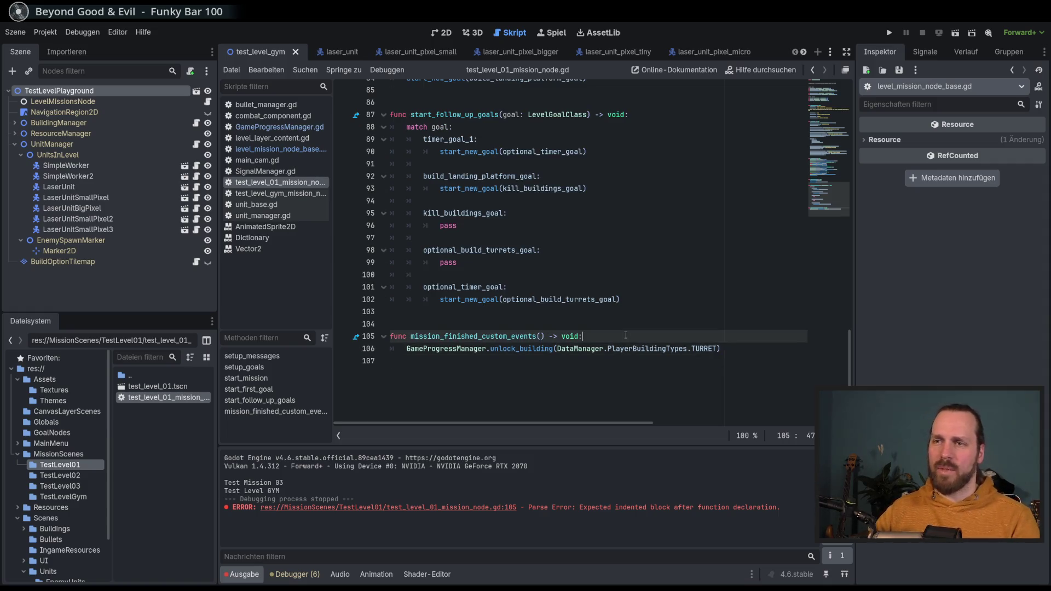
pyautogui.press('F5')
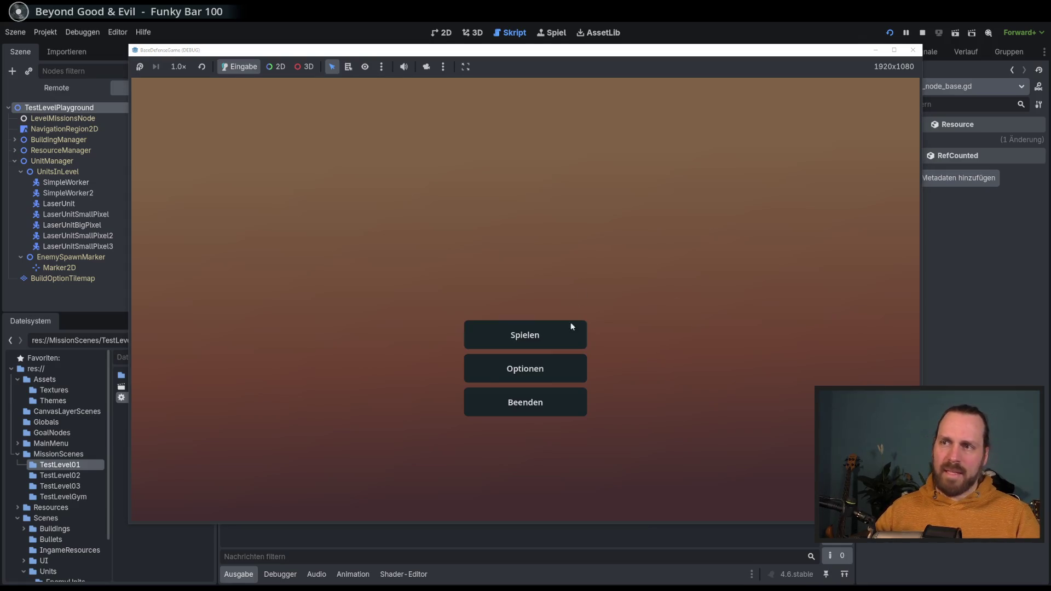
# Step: Start Test Mission 01 from mission selection and try the game speed choices
pyautogui.click(570, 327)
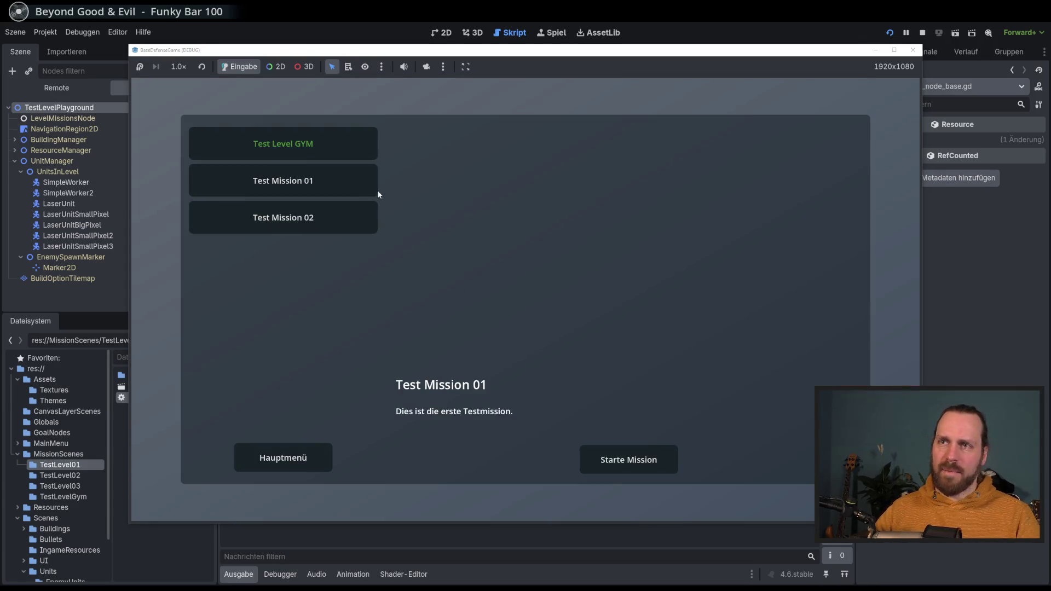
pyautogui.click(311, 226)
pyautogui.click(345, 184)
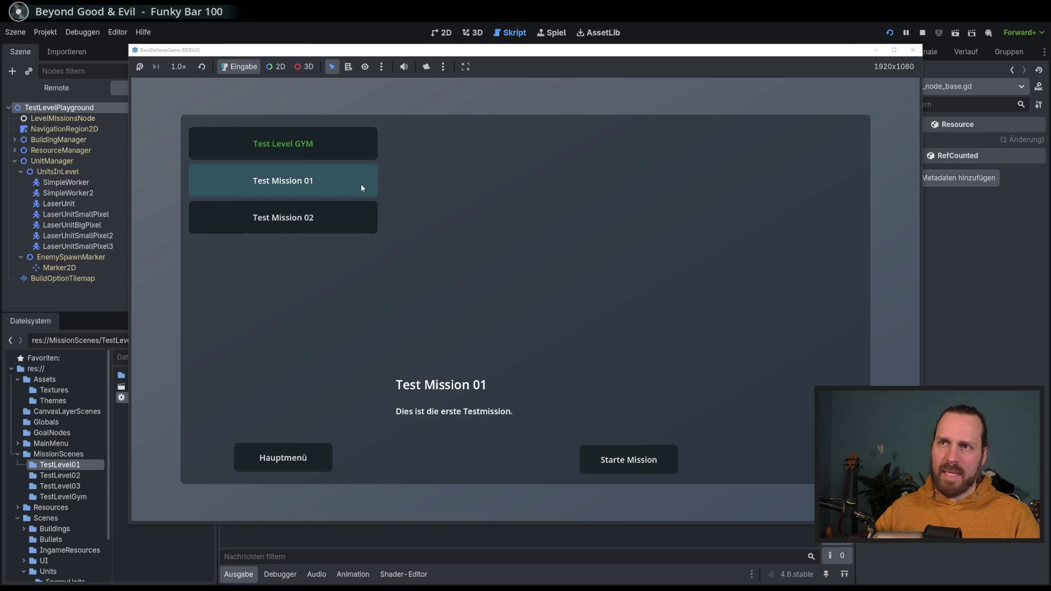
pyautogui.click(641, 460)
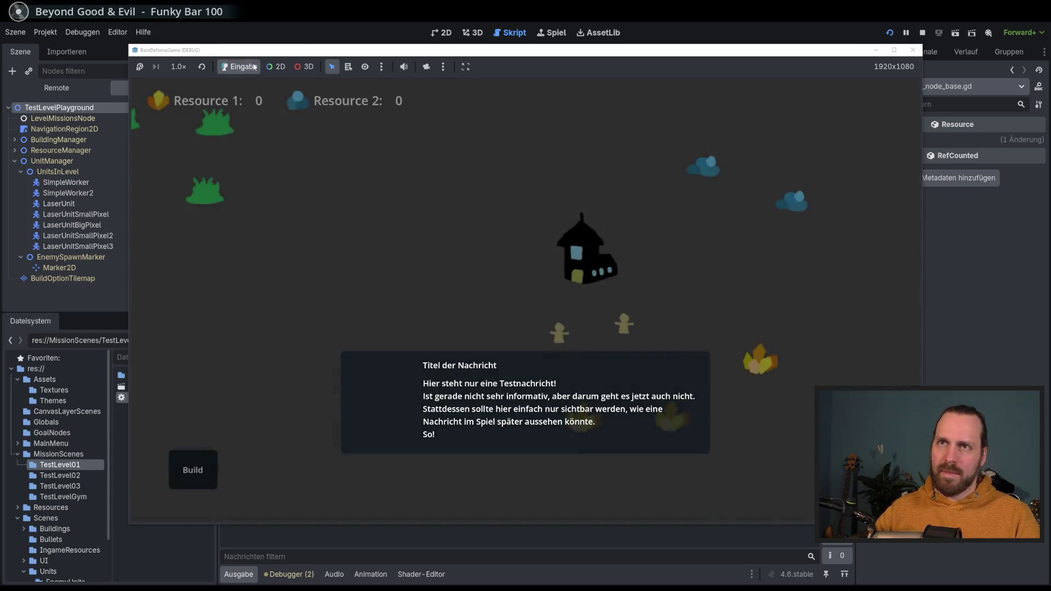
pyautogui.click(179, 66)
pyautogui.click(194, 210)
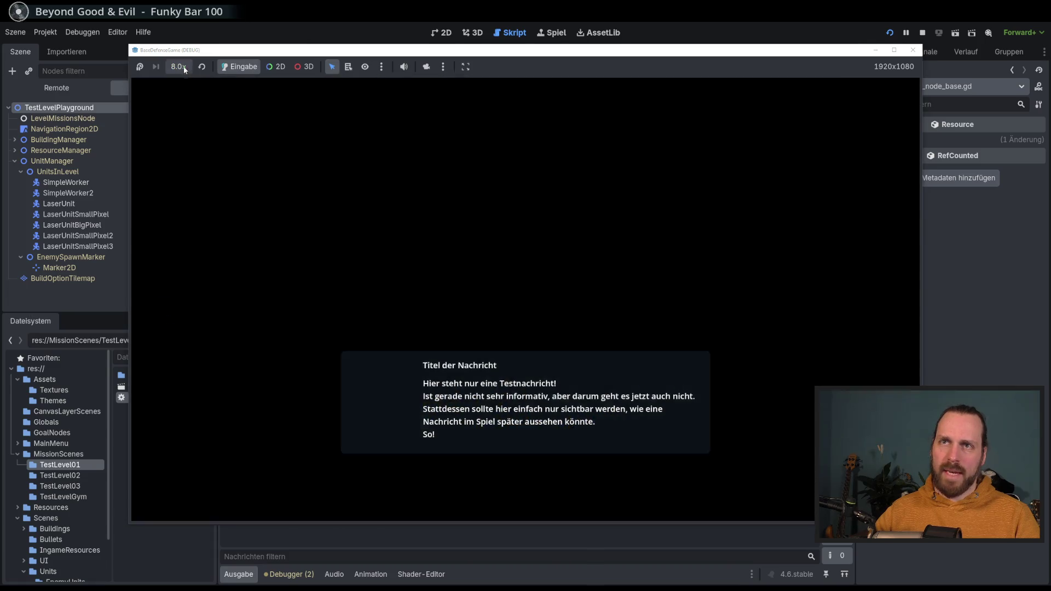
pyautogui.click(202, 67)
# Step: Build a landing platform, produce two Laser Dudes and send them to attack a bush
pyautogui.click(193, 470)
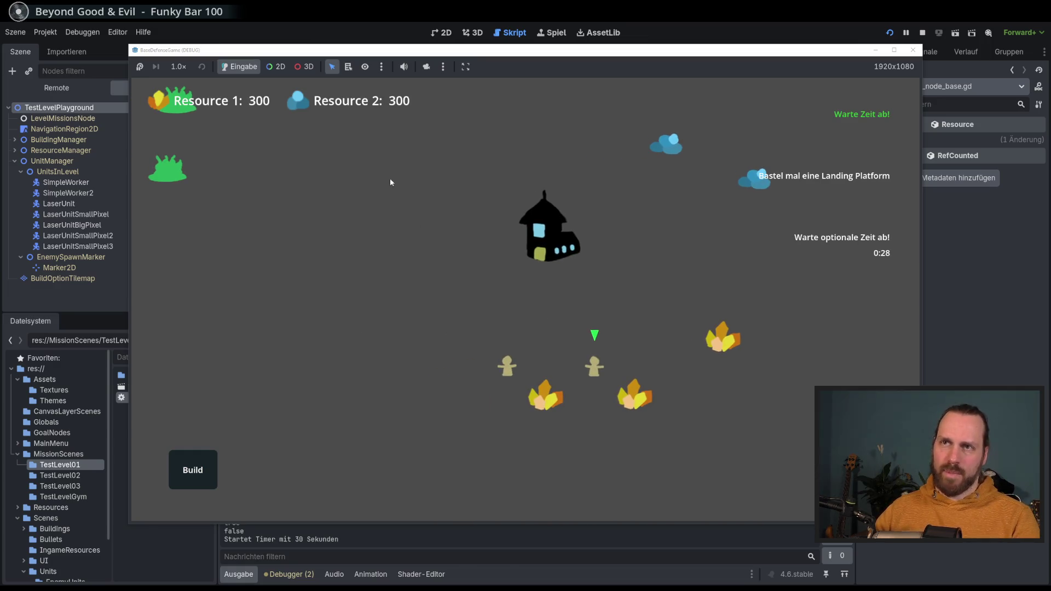
pyautogui.click(193, 470)
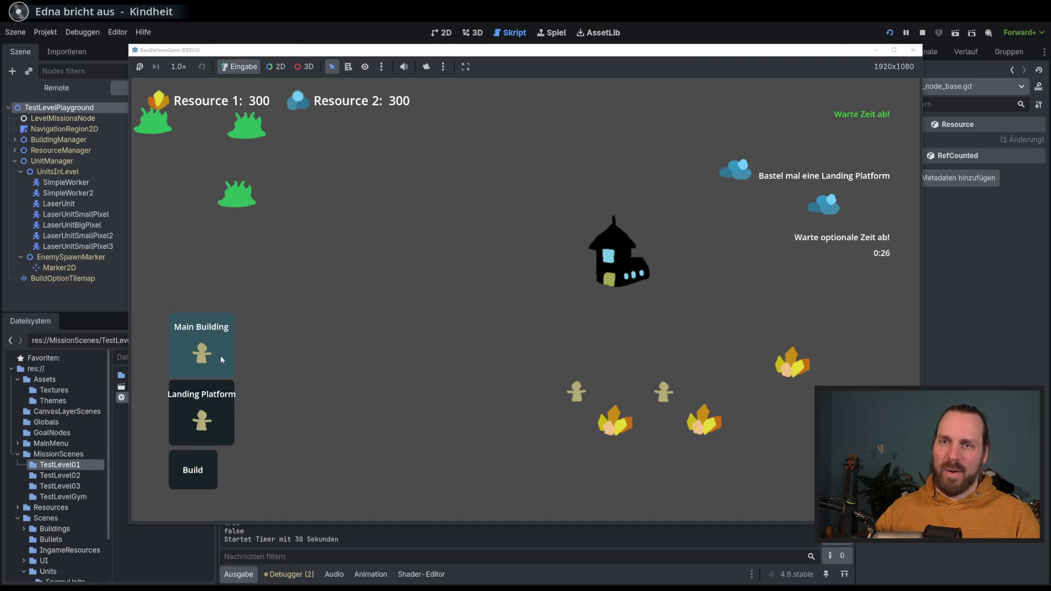
pyautogui.click(218, 418)
pyautogui.click(551, 304)
pyautogui.click(538, 263)
pyautogui.click(537, 262)
pyautogui.rightClick(580, 393)
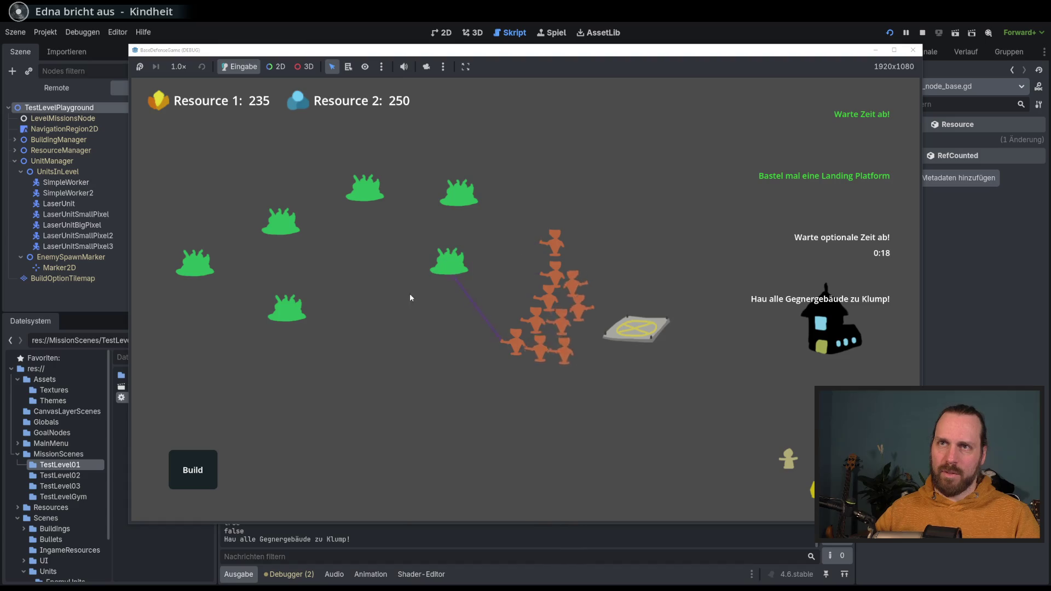
# Step: Run at 8.0x speed to win, then replay Test Mission 01 and check the build options
pyautogui.click(185, 66)
pyautogui.click(206, 211)
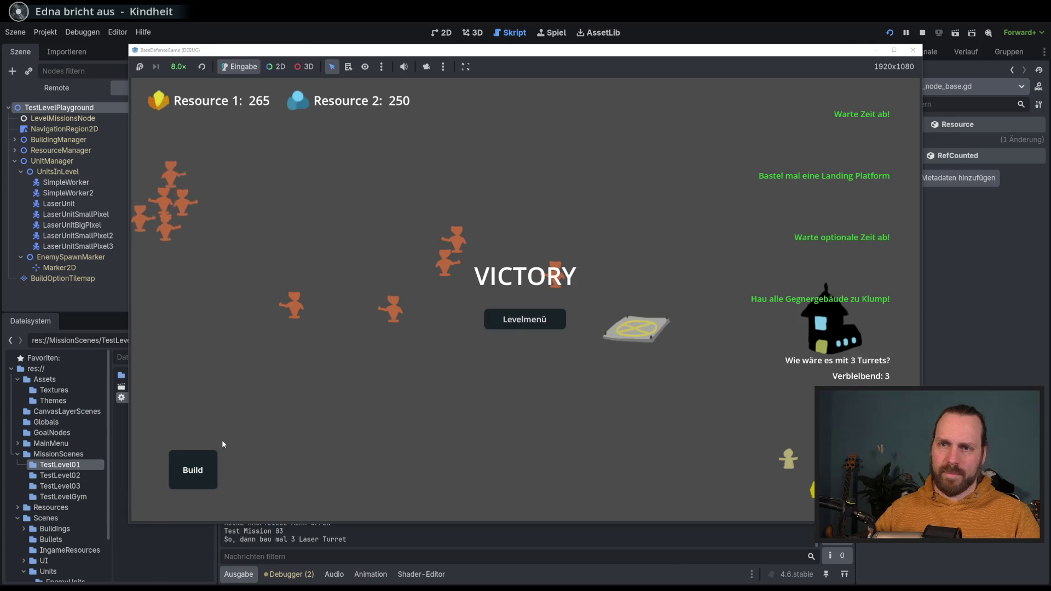
pyautogui.click(208, 466)
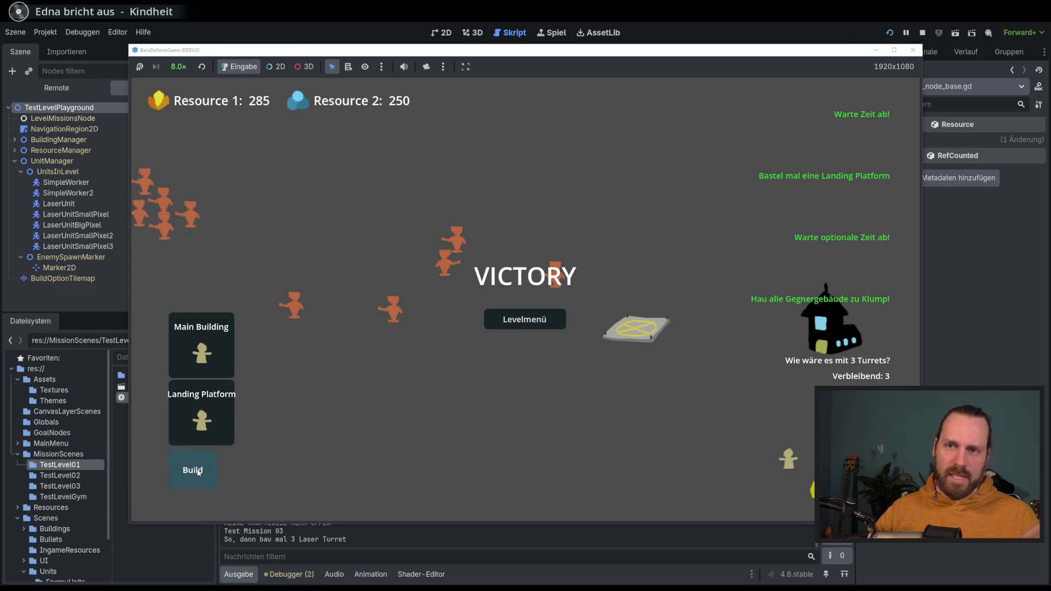
pyautogui.click(526, 321)
pyautogui.click(344, 178)
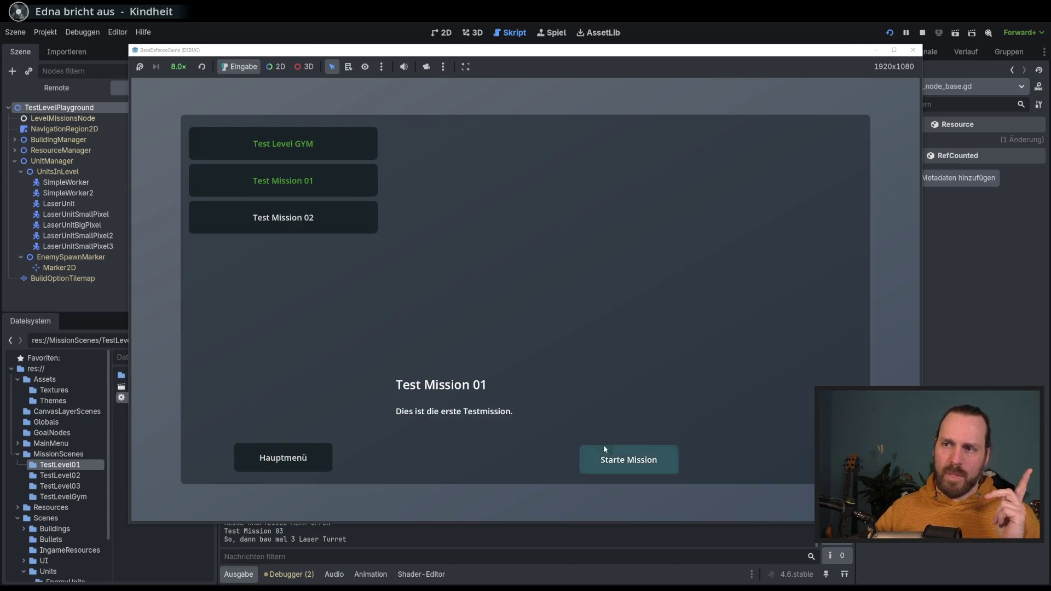
pyautogui.click(605, 453)
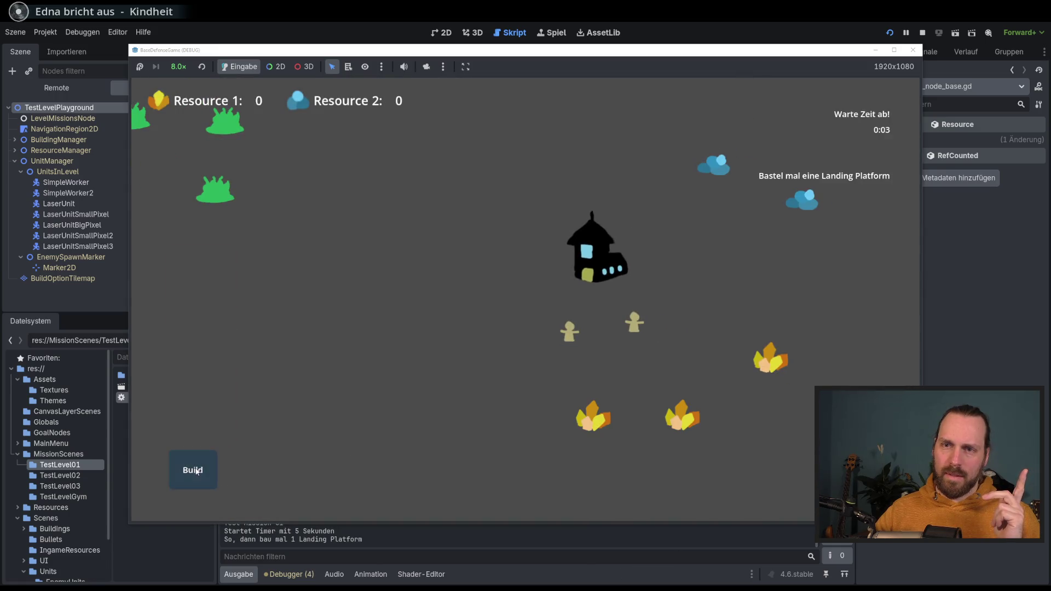
pyautogui.click(208, 471)
# Step: Try building a Laser Turret from the build options, then stop the game with F8
pyautogui.click(202, 460)
pyautogui.click(202, 459)
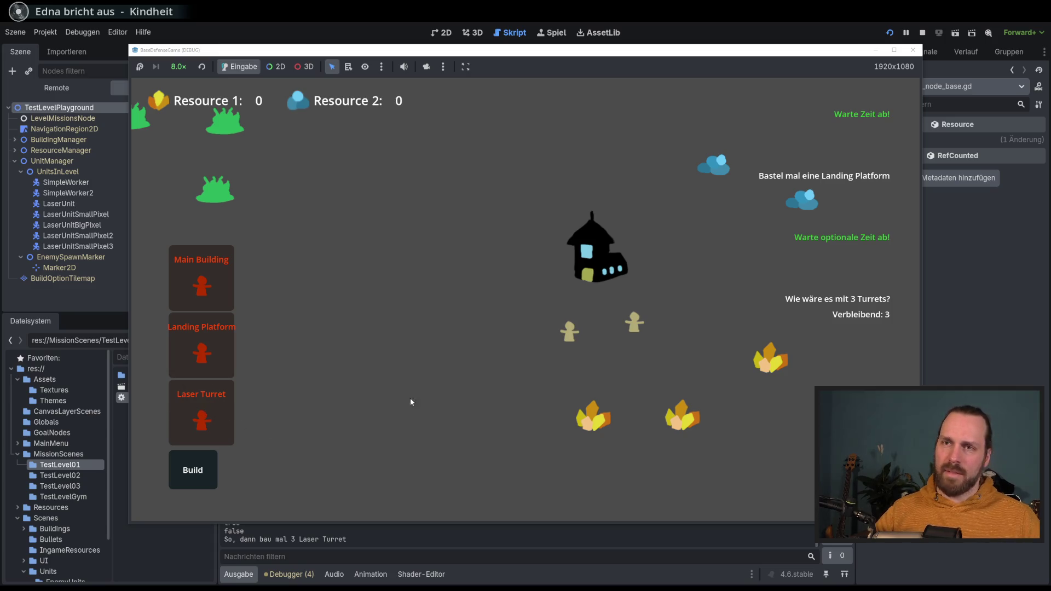
pyautogui.click(446, 380)
pyautogui.click(192, 470)
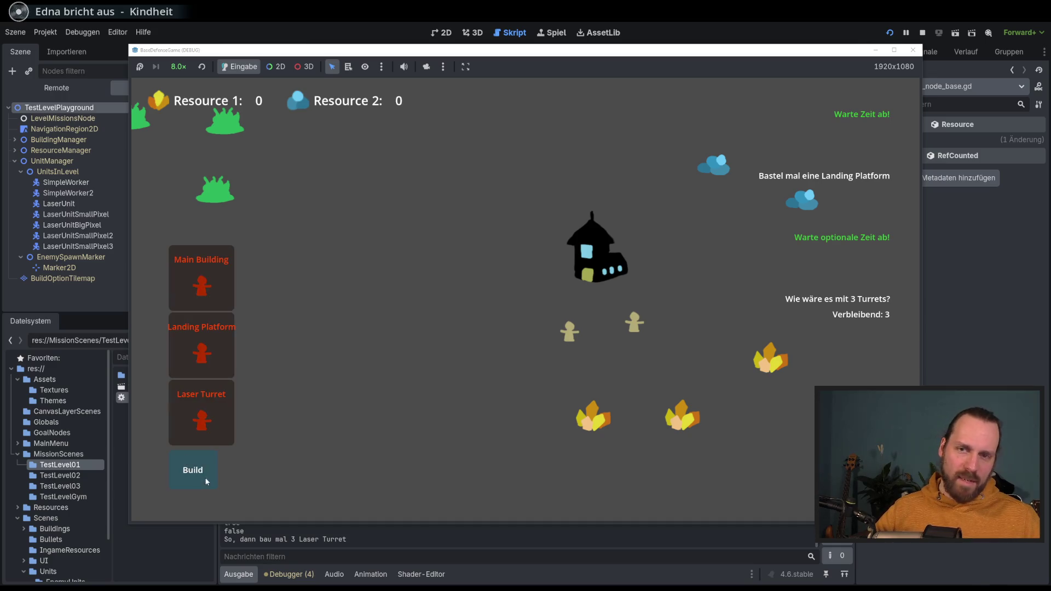
pyautogui.click(210, 430)
pyautogui.press('F8')
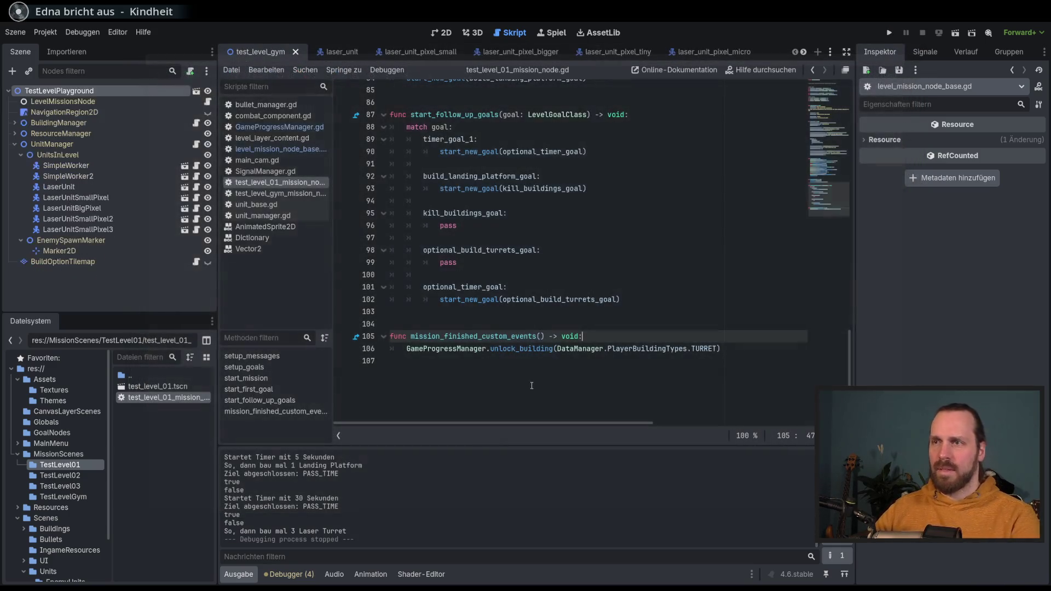
# Step: Delete the turret unlock call on line 106 from mission_finished_custom_events
pyautogui.doubleClick(492, 338)
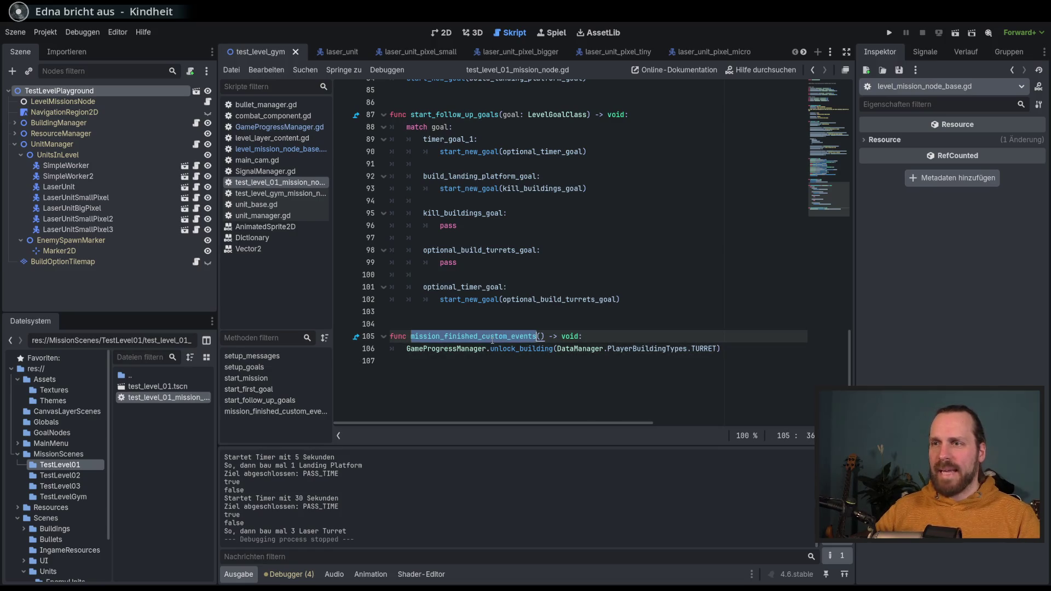
pyautogui.moveTo(581, 351)
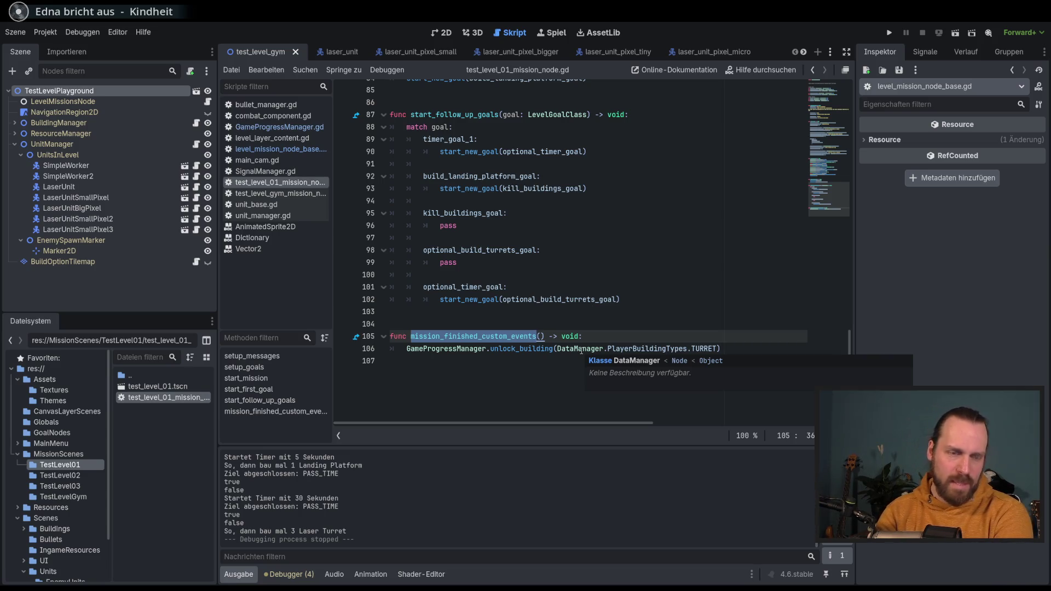
pyautogui.click(750, 349)
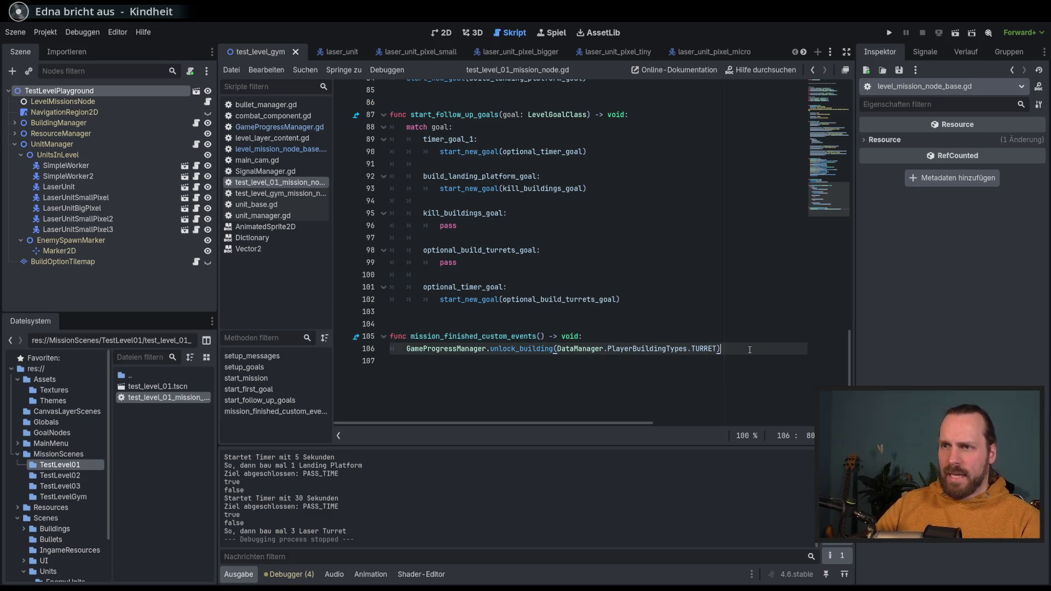
pyautogui.moveTo(721, 349); pyautogui.dragTo(406, 350)
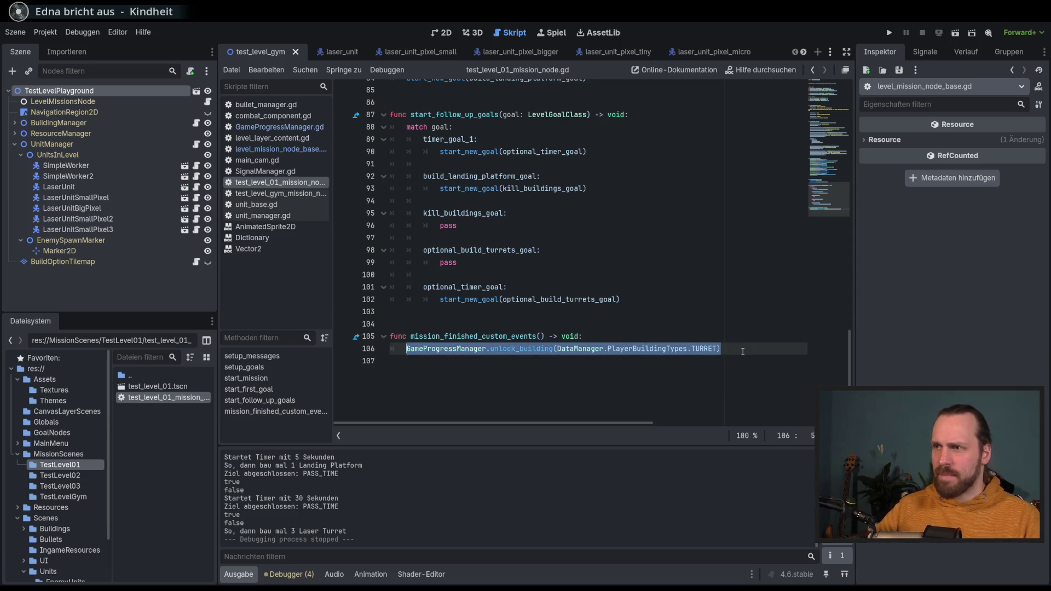
pyautogui.press('Delete')
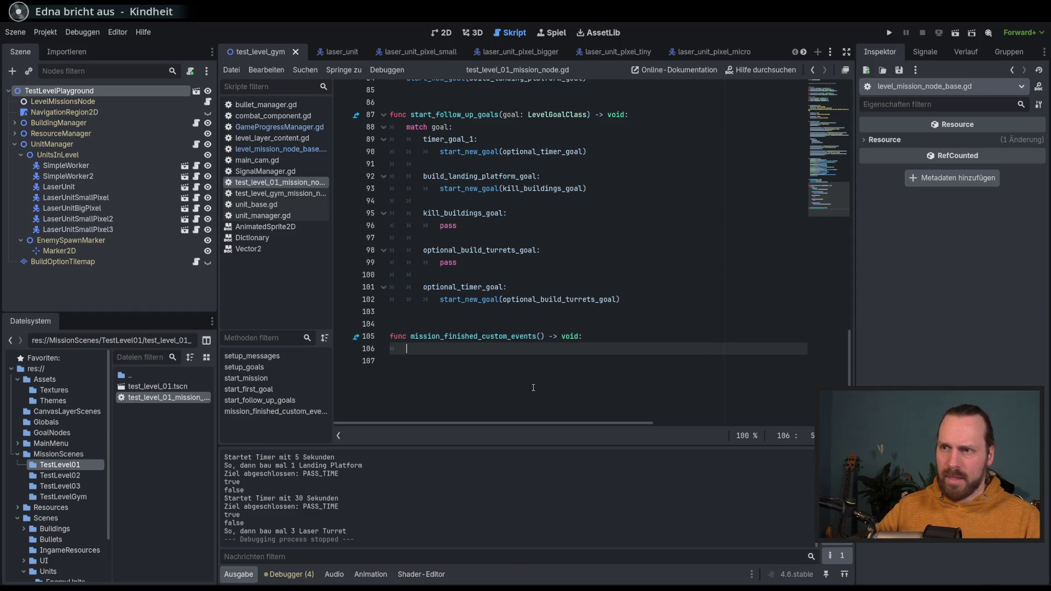
# Step: Paste the turret unlock on a new line after line 93 in the build_landing_platform_goal branch
pyautogui.scroll(1, 561, 174)
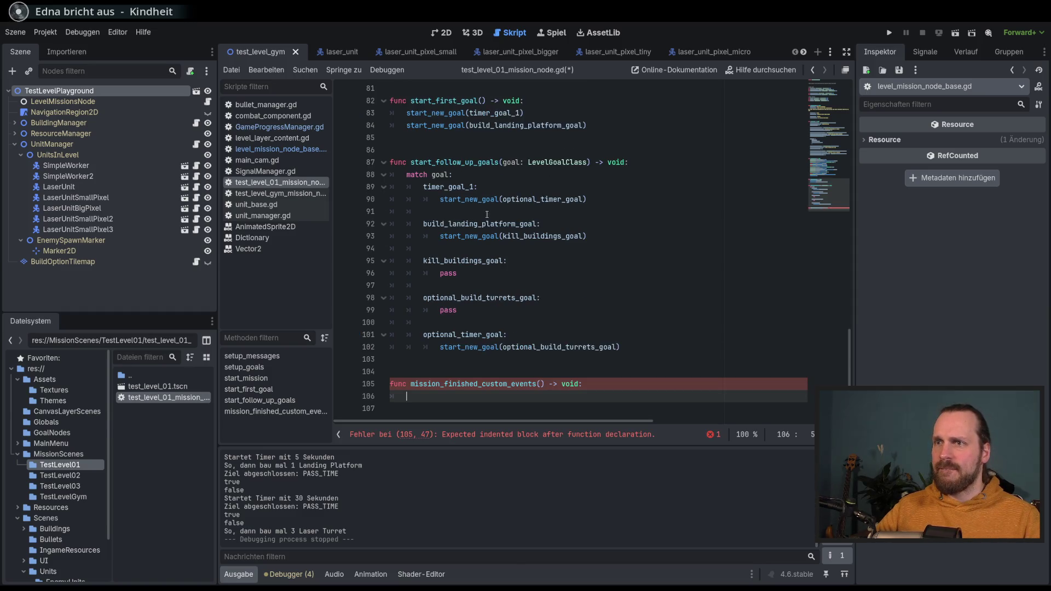
pyautogui.doubleClick(443, 162)
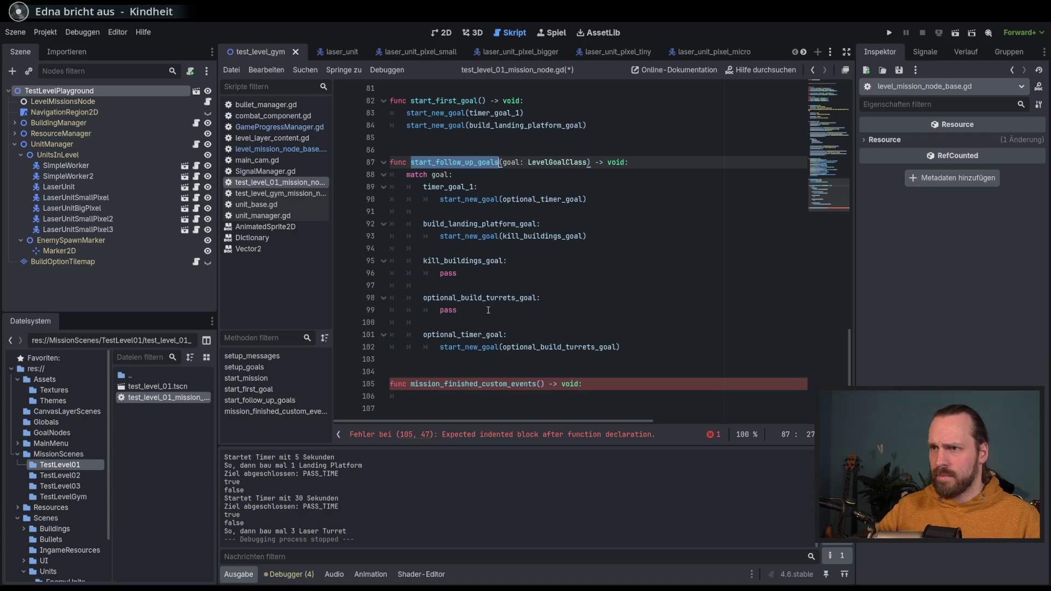
pyautogui.click(480, 225)
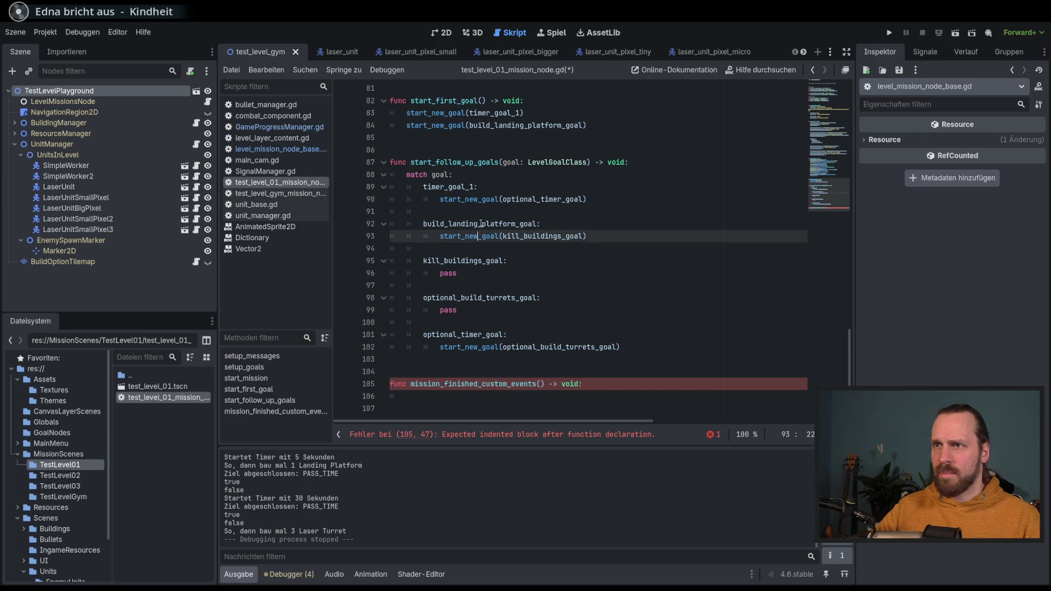
pyautogui.click(602, 236)
pyautogui.press('Return')
pyautogui.hotkey('ctrl', 'v')
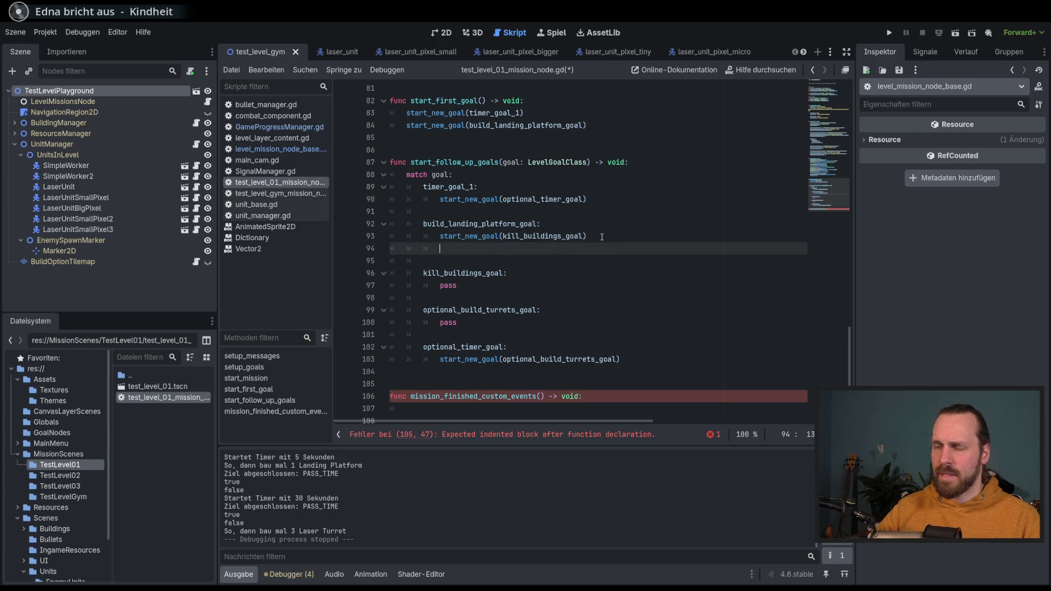
# Step: Put pass in the empty mission_finished_custom_events body, save the script and launch the game
pyautogui.click(474, 397)
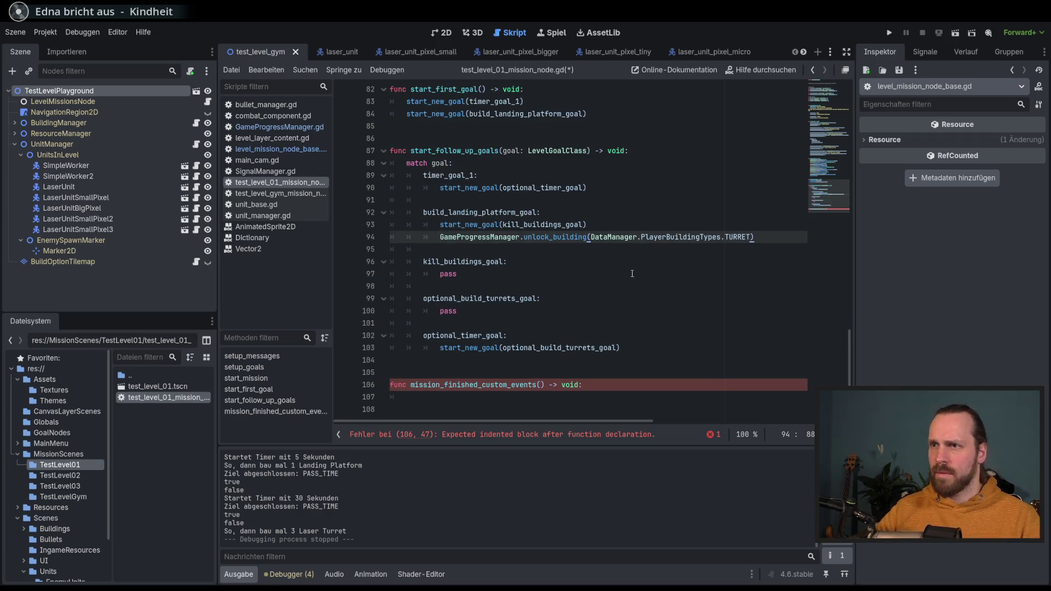
pyautogui.hotkey('ctrl', 's')
pyautogui.write('pass')
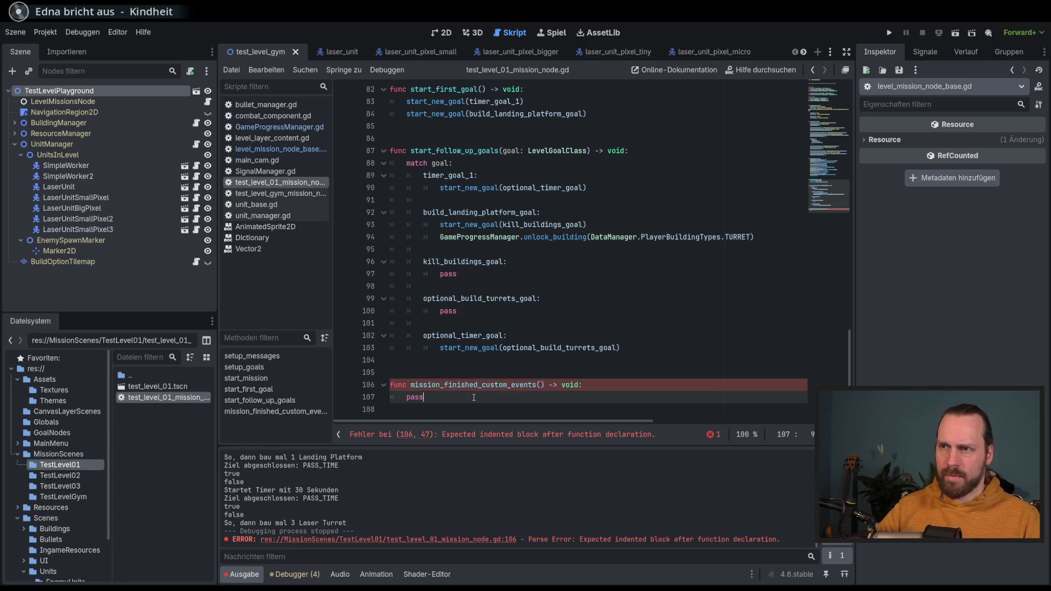
pyautogui.hotkey('ctrl', 's')
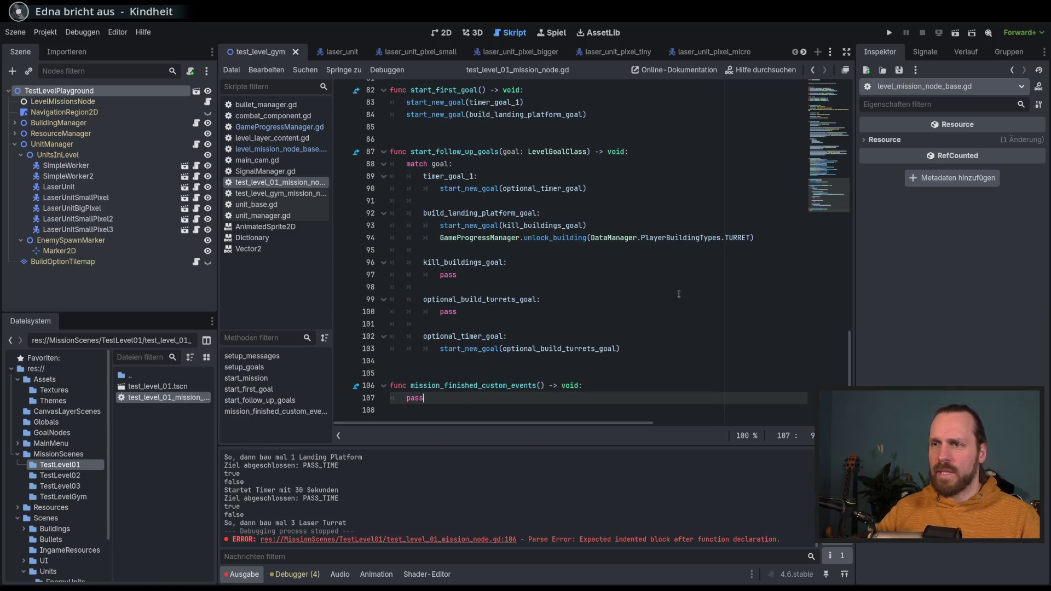
pyautogui.press('F5')
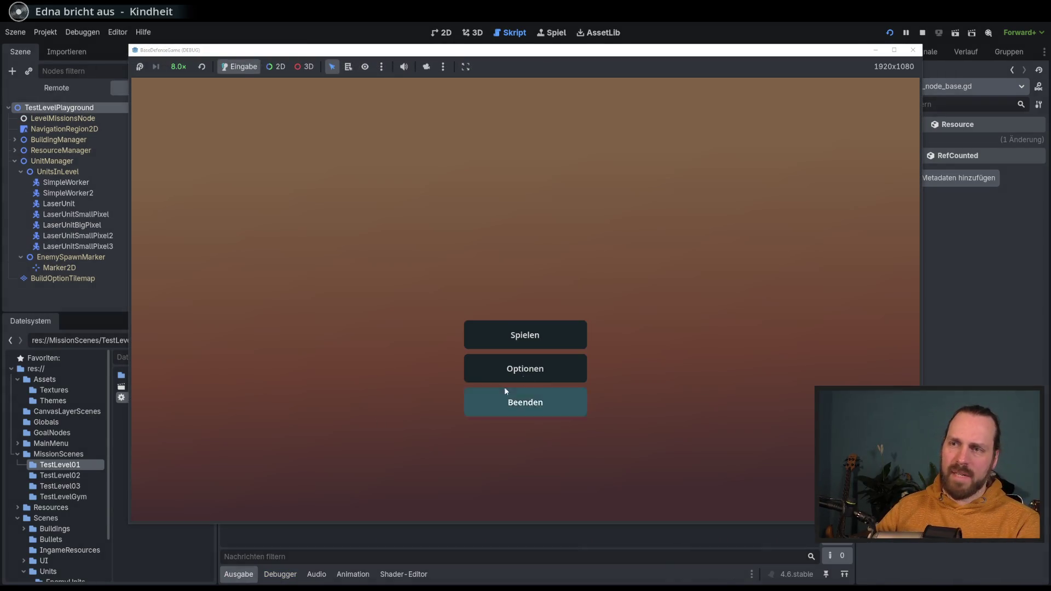
# Step: Start Test Mission 01 and set the game speed to 4x
pyautogui.click(482, 335)
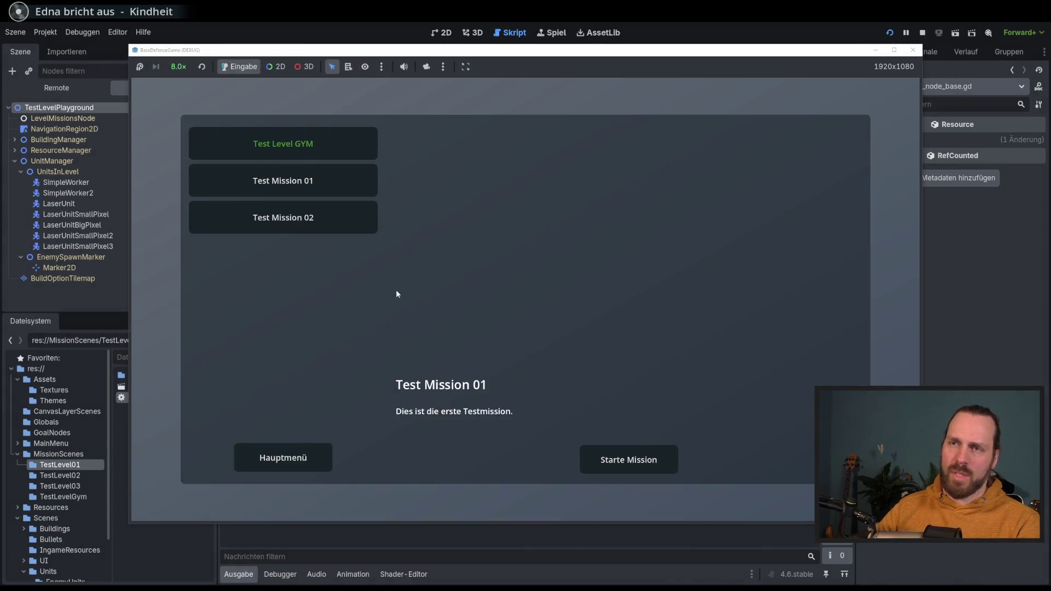
pyautogui.click(301, 154)
pyautogui.click(301, 181)
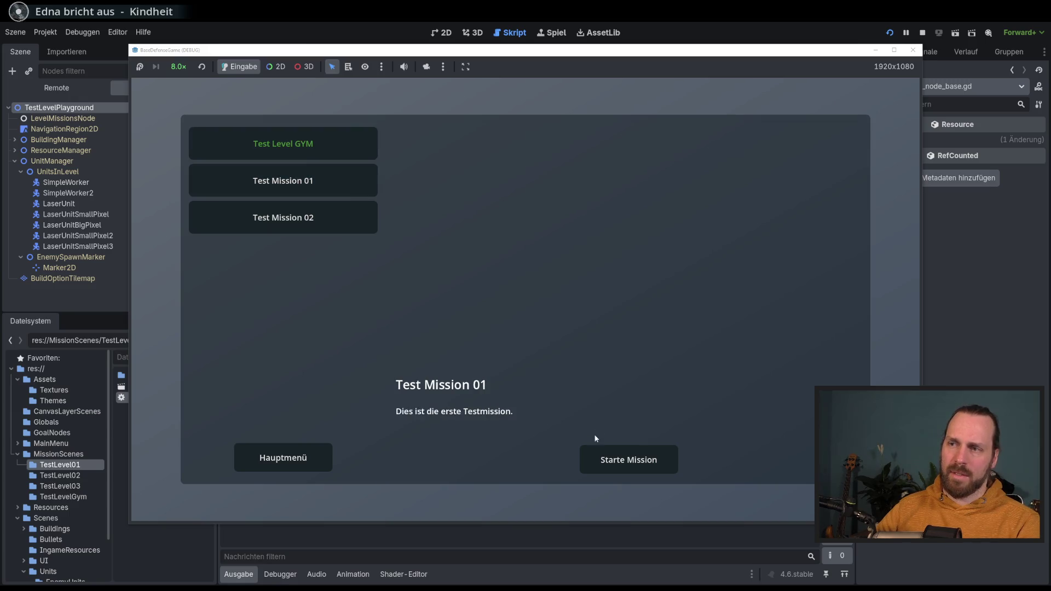
pyautogui.click(608, 459)
pyautogui.click(179, 66)
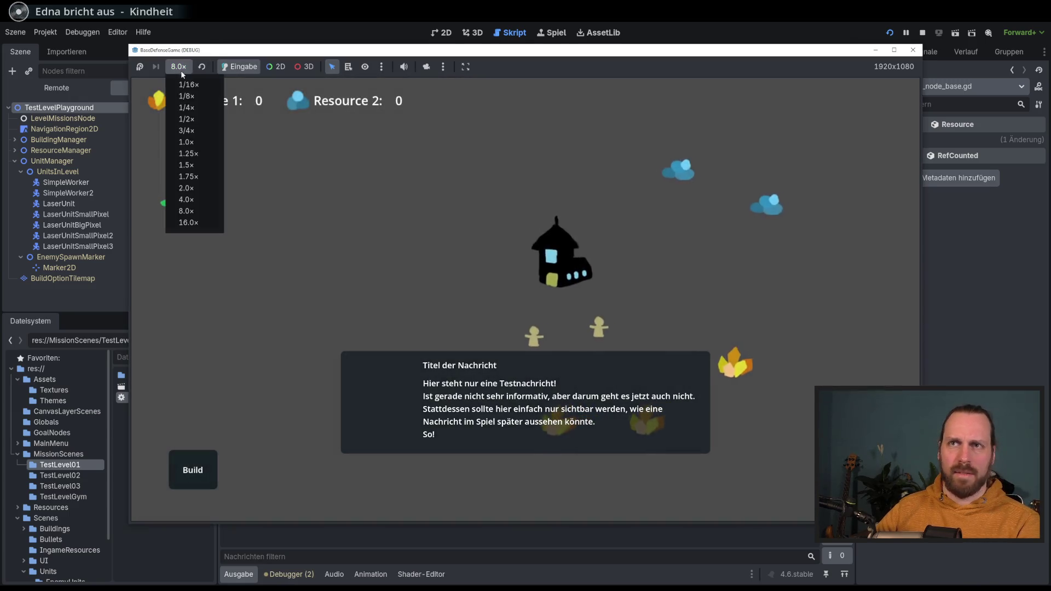
pyautogui.click(194, 189)
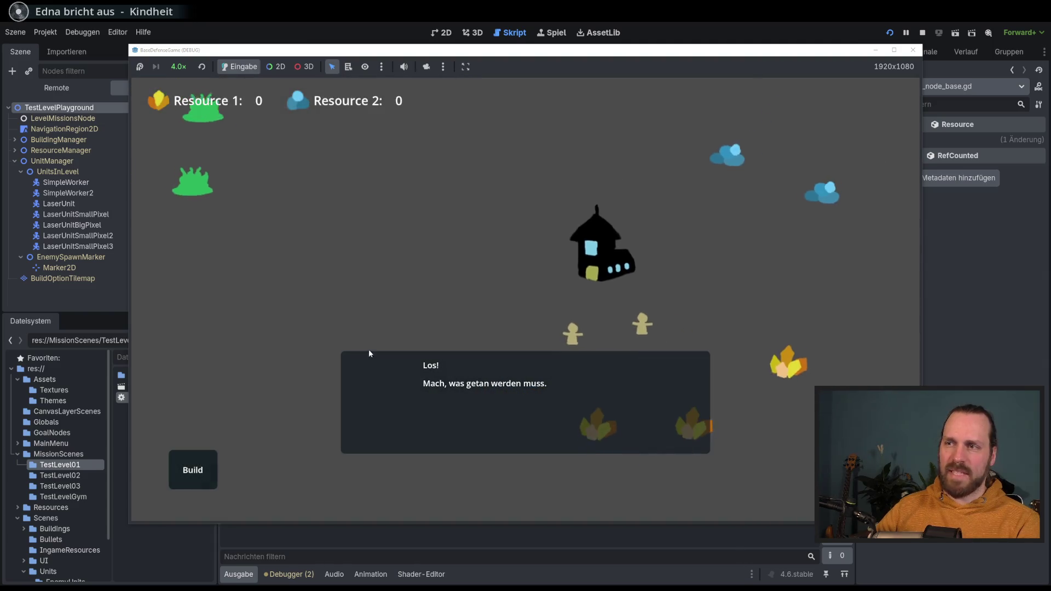
# Step: Place a landing platform left of the house and spawn two Laser Dudes from it
pyautogui.click(204, 466)
pyautogui.click(199, 410)
pyautogui.click(428, 358)
pyautogui.click(201, 469)
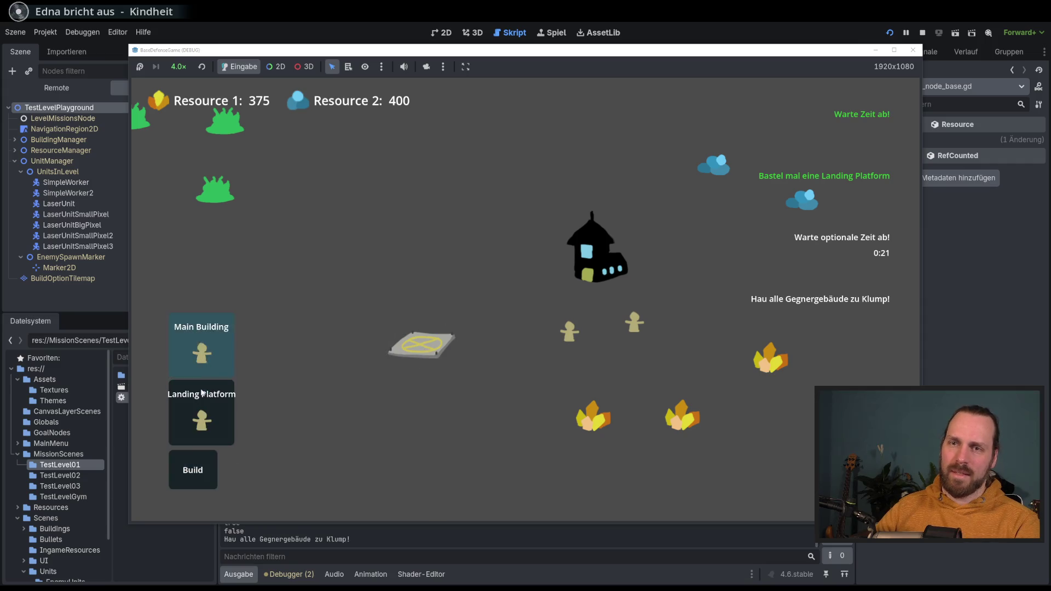
pyautogui.click(421, 344)
pyautogui.click(420, 297)
pyautogui.click(420, 297)
pyautogui.click(490, 340)
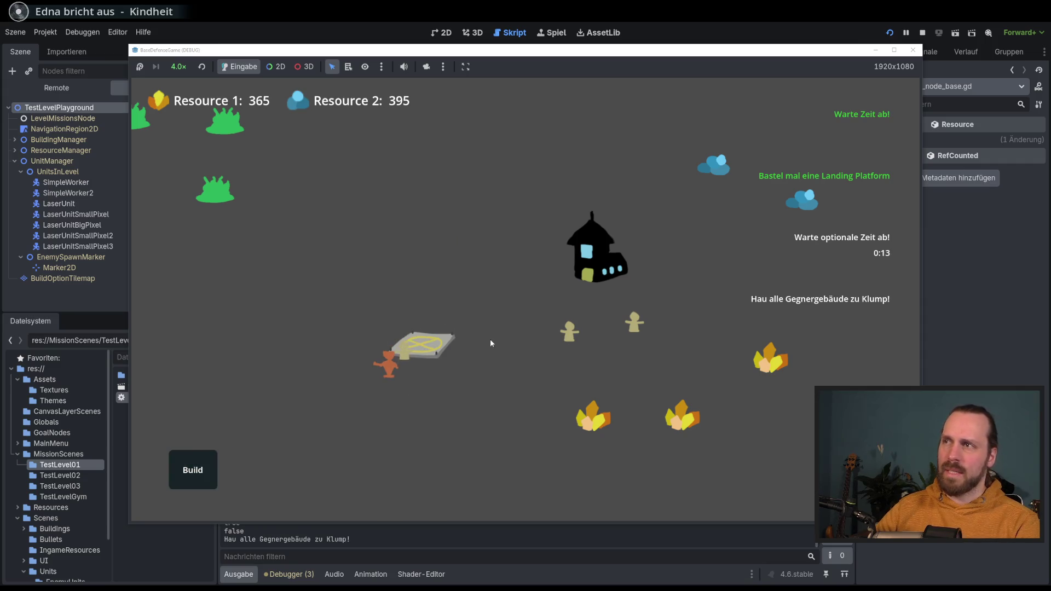
# Step: Place a second landing platform, then pause and restart Test Mission 01 to check starting buildings
pyautogui.click(197, 465)
pyautogui.click(201, 438)
pyautogui.click(300, 323)
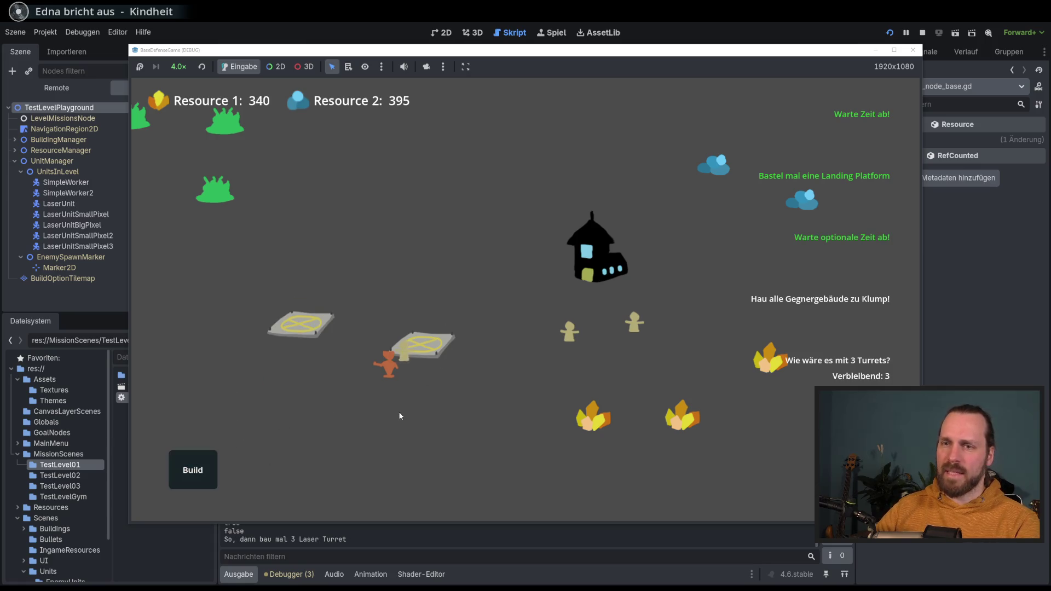
pyautogui.press('Escape')
pyautogui.click(500, 315)
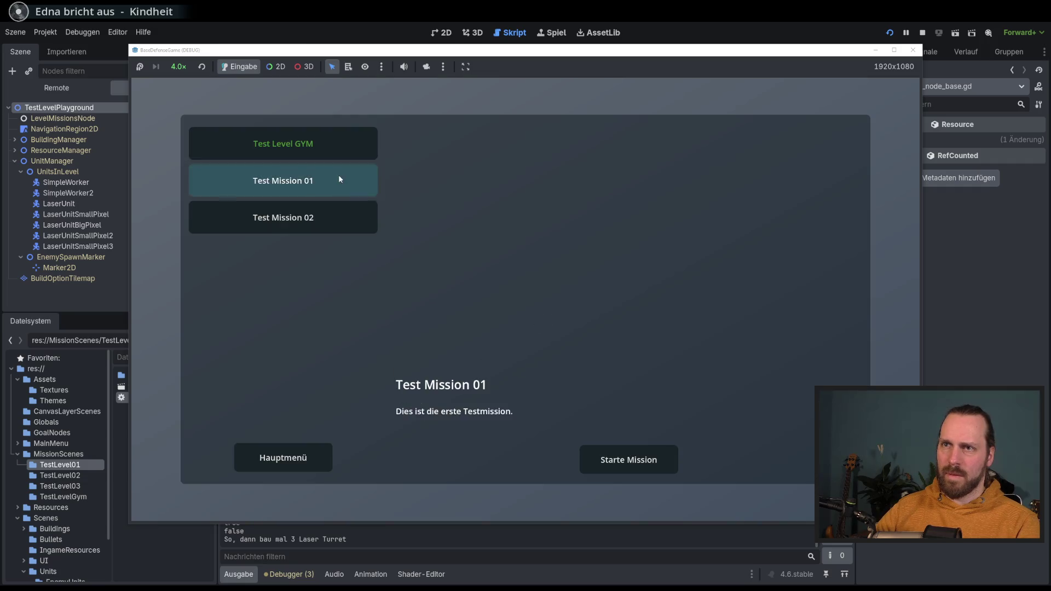
pyautogui.click(613, 469)
pyautogui.click(205, 469)
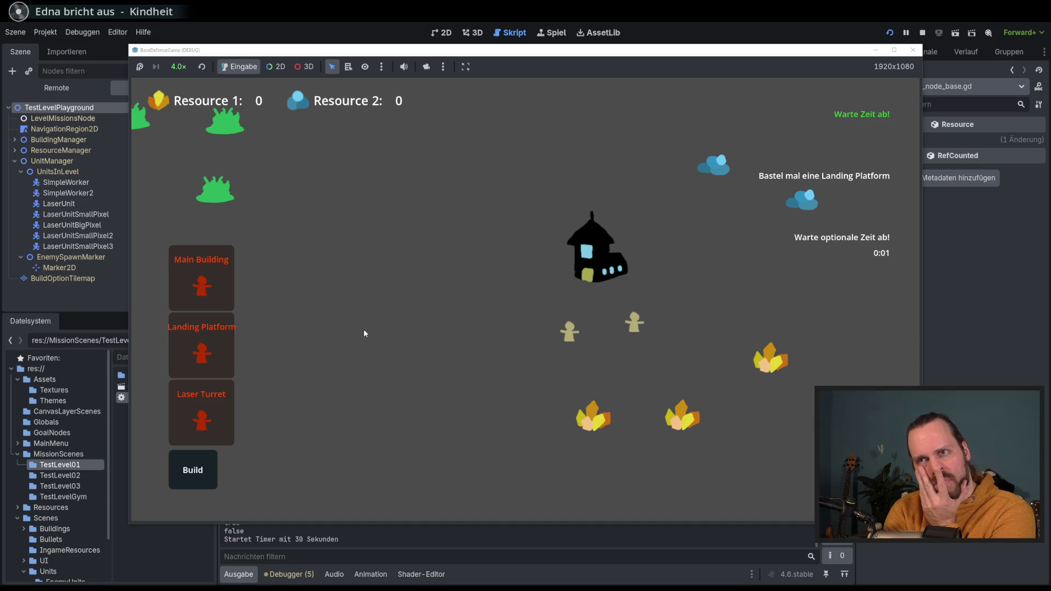
# Step: Resume the restarted mission, select the workers near the house and review the build list
pyautogui.press('Escape')
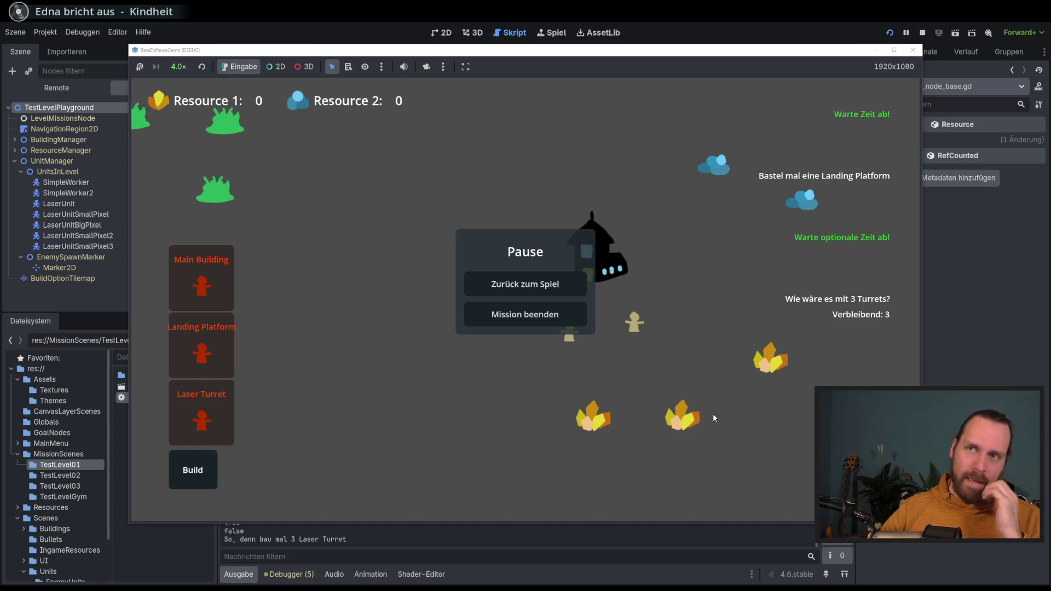
pyautogui.click(544, 284)
pyautogui.moveTo(426, 192); pyautogui.dragTo(706, 345)
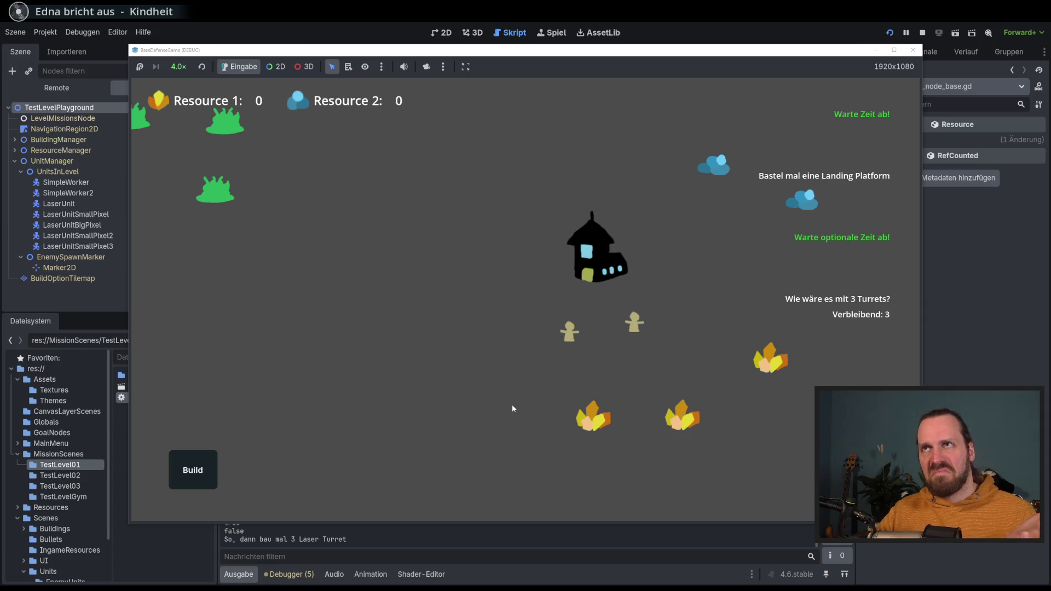
pyautogui.click(198, 482)
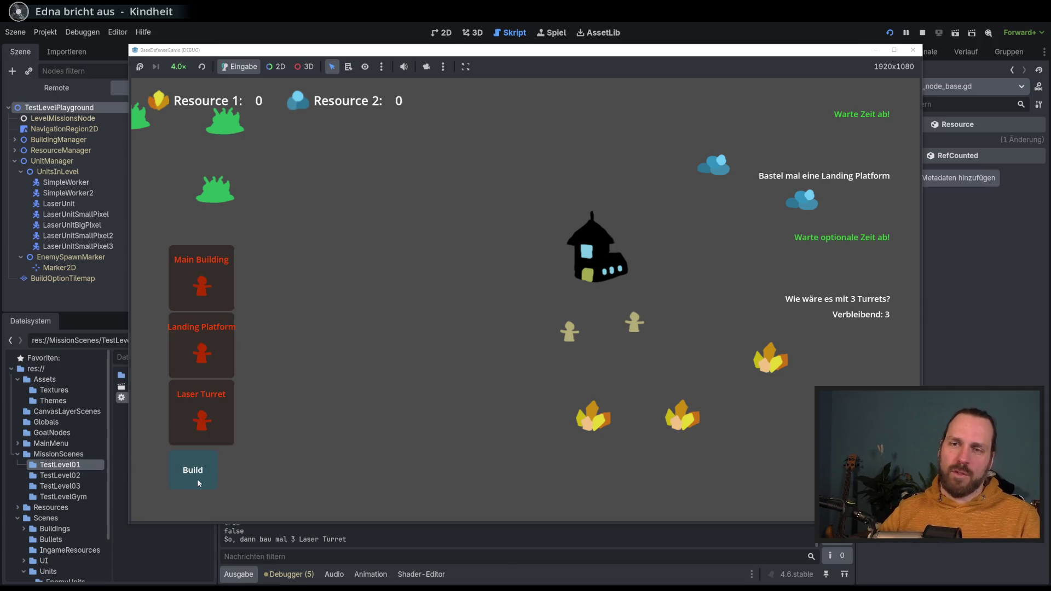
pyautogui.moveTo(406, 432)
pyautogui.mouseDown()
pyautogui.moveTo(301, 447)
pyautogui.moveTo(715, 464)
pyautogui.moveTo(489, 425)
pyautogui.moveTo(717, 465)
pyautogui.moveTo(452, 436)
pyautogui.moveTo(478, 421)
pyautogui.moveTo(542, 441)
pyautogui.moveTo(488, 465)
pyautogui.moveTo(669, 449)
pyautogui.mouseUp()
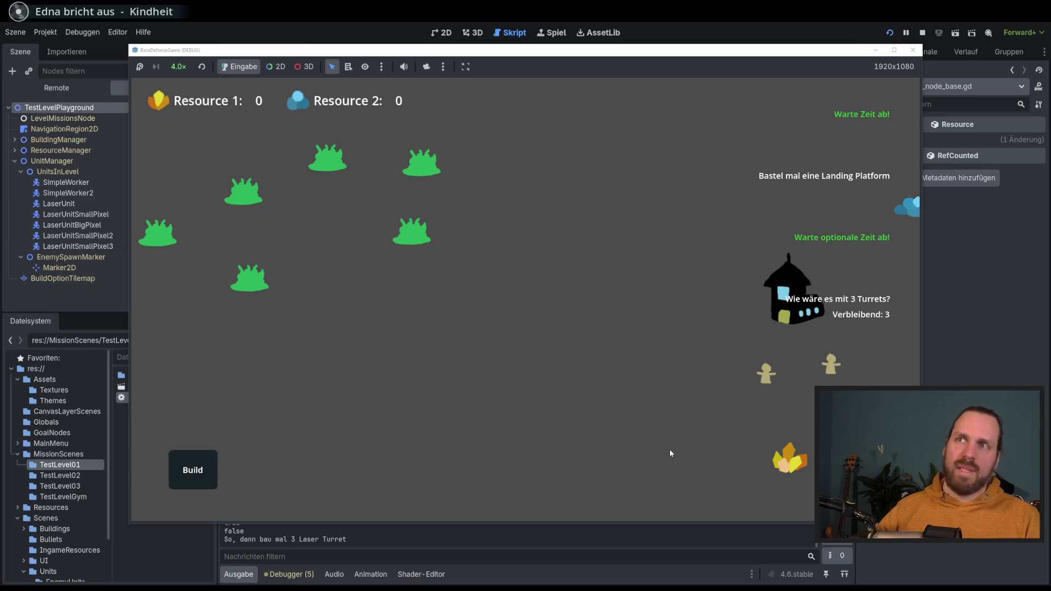
# Step: Recheck the build list near the house, reset speed to 1.0x and close the game window
pyautogui.moveTo(565, 54)
pyautogui.mouseDown()
pyautogui.moveTo(584, 53)
pyautogui.moveTo(571, 52)
pyautogui.mouseUp()
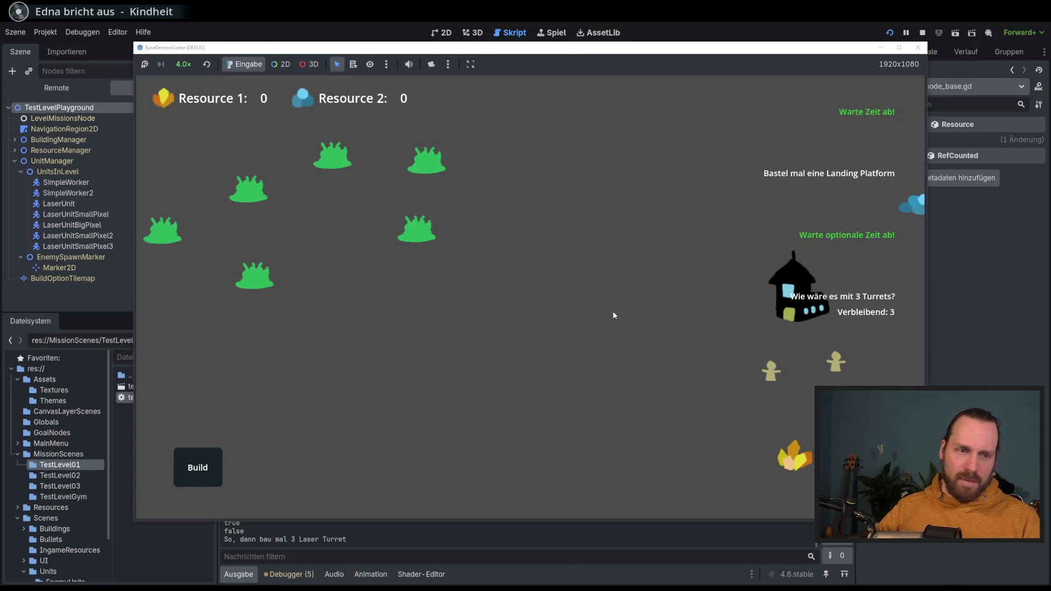
pyautogui.moveTo(620, 326); pyautogui.dragTo(468, 327)
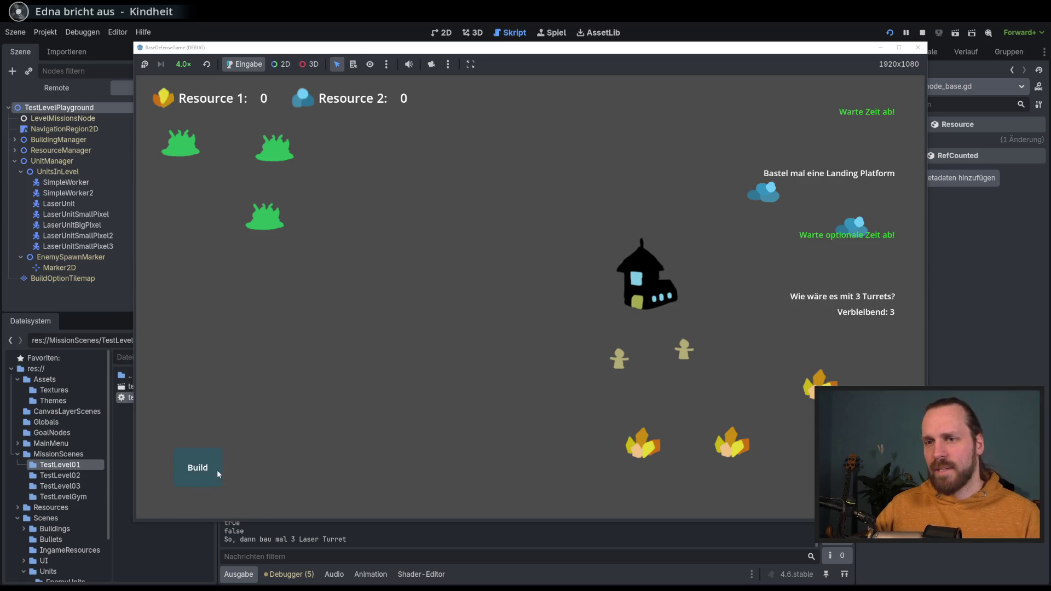
pyautogui.click(217, 469)
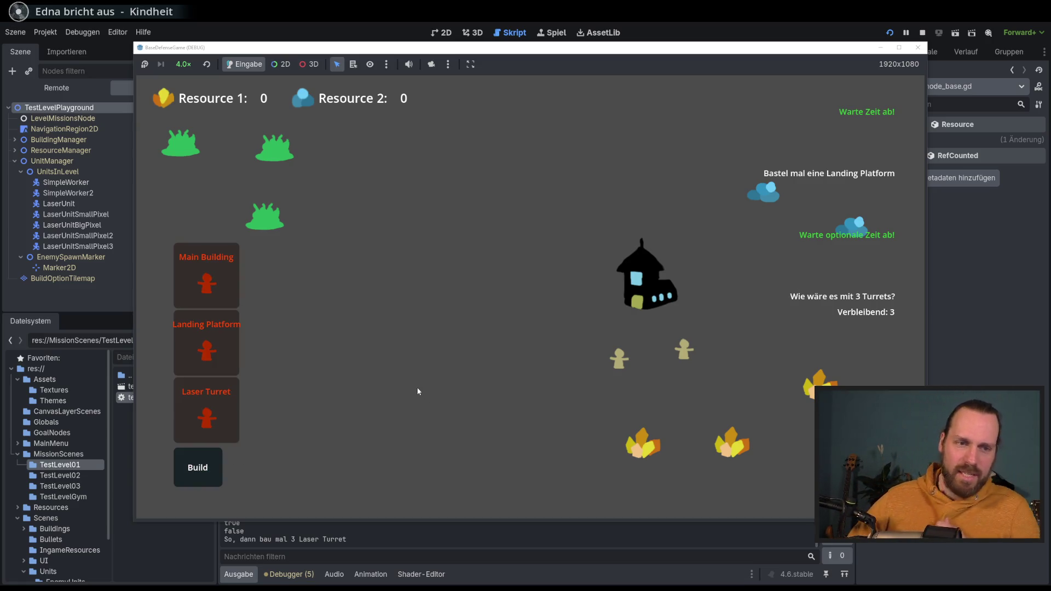
pyautogui.click(521, 318)
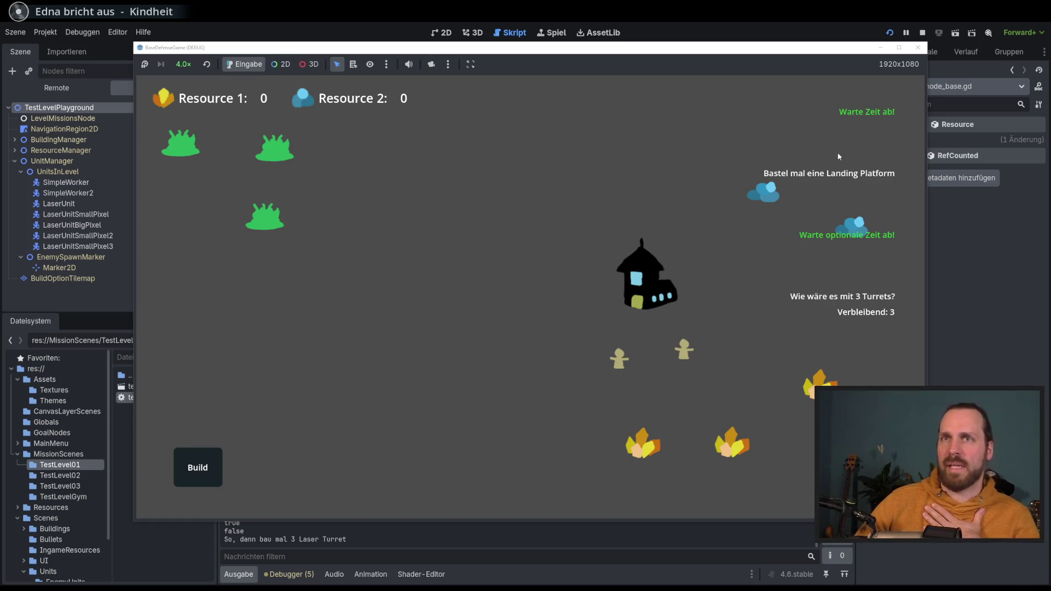
pyautogui.moveTo(739, 49); pyautogui.dragTo(735, 51)
pyautogui.click(203, 65)
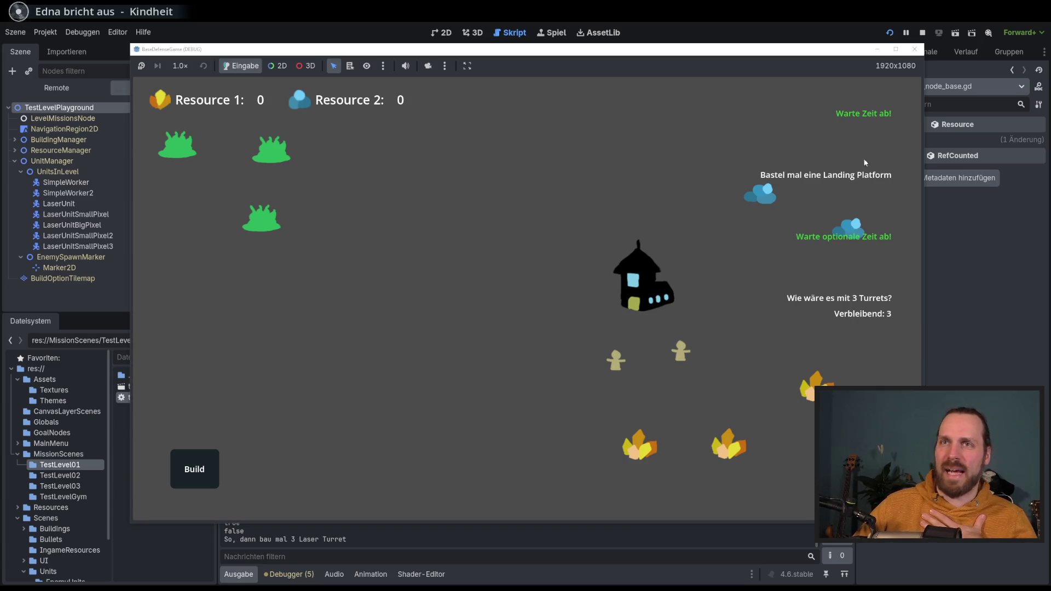
pyautogui.click(915, 49)
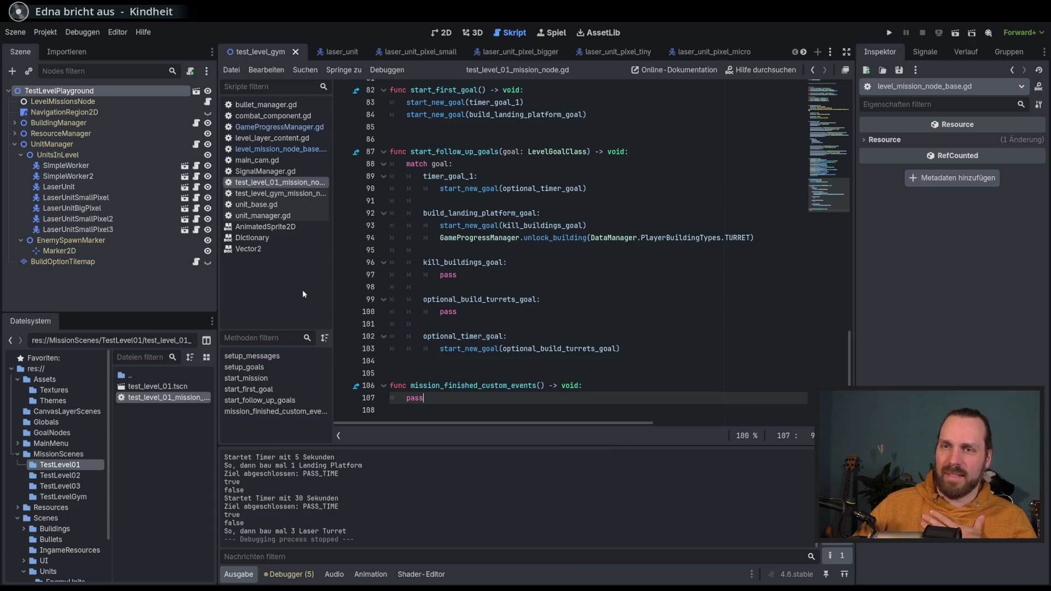
pyautogui.scroll(1, 336, 285)
pyautogui.moveTo(333, 285); pyautogui.dragTo(327, 285)
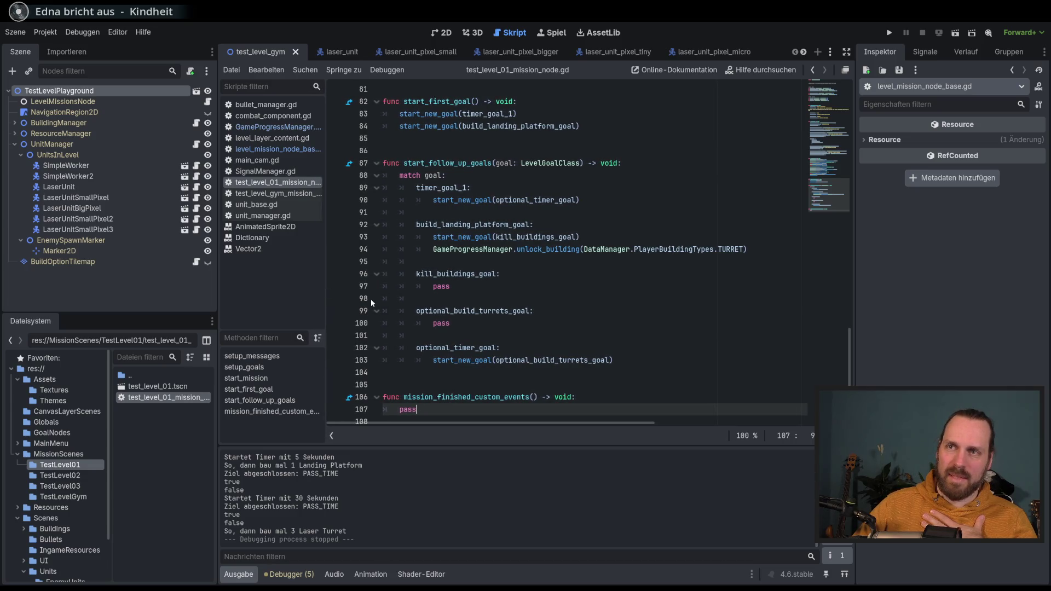
pyautogui.click(418, 335)
pyautogui.scroll(-1, 645, 386)
pyautogui.click(655, 398)
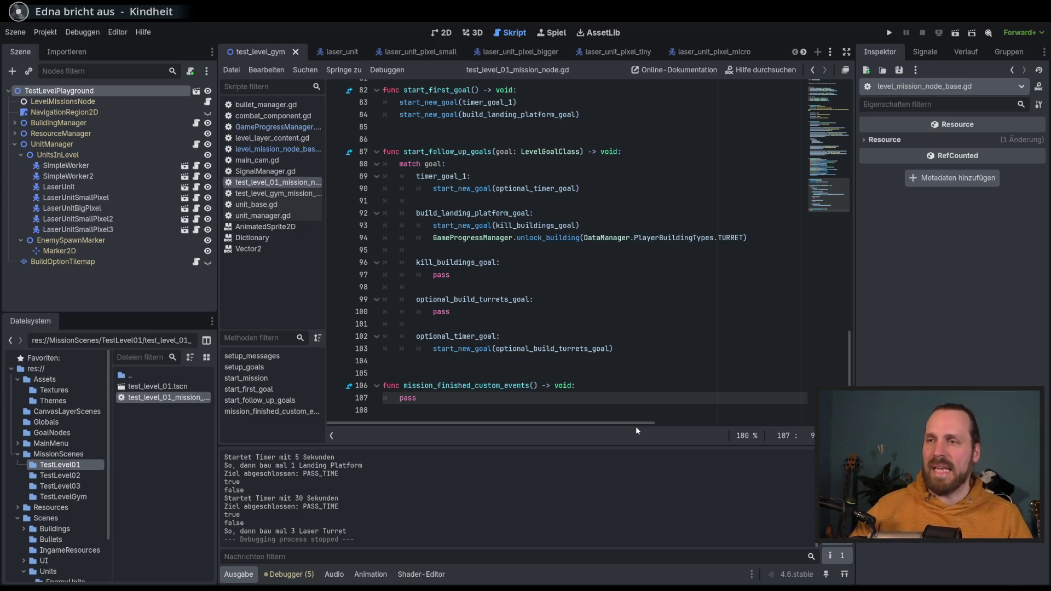
pyautogui.click(609, 382)
pyautogui.press('Down')
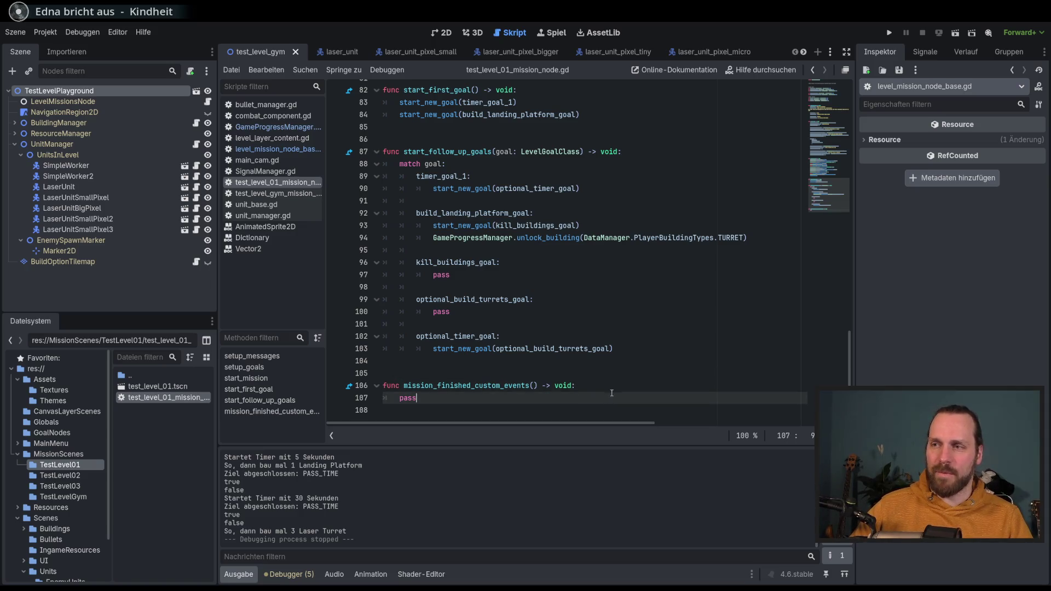
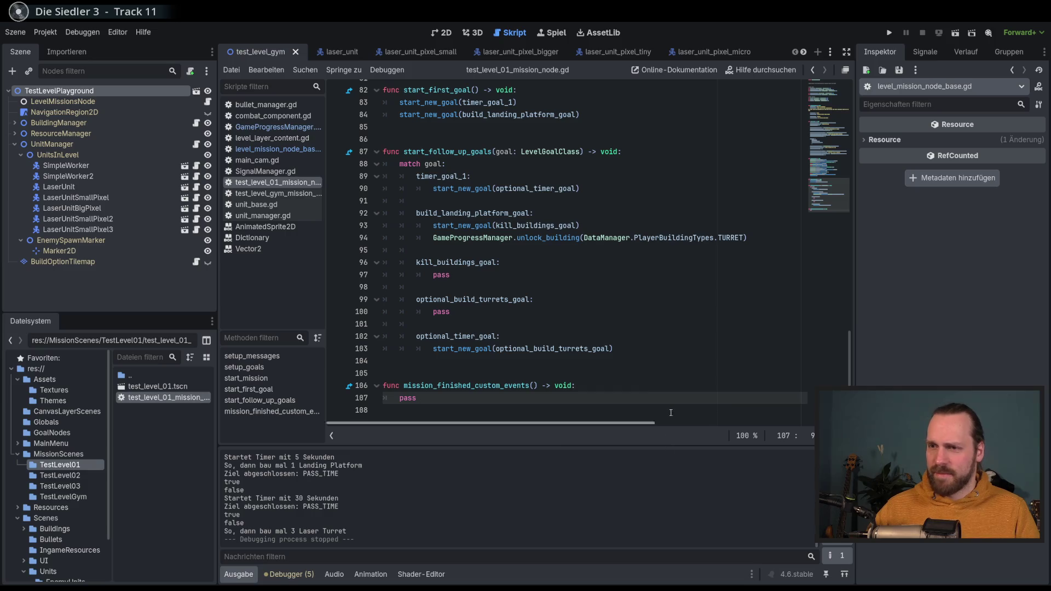
# Step: Scroll the script down to the function header on line 106
pyautogui.moveTo(849, 355); pyautogui.dragTo(859, 172)
pyautogui.scroll(-20, 683, 383)
pyautogui.hscroll(5, 683, 411)
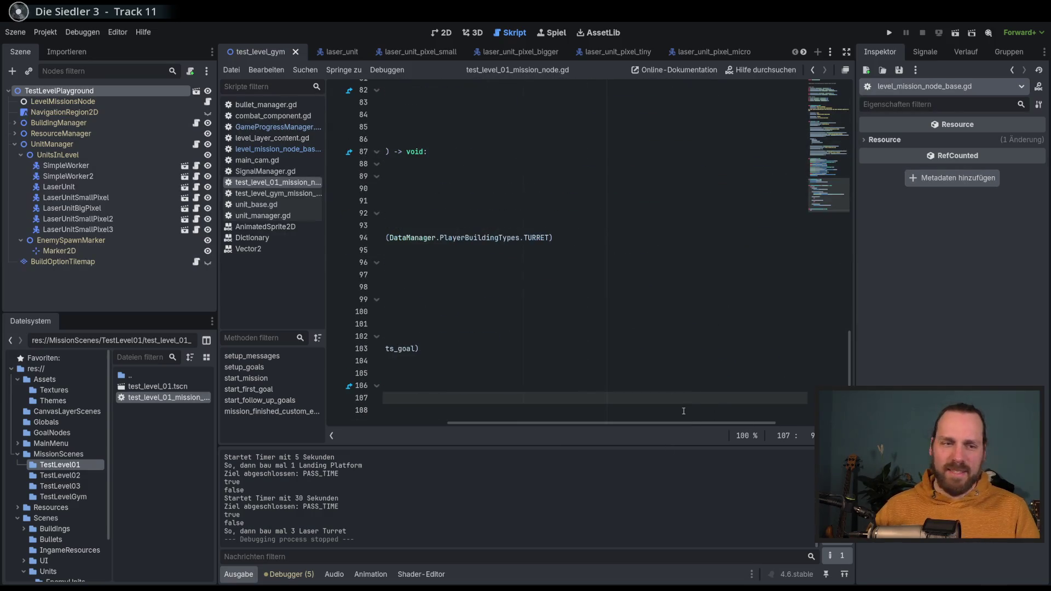
pyautogui.moveTo(687, 426); pyautogui.dragTo(568, 424)
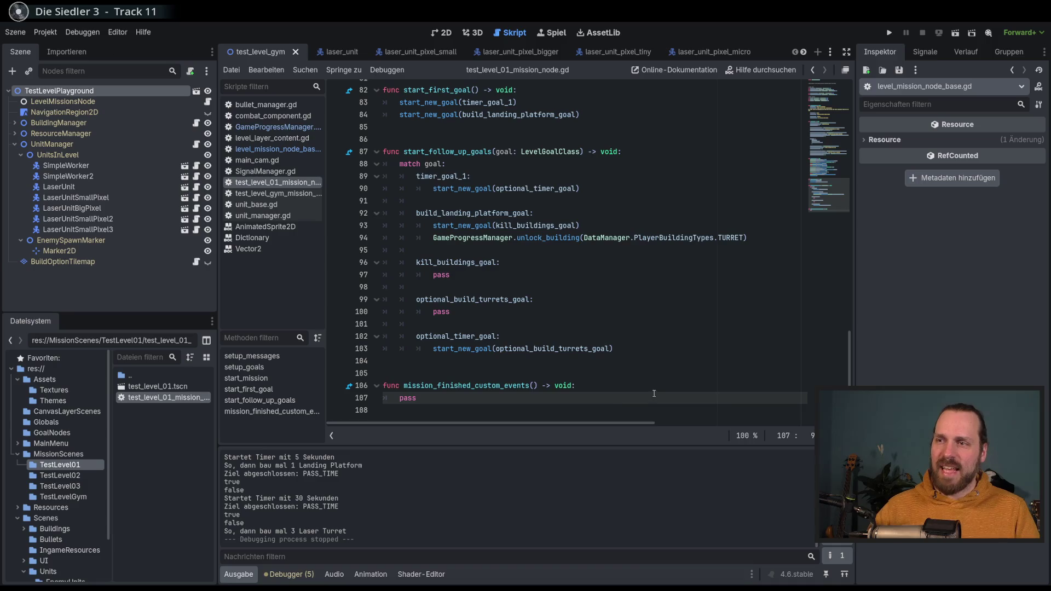
pyautogui.click(658, 391)
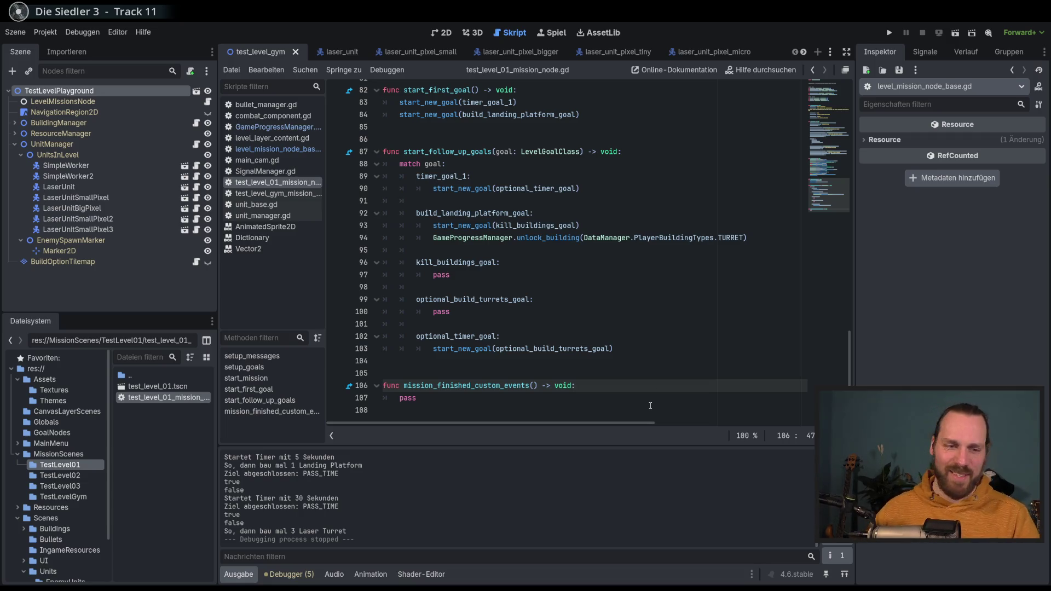
# Step: Move the caret around lines 103–107, placing it after pass on line 107
pyautogui.click(602, 398)
pyautogui.click(603, 388)
pyautogui.click(607, 399)
pyautogui.click(586, 398)
pyautogui.press('Up')
pyautogui.press('Down')
pyautogui.press('Up')
pyautogui.press('Down')
pyautogui.press('Up')
pyautogui.press('Down')
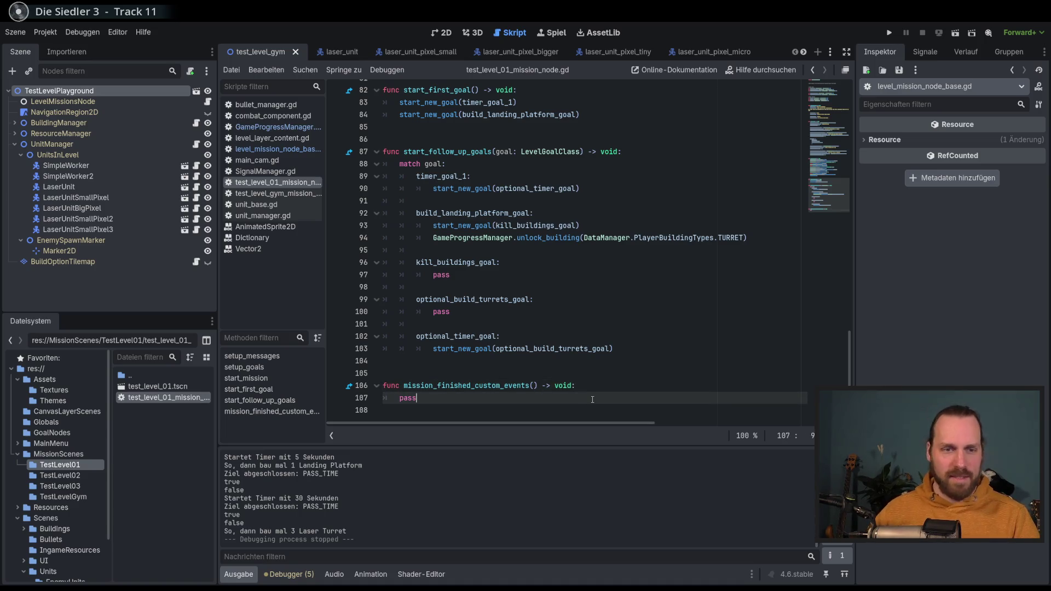
pyautogui.press('Up')
pyautogui.press('Down')
pyautogui.press('Up')
pyautogui.press('Down')
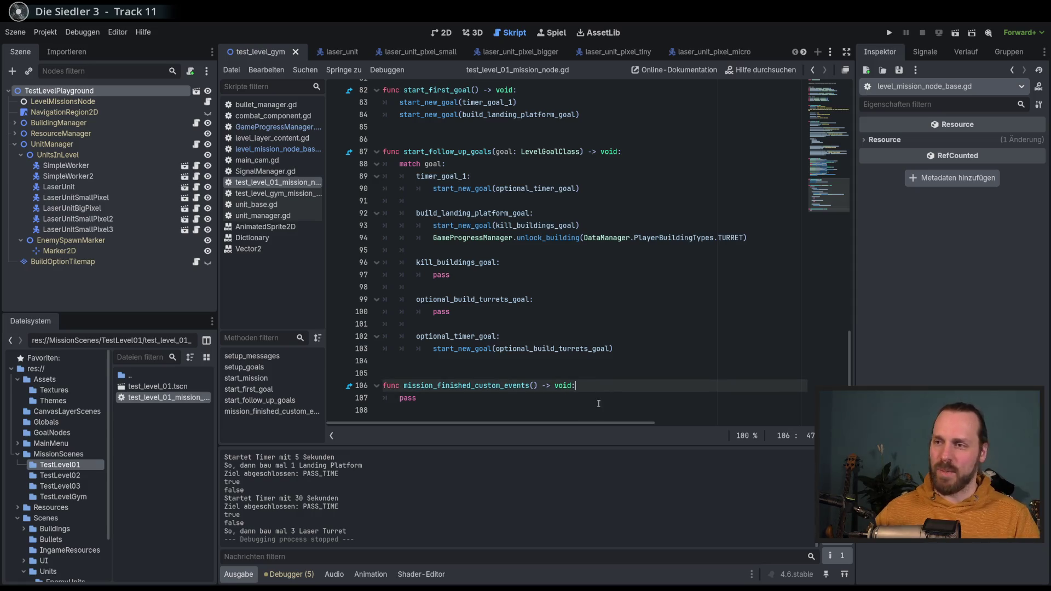
pyautogui.moveTo(852, 374)
pyautogui.mouseDown()
pyautogui.moveTo(840, 130)
pyautogui.moveTo(829, 374)
pyautogui.mouseUp()
pyautogui.press('Up')
pyautogui.press('Up')
pyautogui.press('Up')
pyautogui.press('Down')
pyautogui.press('Down')
pyautogui.press('Down')
pyautogui.press('Up')
pyautogui.press('Down')
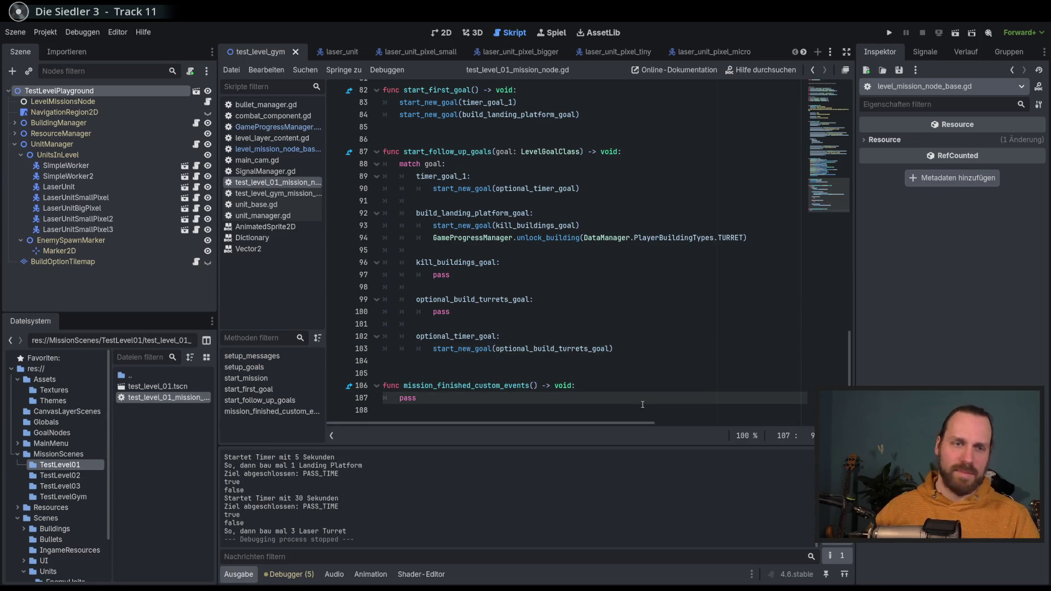
# Step: Test-run the game, which prints 'Test Mission 03', then stop it
pyautogui.press('F5')
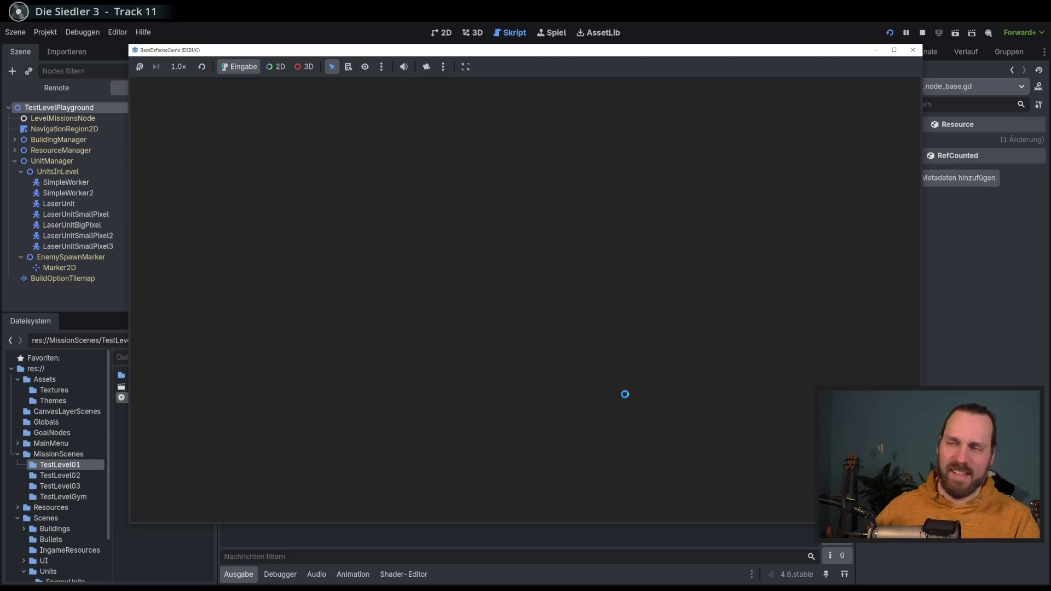
pyautogui.press('F8')
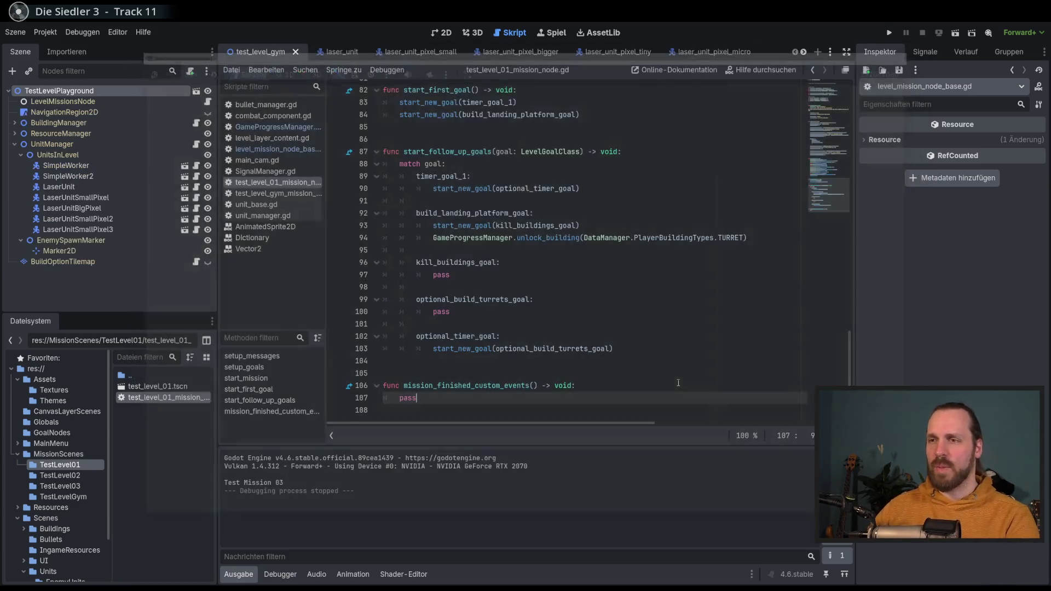
pyautogui.press('Up')
# Step: Jump from the unlock_building call on line 94 to its definition in GameProgressManager.gd
pyautogui.doubleClick(547, 237)
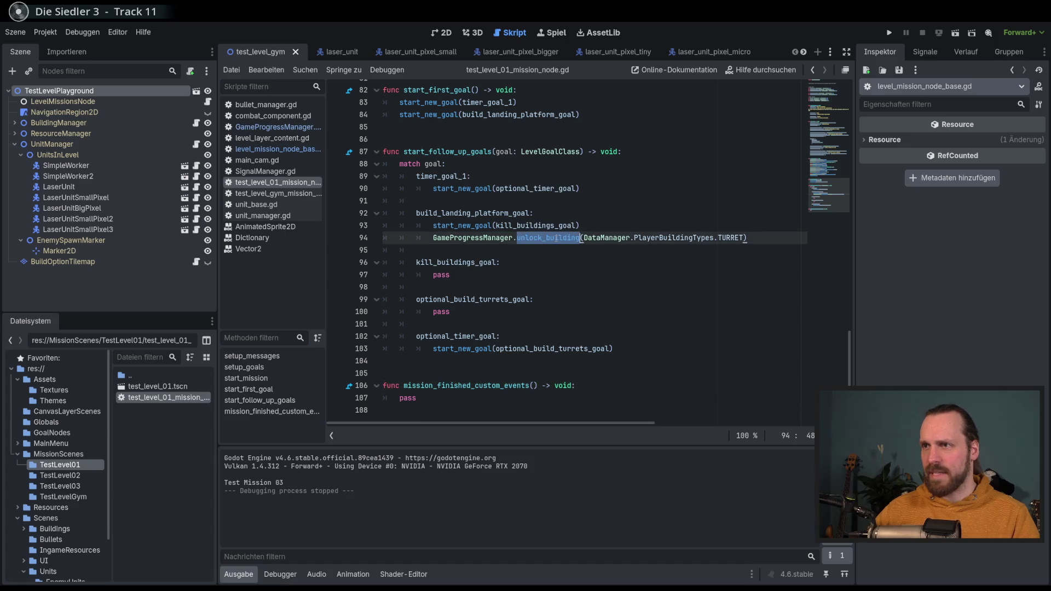
pyautogui.keyDown('ctrl'); pyautogui.click(558, 238); pyautogui.keyUp('ctrl')
pyautogui.click(574, 257)
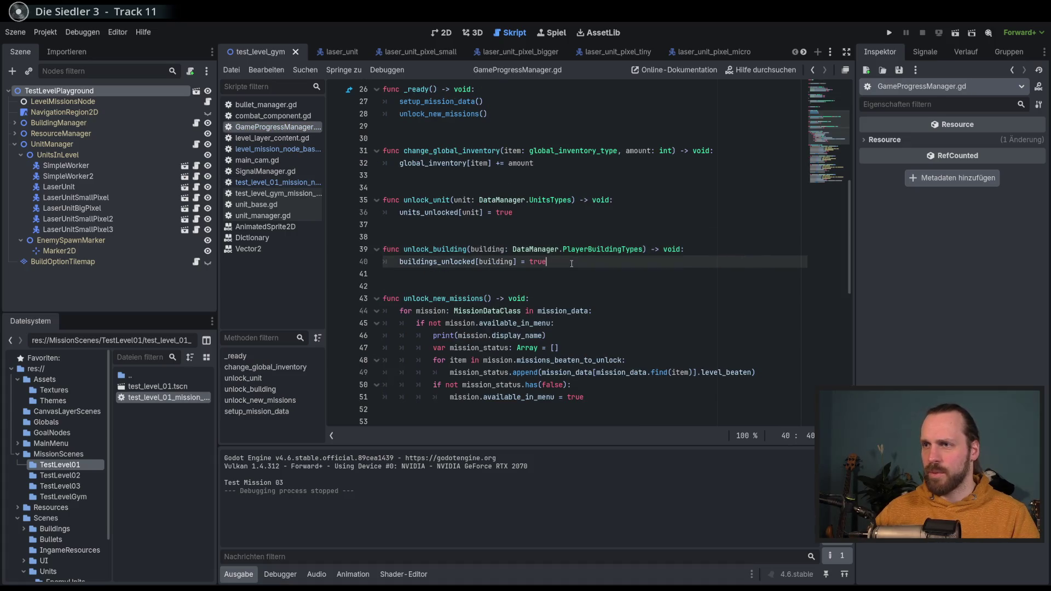
# Step: Widen the folder tree and the scene and file system docks slightly
pyautogui.scroll(-4, 547, 247)
pyautogui.scroll(3, 547, 246)
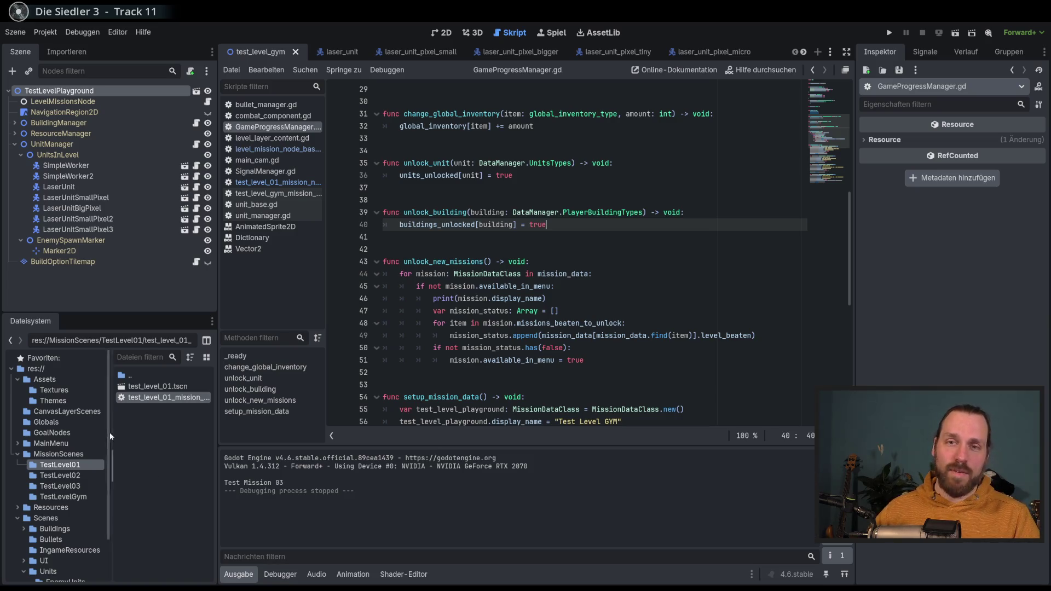
pyautogui.scroll(-3, 110, 493)
pyautogui.scroll(2, 110, 419)
pyautogui.scroll(-2, 110, 479)
pyautogui.scroll(2, 109, 465)
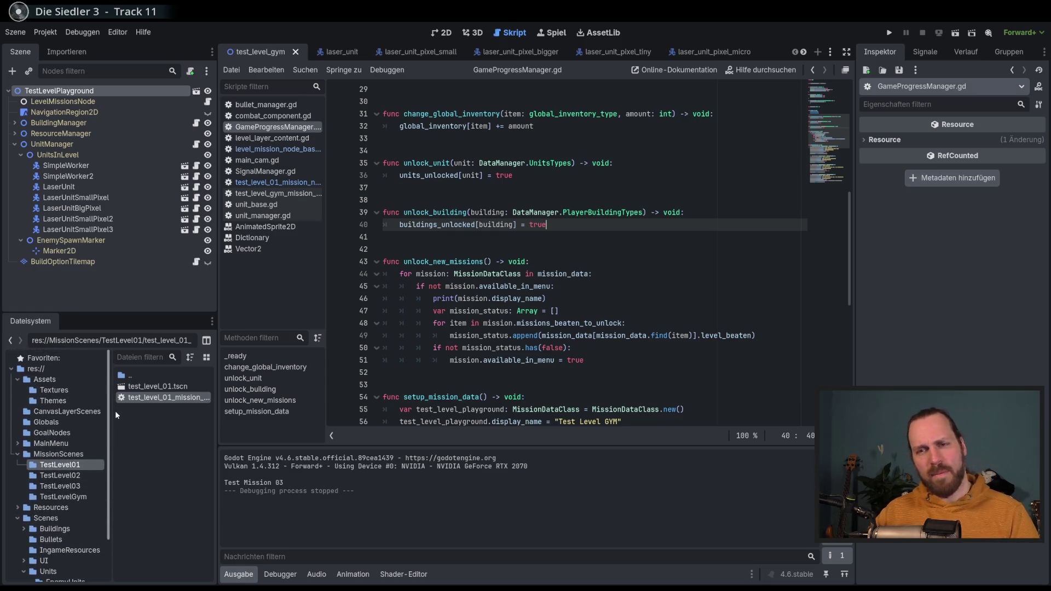
pyautogui.moveTo(111, 446); pyautogui.dragTo(113, 453)
pyautogui.moveTo(217, 459); pyautogui.dragTo(222, 456)
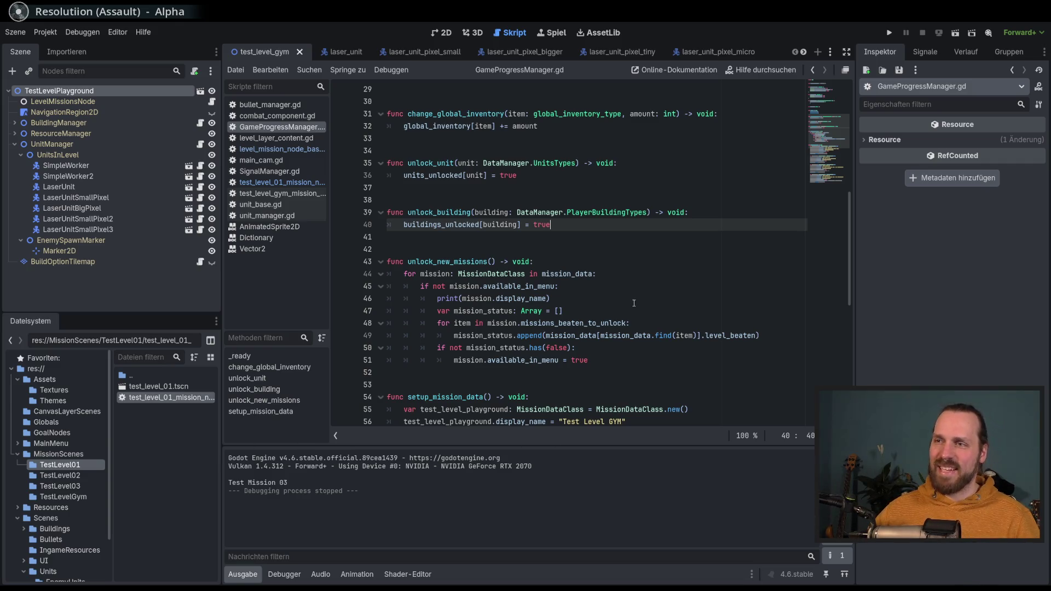
# Step: Scroll GameProgressManager.gd to the top to show the buildings_unlocked dictionary
pyautogui.scroll(-5, 633, 301)
pyautogui.scroll(4, 635, 295)
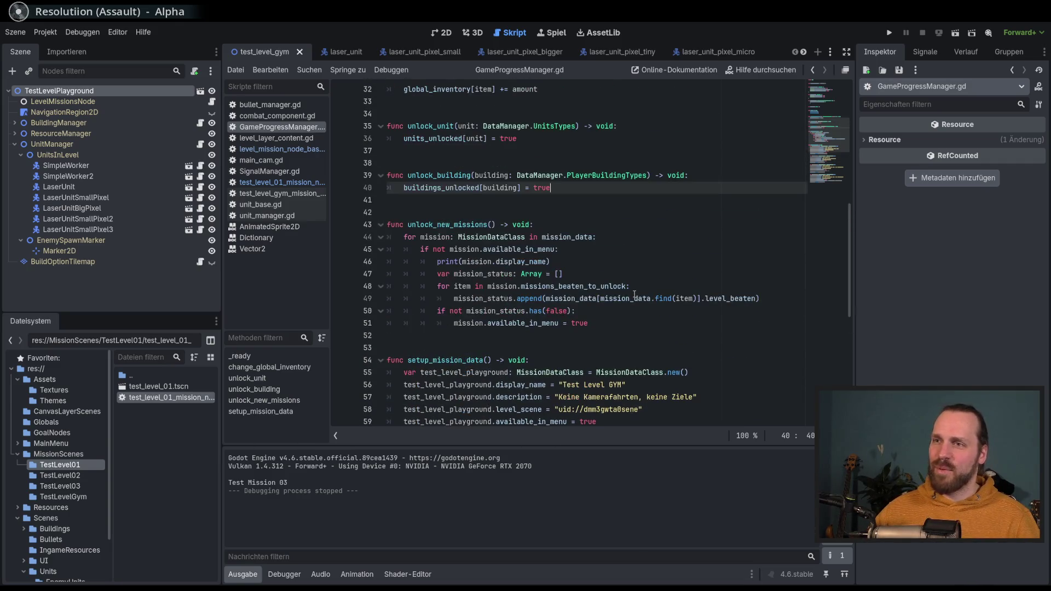
pyautogui.click(630, 237)
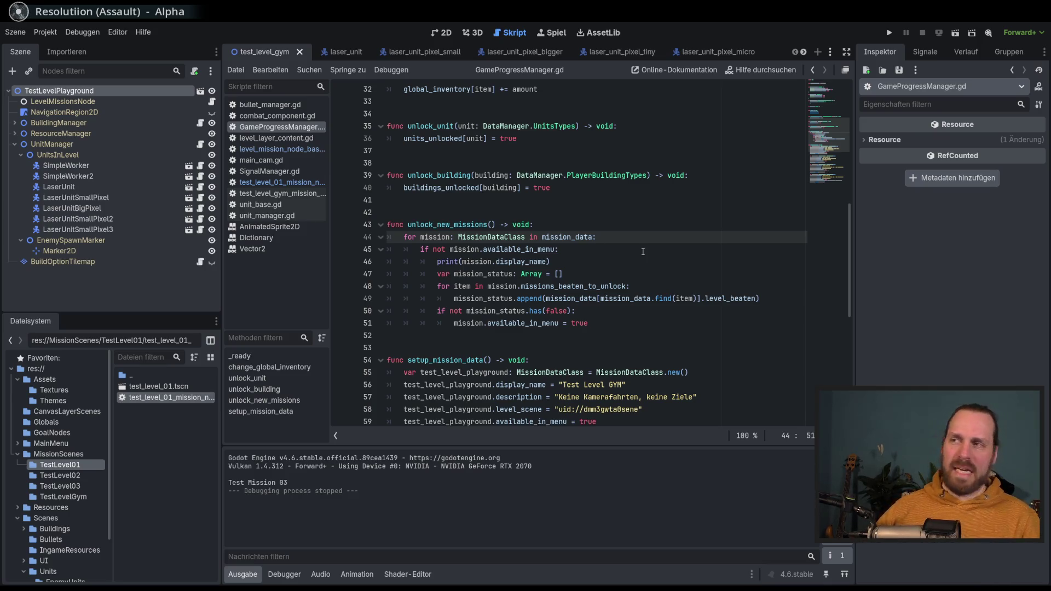
pyautogui.scroll(-5, 779, 195)
pyautogui.moveTo(842, 192); pyautogui.dragTo(839, 106)
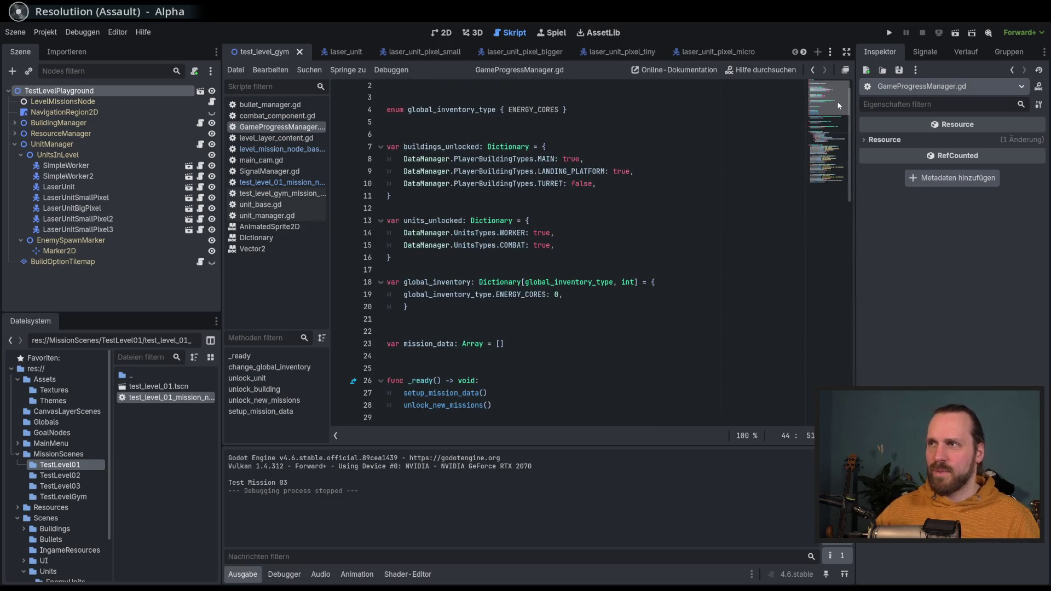
# Step: Place the caret on the TURRET: false entry and review the surrounding unlock code
pyautogui.scroll(1, 839, 106)
pyautogui.click(674, 202)
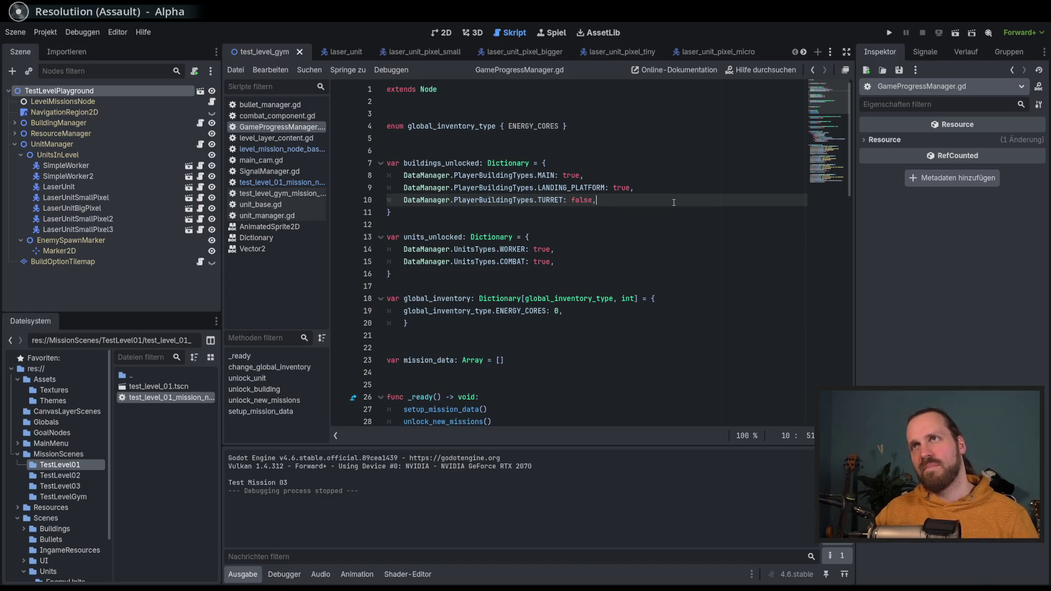
pyautogui.moveTo(840, 123)
pyautogui.mouseDown()
pyautogui.moveTo(825, 103)
pyautogui.moveTo(828, 156)
pyautogui.moveTo(840, 96)
pyautogui.mouseUp()
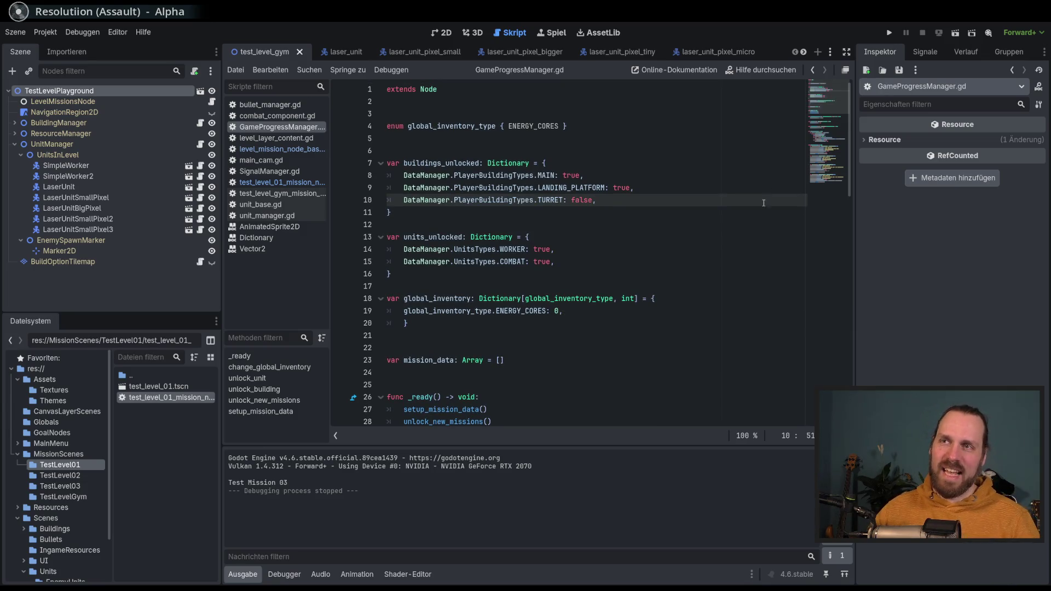
pyautogui.scroll(-15, 764, 197)
pyautogui.scroll(8, 760, 223)
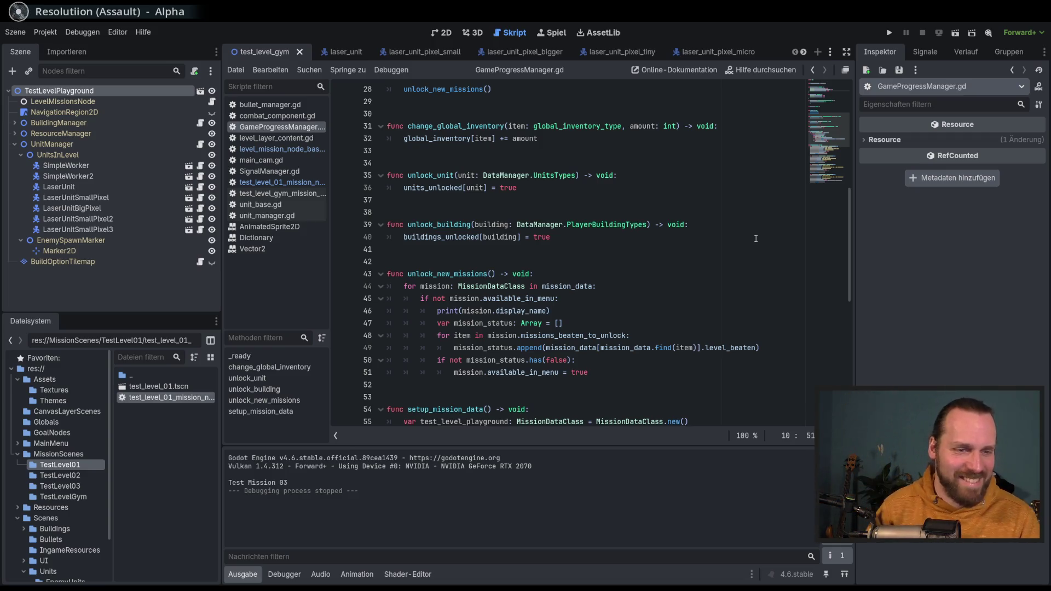
pyautogui.scroll(-8, 729, 211)
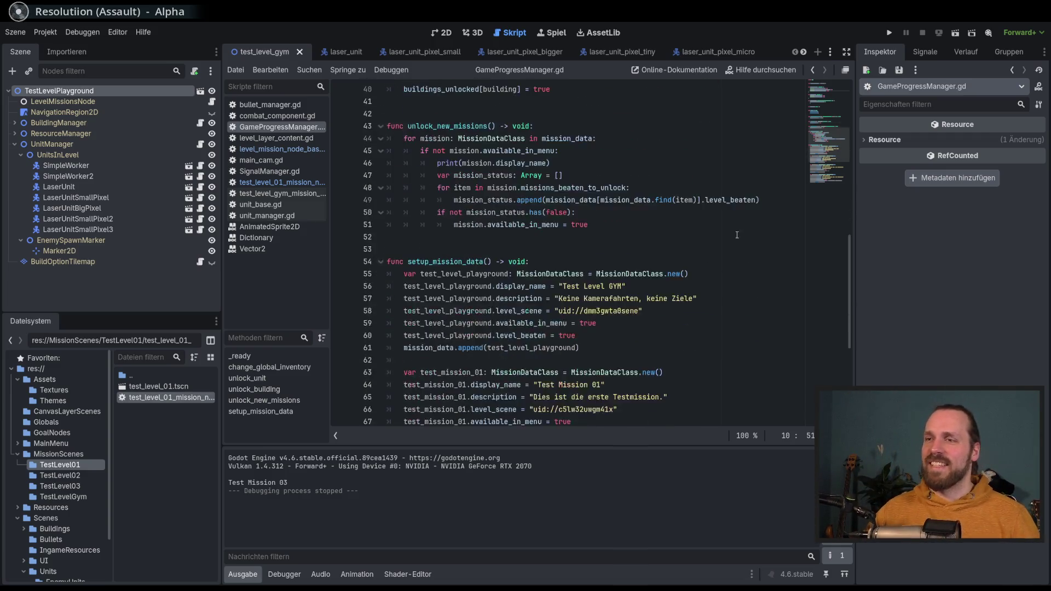
pyautogui.scroll(8, 720, 252)
# Step: Check the available_in_menu test, unlock_building and units_unlocked lines, then show the Globals folder
pyautogui.click(663, 310)
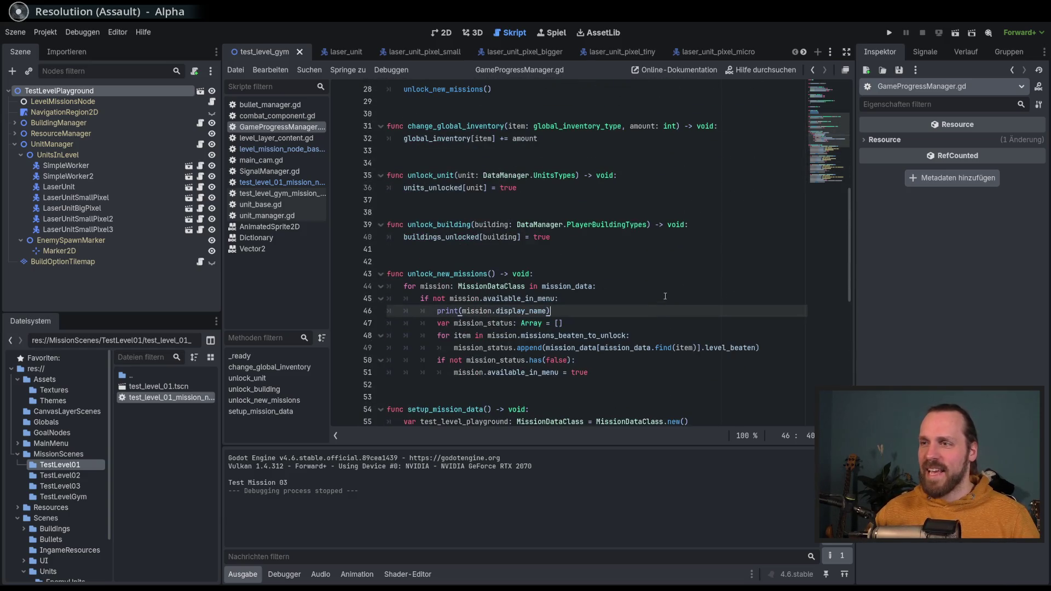
pyautogui.click(663, 300)
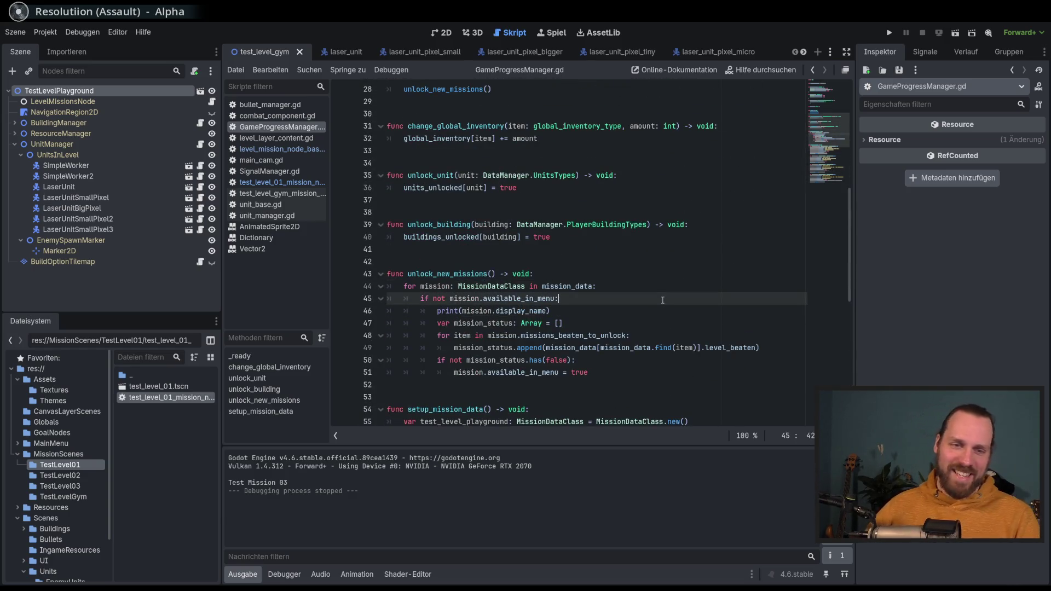
pyautogui.click(638, 283)
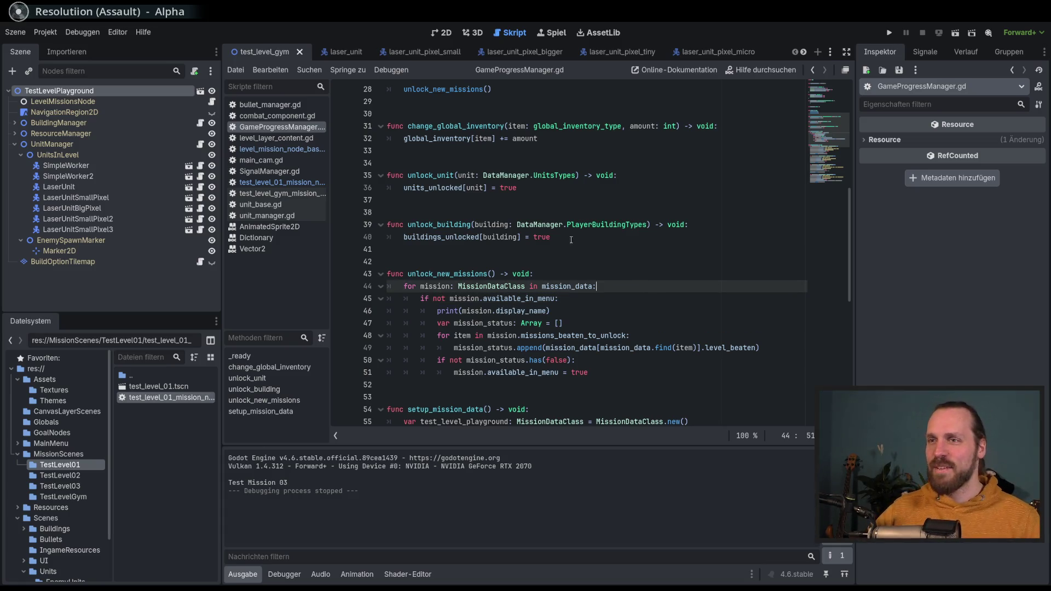
pyautogui.scroll(2, 466, 297)
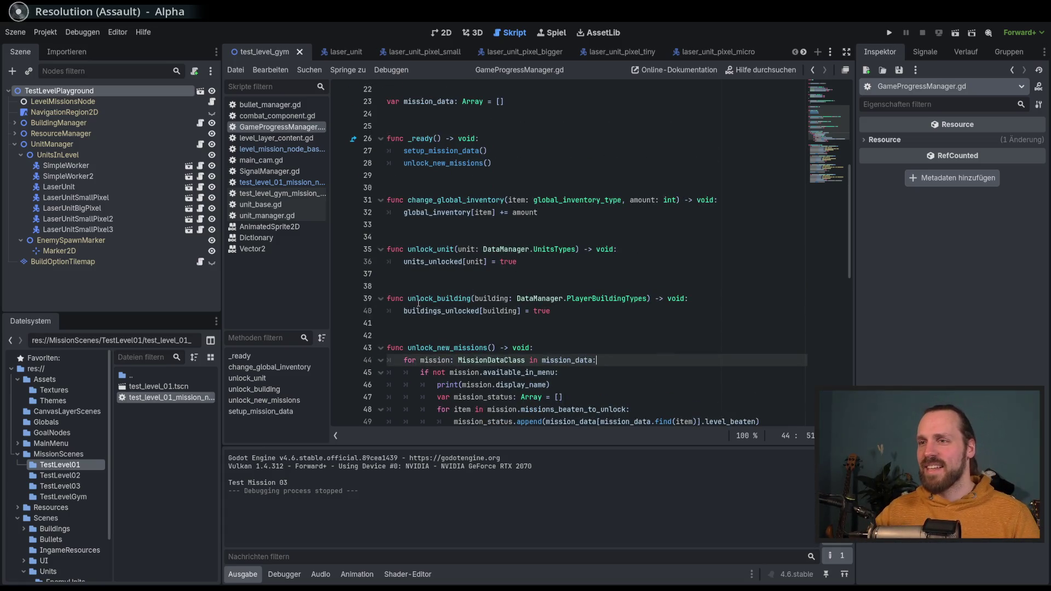
pyautogui.click(602, 299)
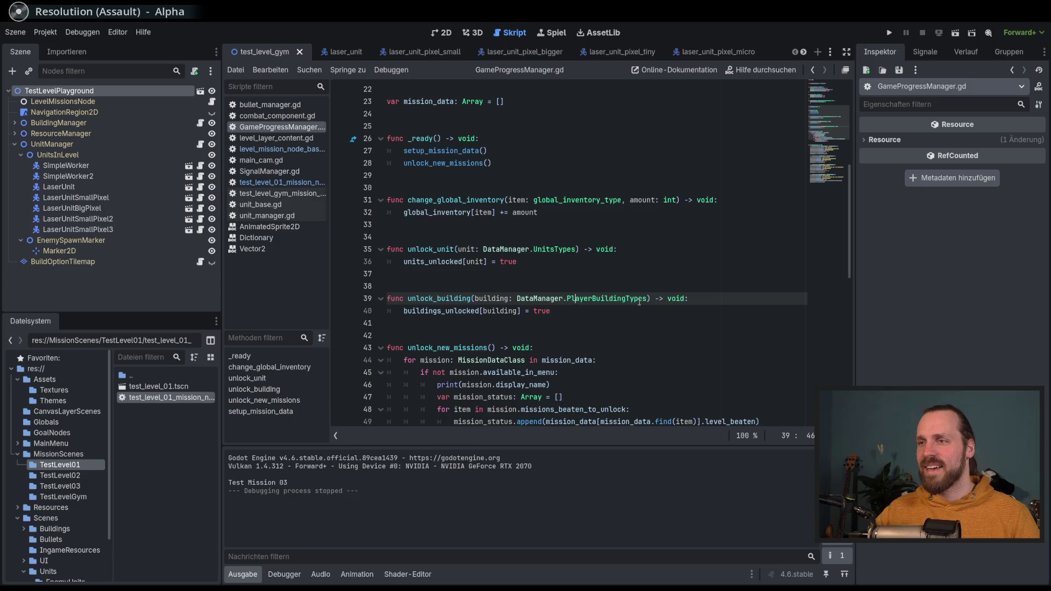
pyautogui.click(542, 262)
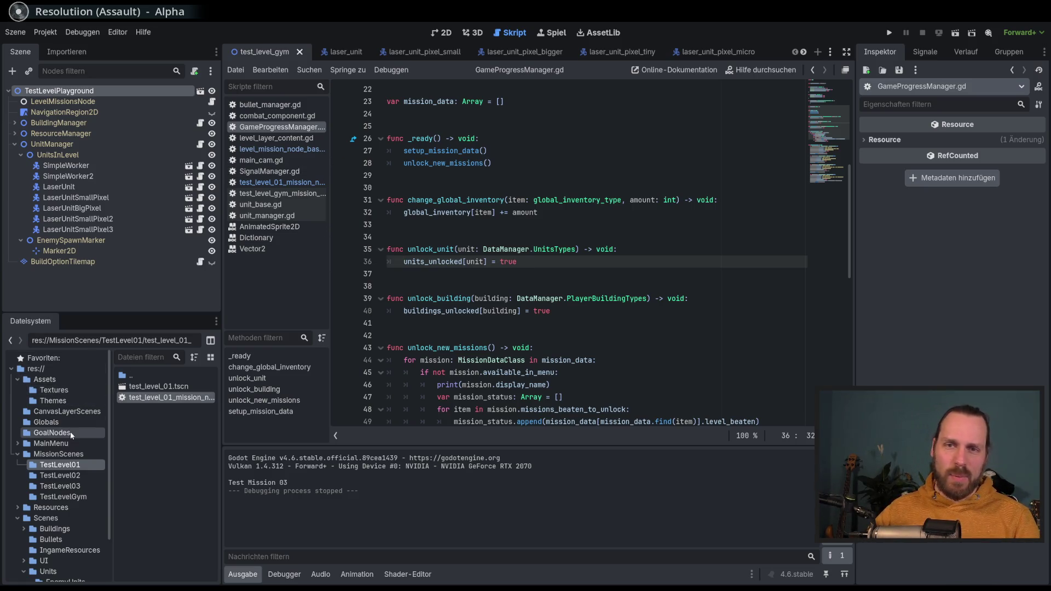
pyautogui.click(55, 422)
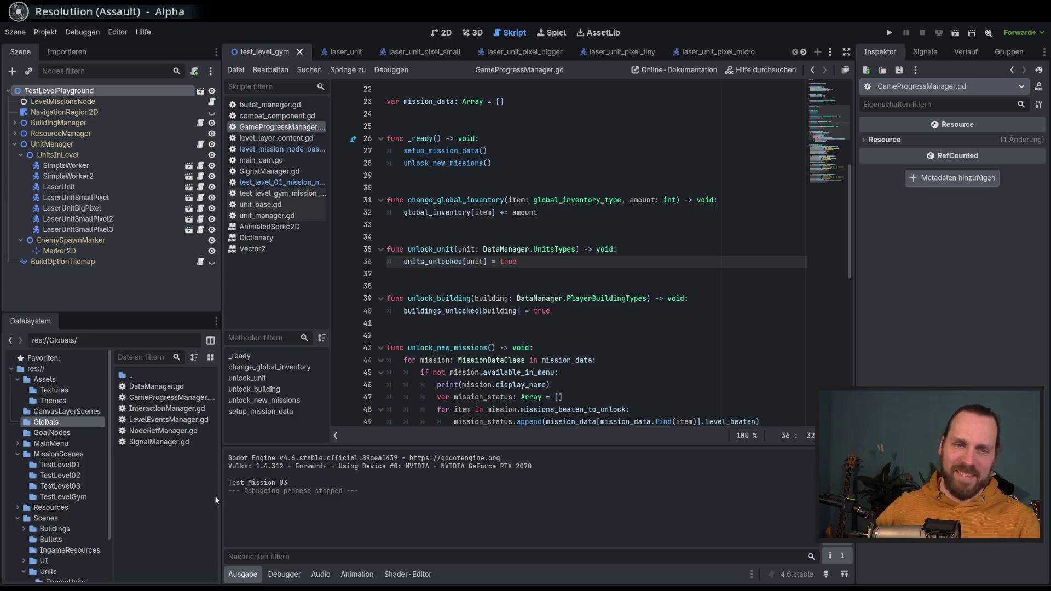
# Step: Open SignalManager.gd and place the caret near the building_destroyed signal
pyautogui.doubleClick(162, 442)
pyautogui.click(613, 241)
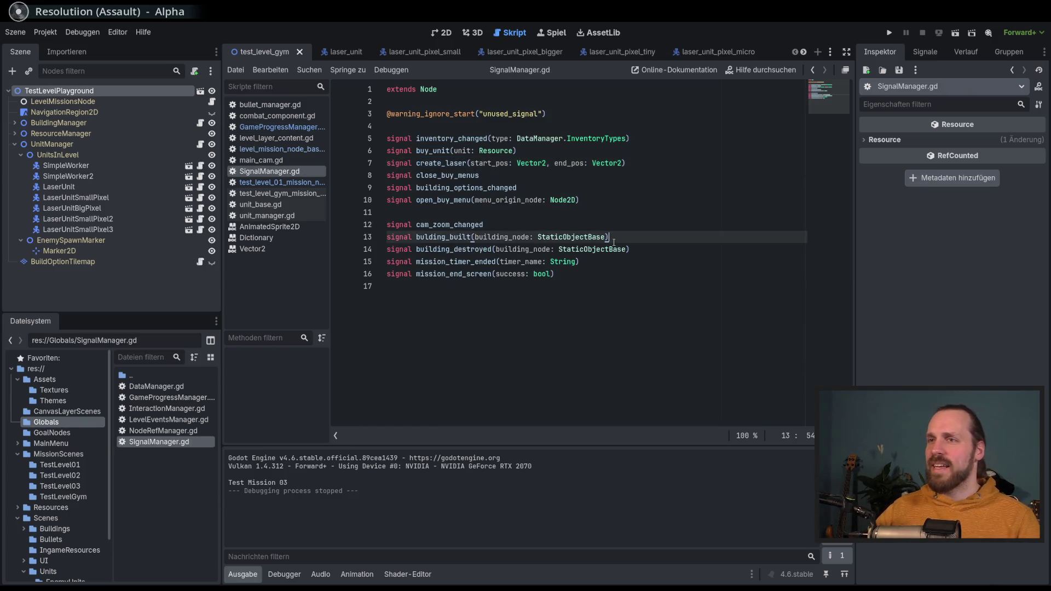
pyautogui.click(513, 249)
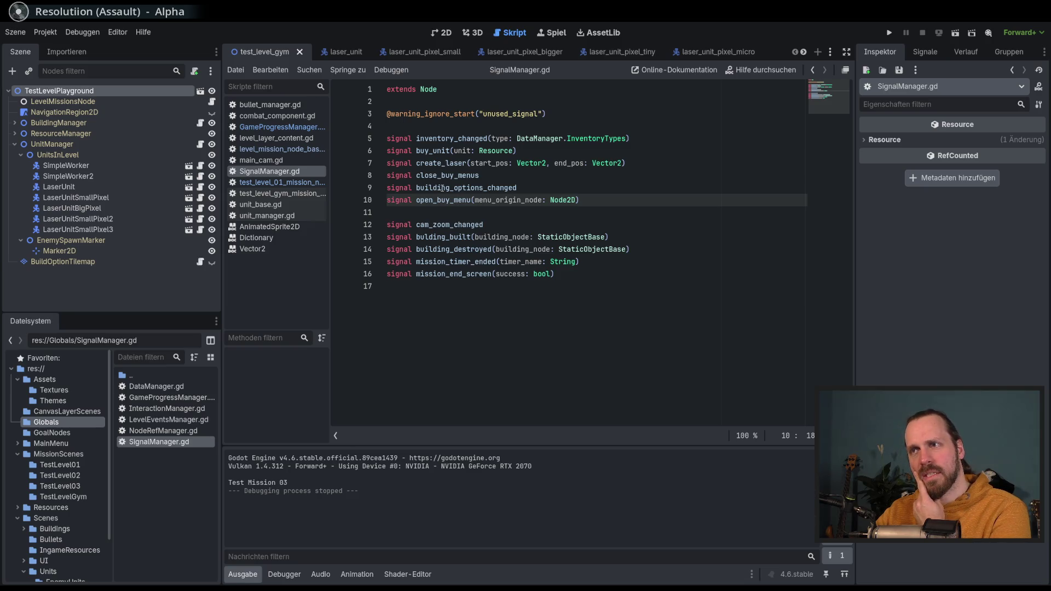
# Step: Search all project files for building_options_changed, finding 5 matches in 3 files
pyautogui.doubleClick(446, 188)
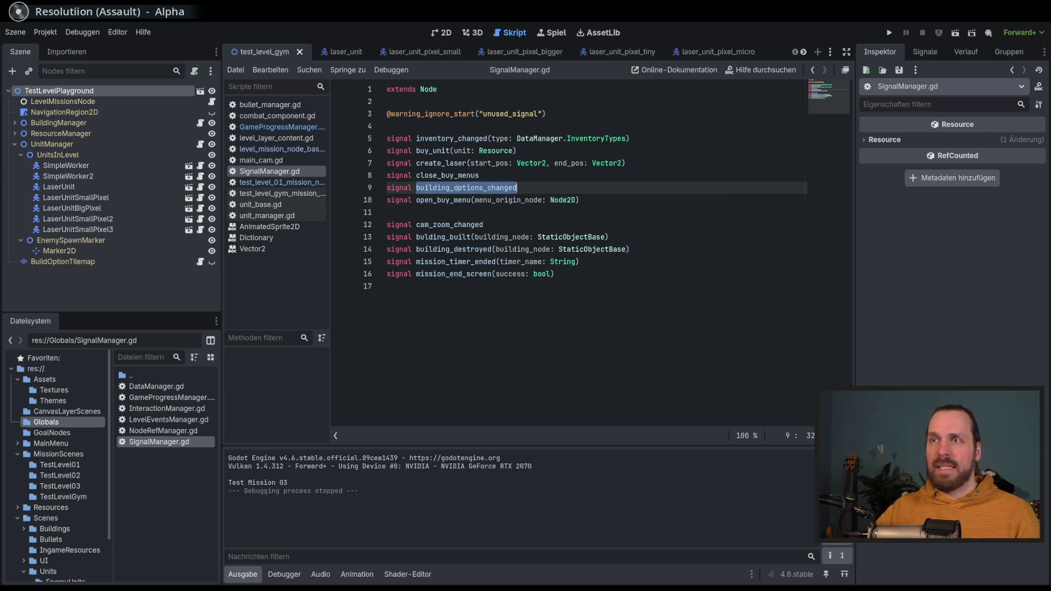
pyautogui.hotkey('ctrl', 'shift', 'f')
pyautogui.press('Return')
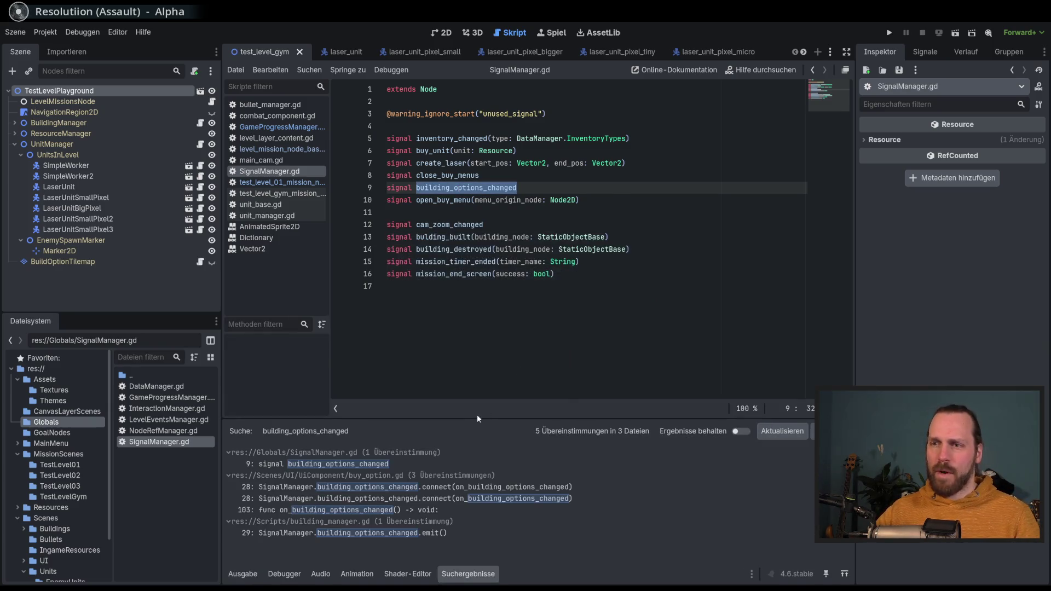
# Step: Look through the buy_option.gd matches, then open building_manager.gd's line-29 emit
pyautogui.click(525, 488)
pyautogui.click(489, 509)
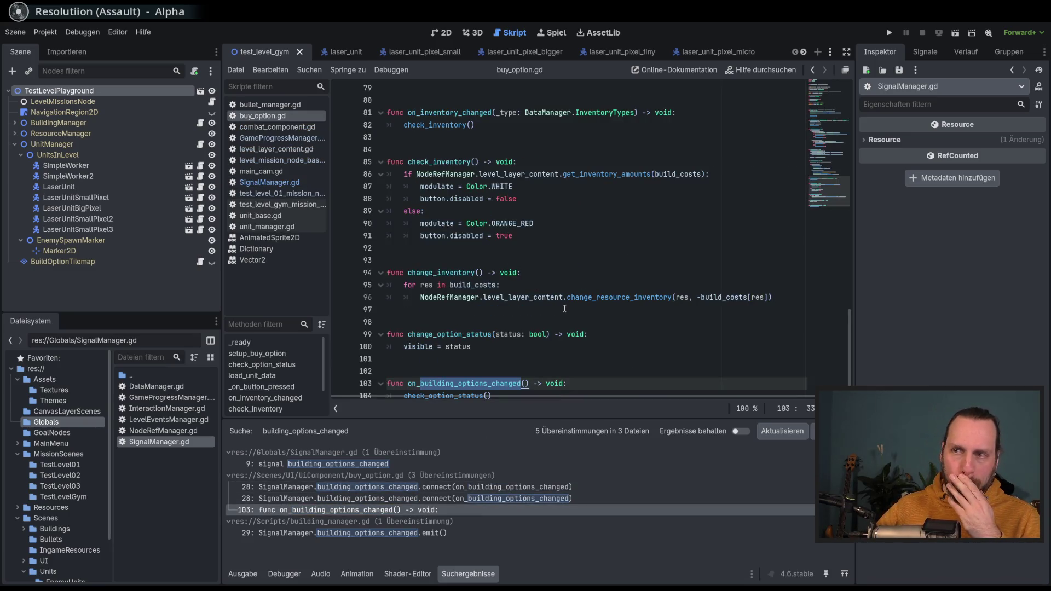
pyautogui.scroll(-1, 564, 307)
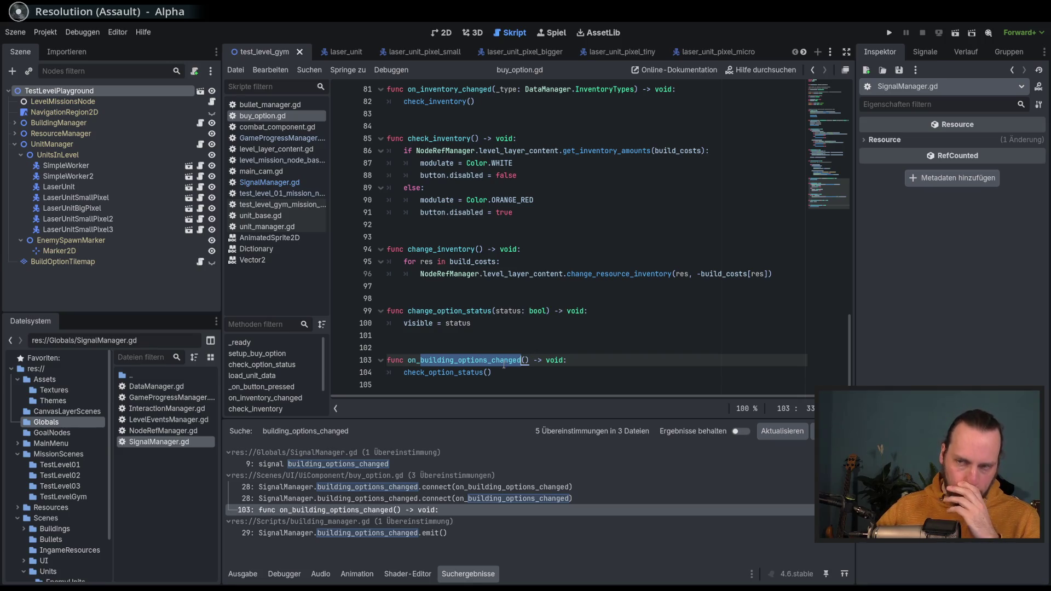
pyautogui.scroll(20, 502, 366)
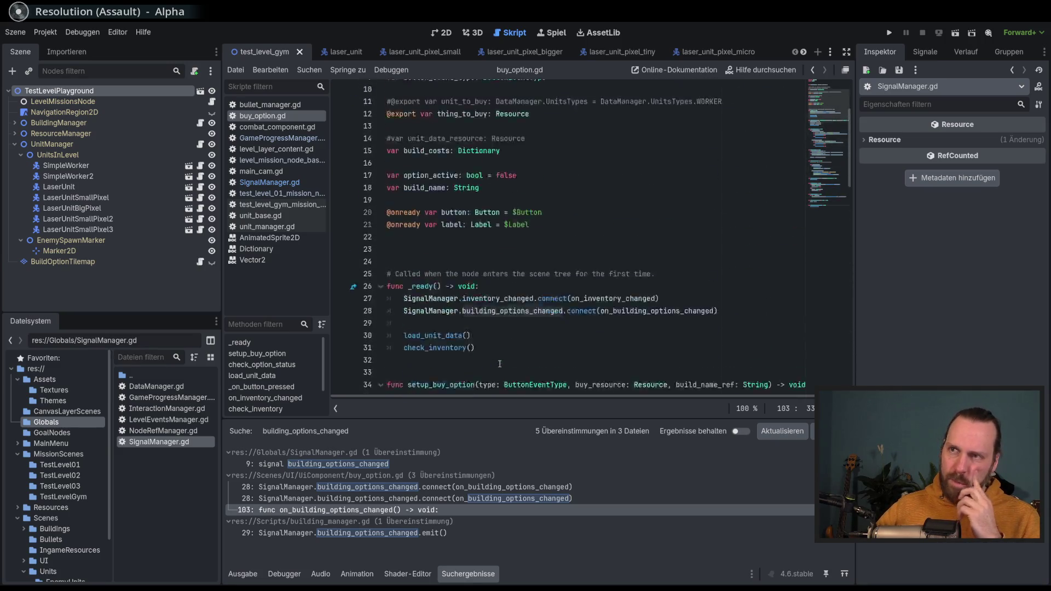
pyautogui.scroll(-20, 504, 339)
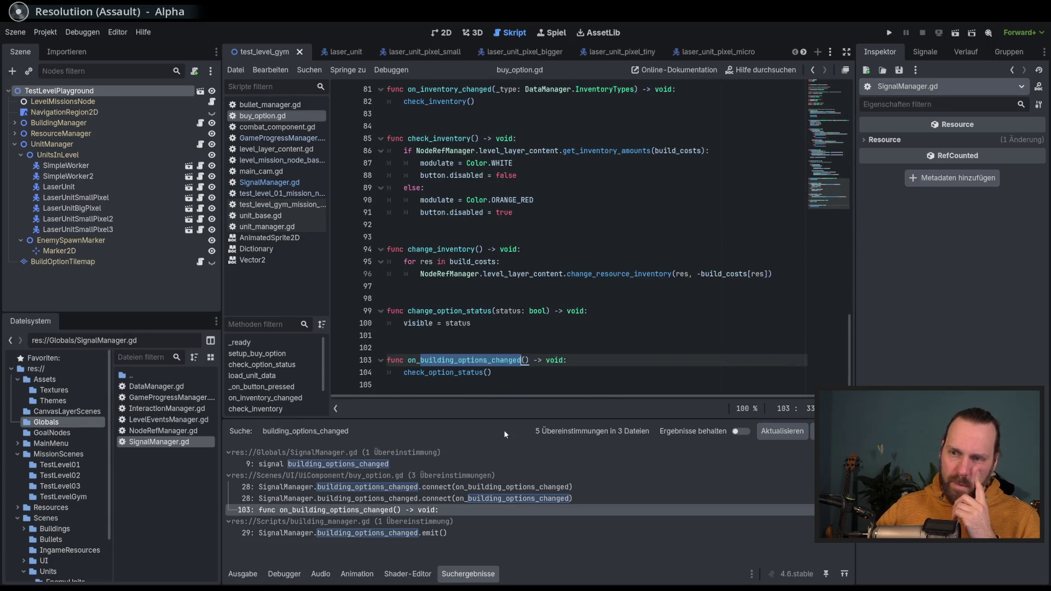
pyautogui.click(425, 534)
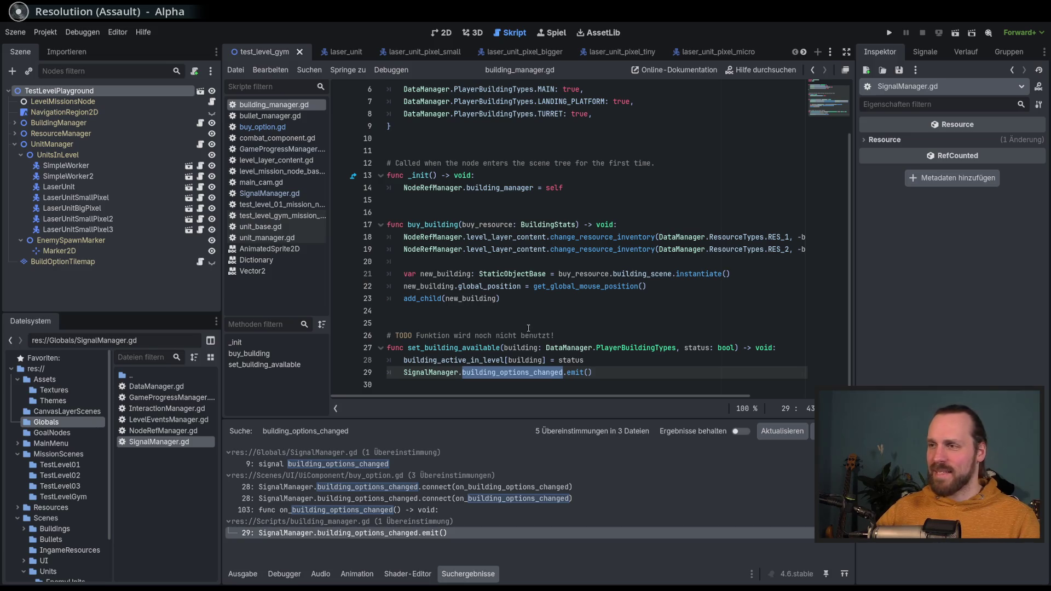
pyautogui.doubleClick(484, 335)
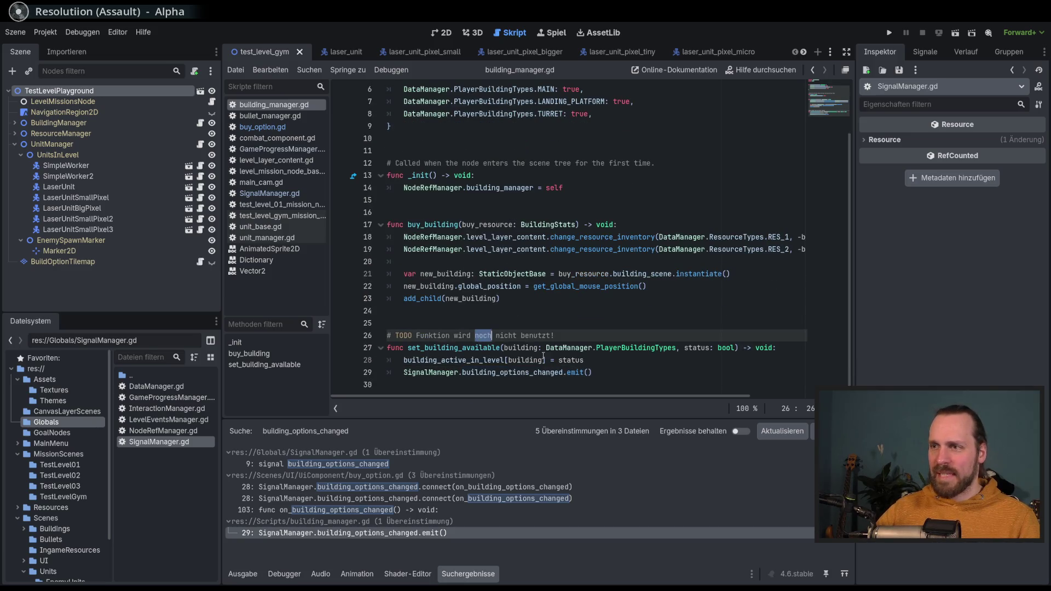
pyautogui.click(474, 359)
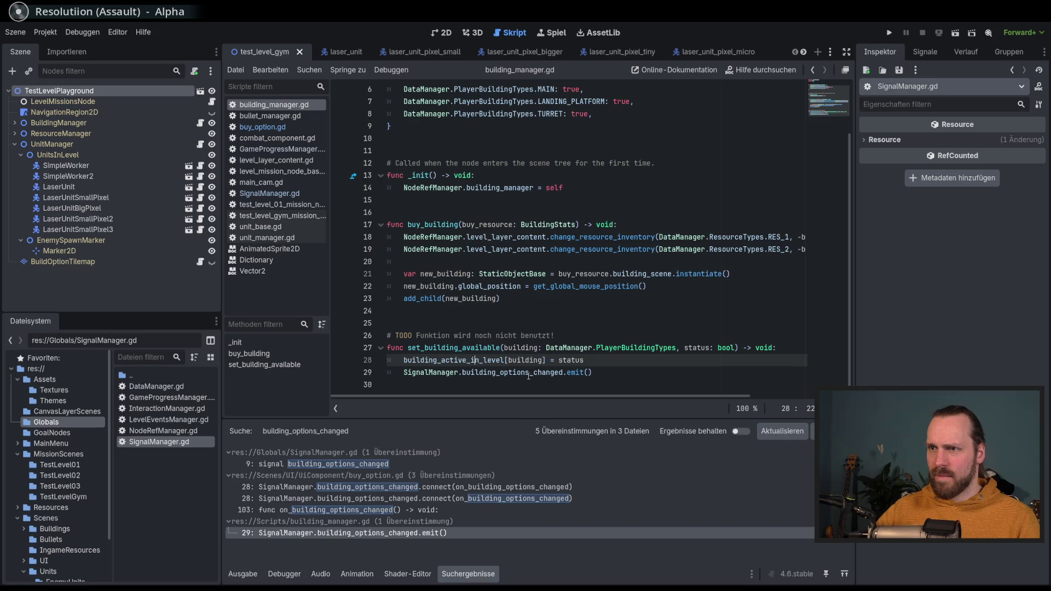
pyautogui.doubleClick(472, 360)
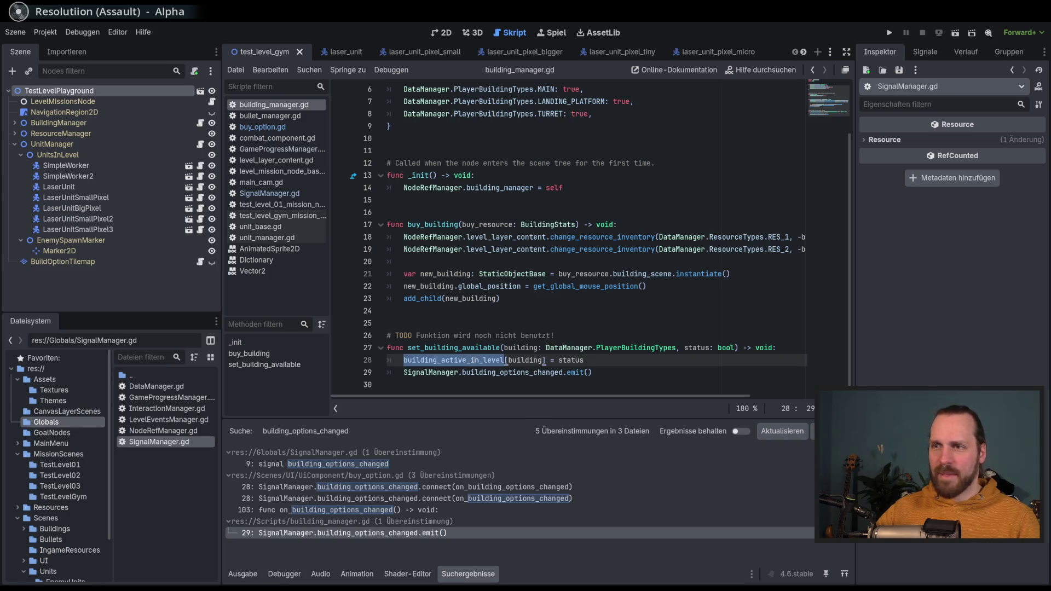
pyautogui.click(279, 149)
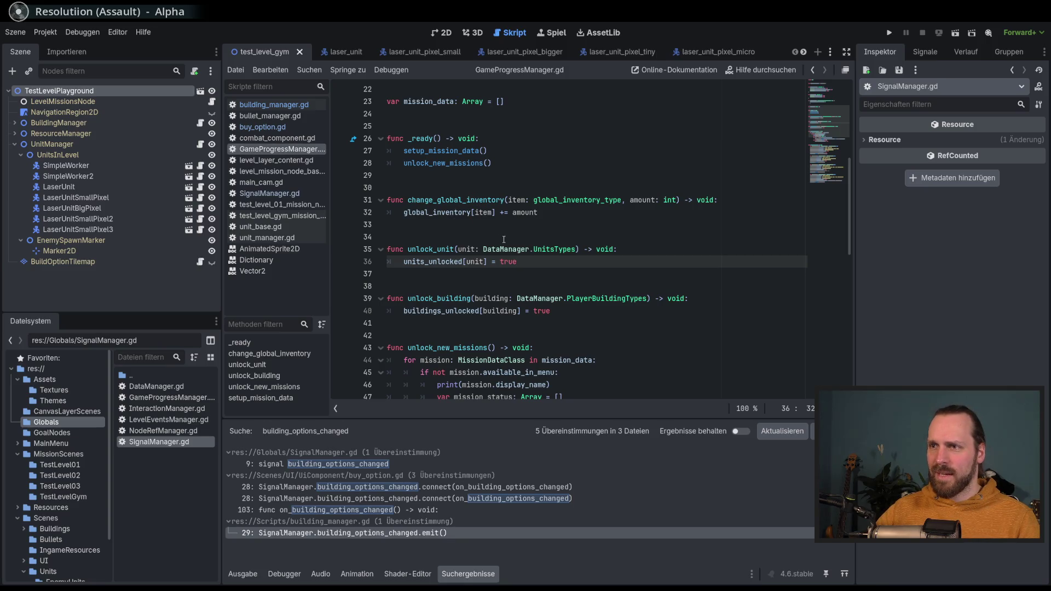
pyautogui.hotkey('alt', 'Left')
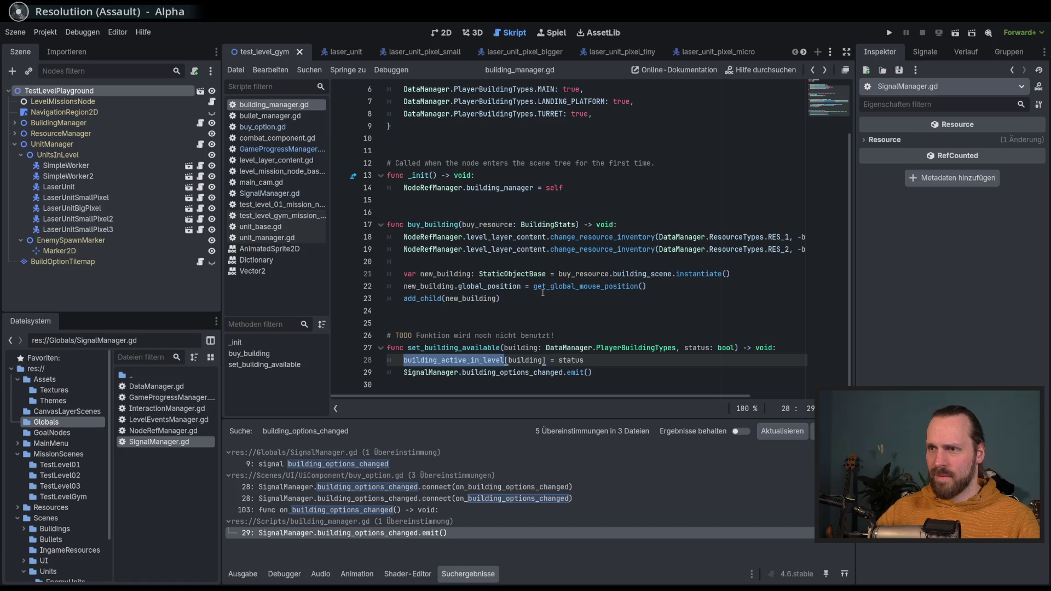
pyautogui.scroll(2, 668, 273)
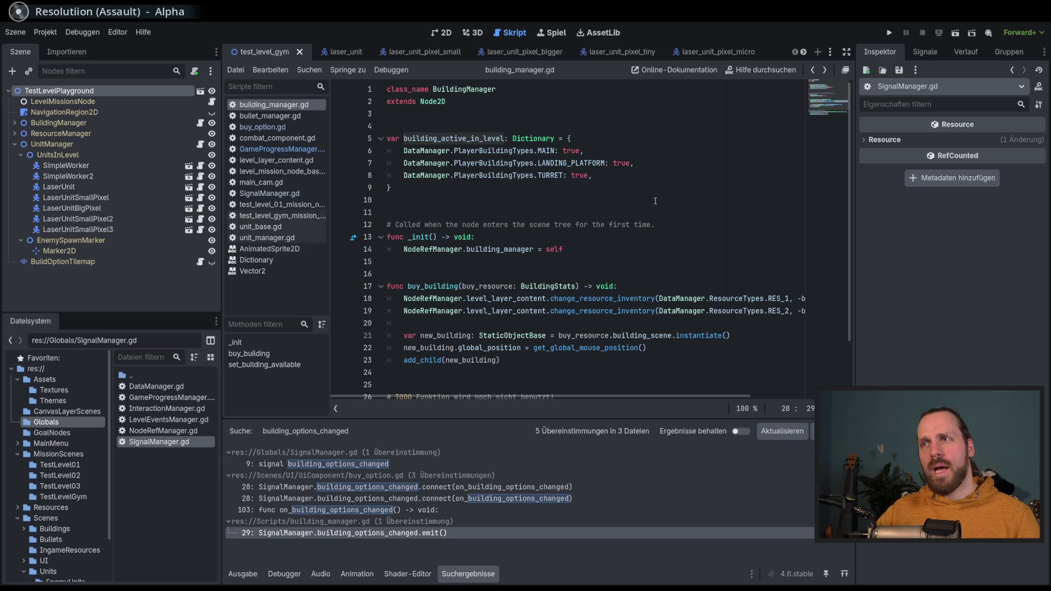
pyautogui.scroll(-2, 655, 201)
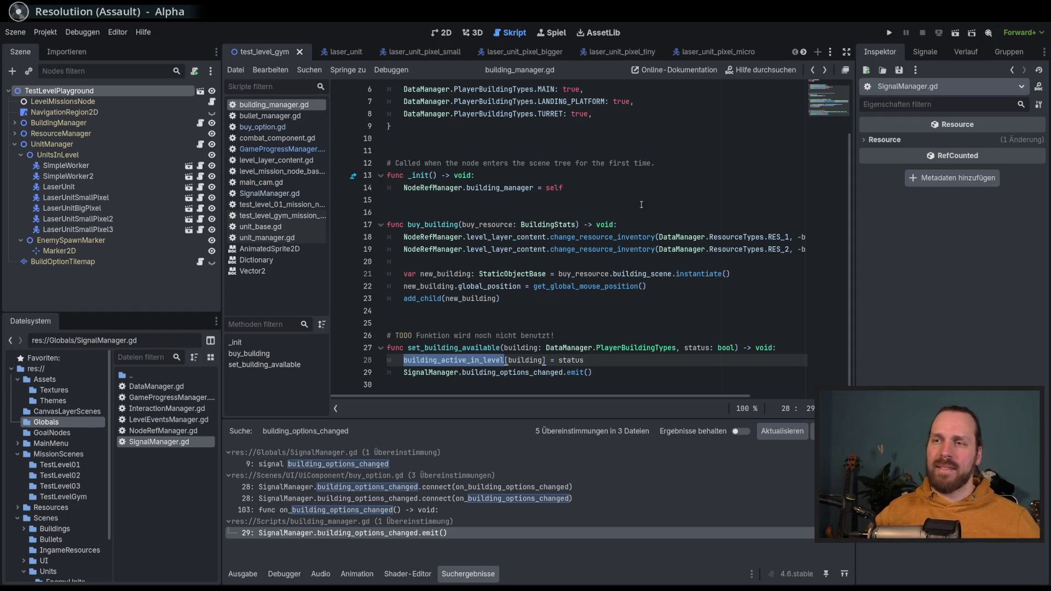
pyautogui.doubleClick(471, 348)
pyautogui.scroll(2, 462, 206)
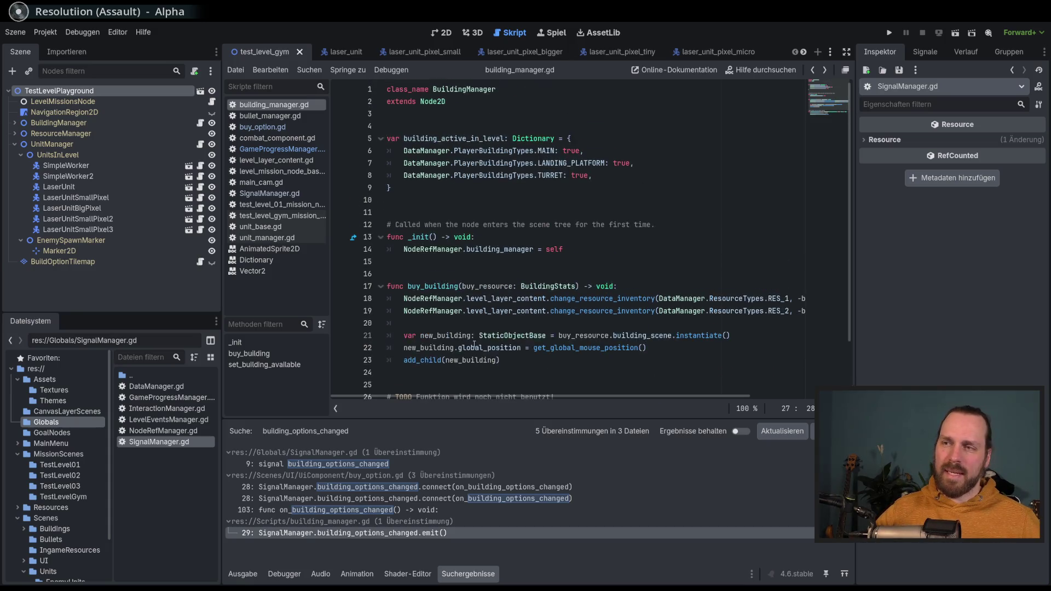
pyautogui.scroll(-2, 455, 207)
pyautogui.scroll(2, 462, 206)
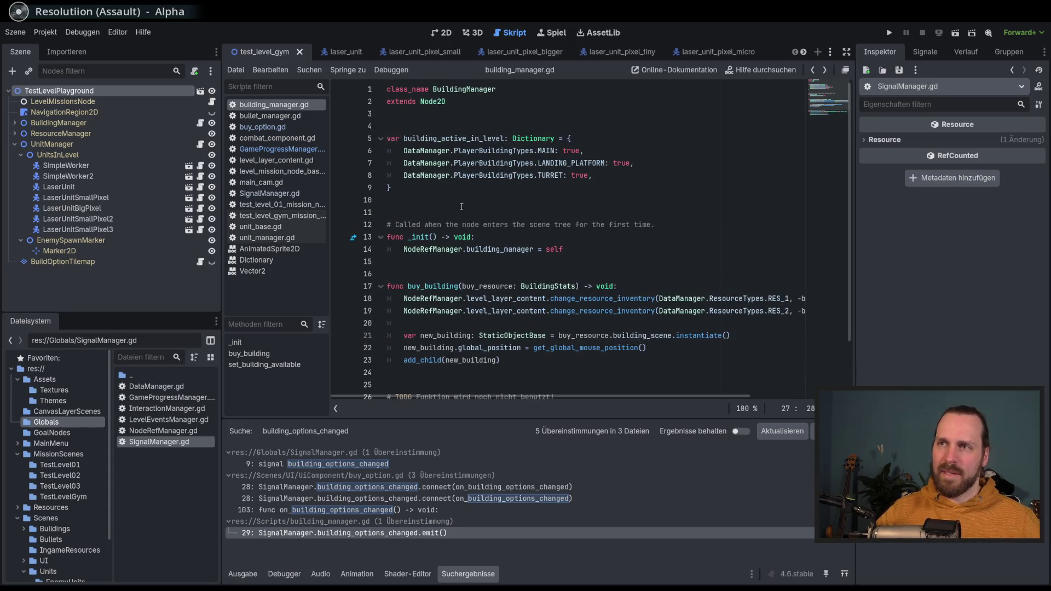
pyautogui.doubleClick(456, 138)
pyautogui.scroll(-2, 595, 242)
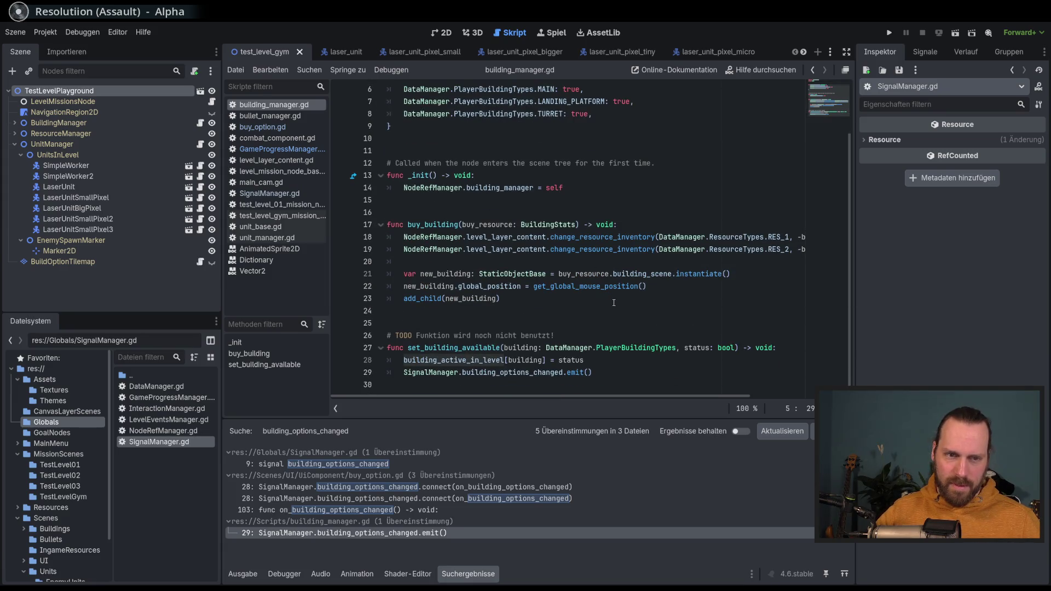
pyautogui.click(630, 371)
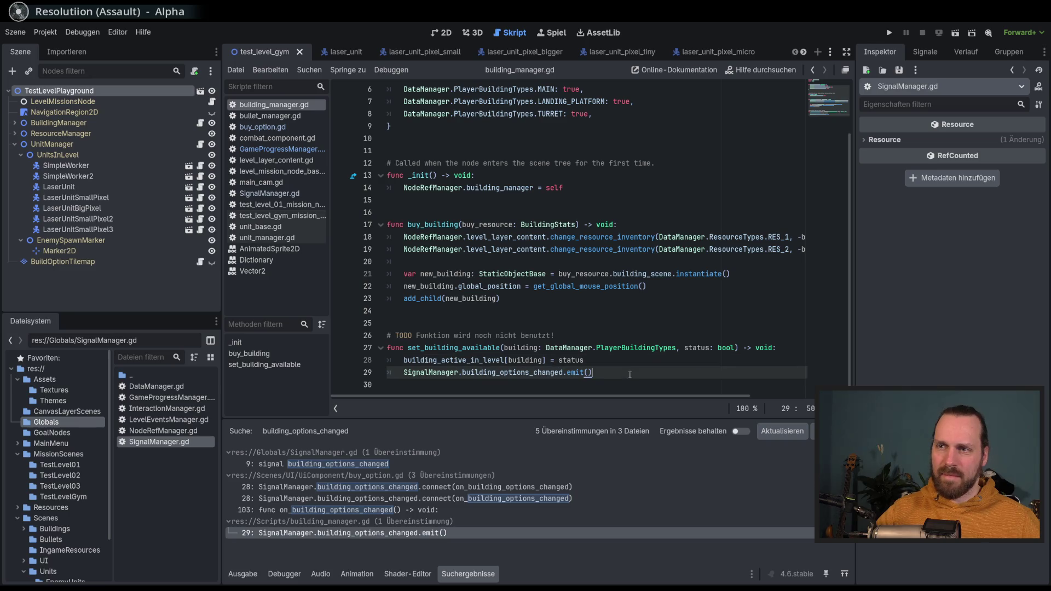
pyautogui.doubleClick(438, 347)
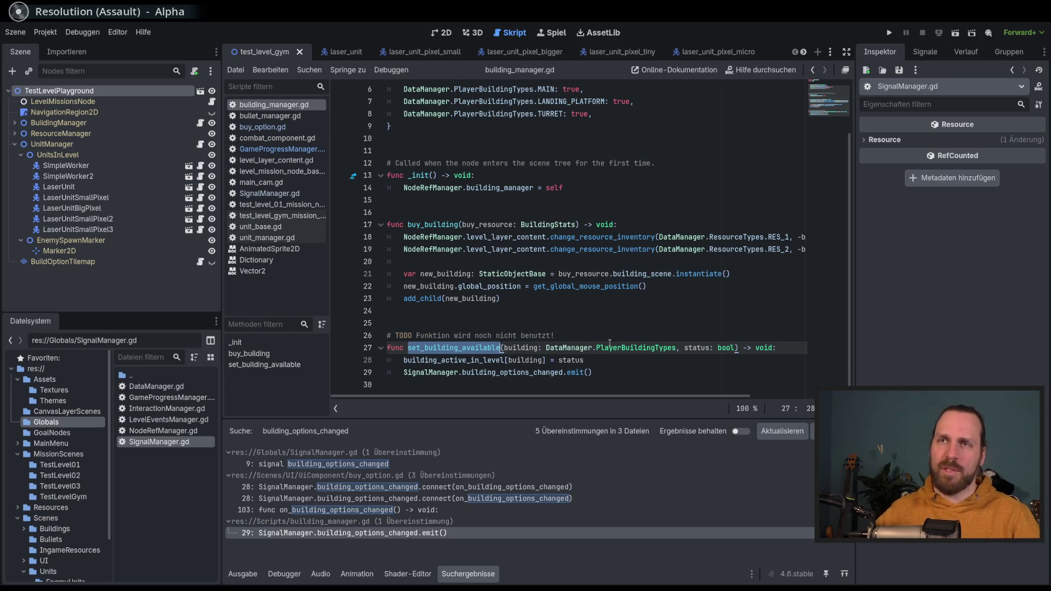
pyautogui.scroll(2, 534, 202)
pyautogui.moveTo(479, 138); pyautogui.dragTo(480, 176)
pyautogui.click(480, 187)
pyautogui.moveTo(479, 138); pyautogui.dragTo(488, 186)
pyautogui.click(488, 186)
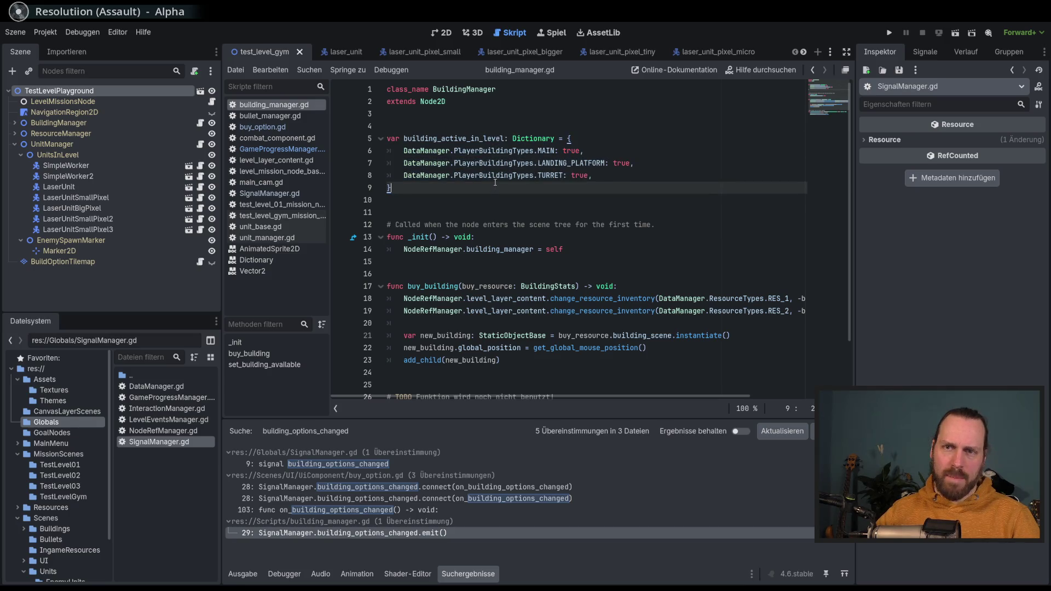
pyautogui.moveTo(497, 179)
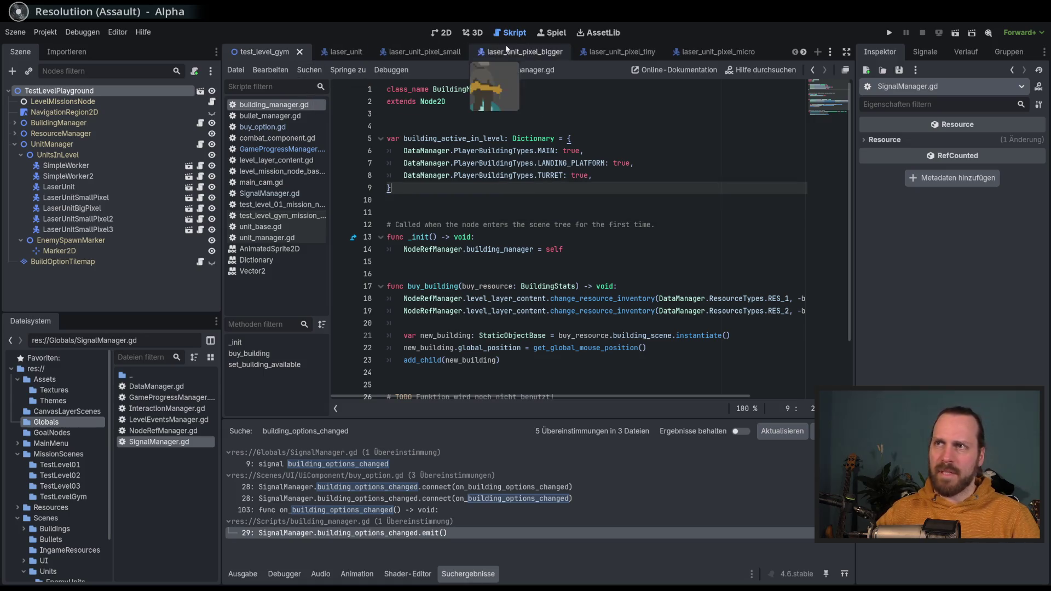
pyautogui.click(441, 33)
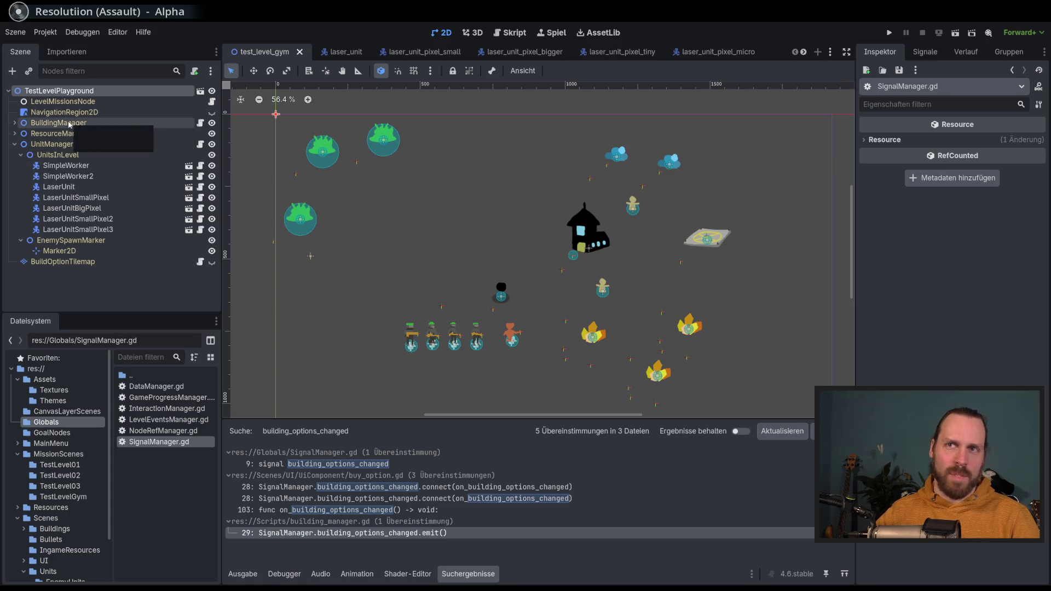
pyautogui.click(199, 125)
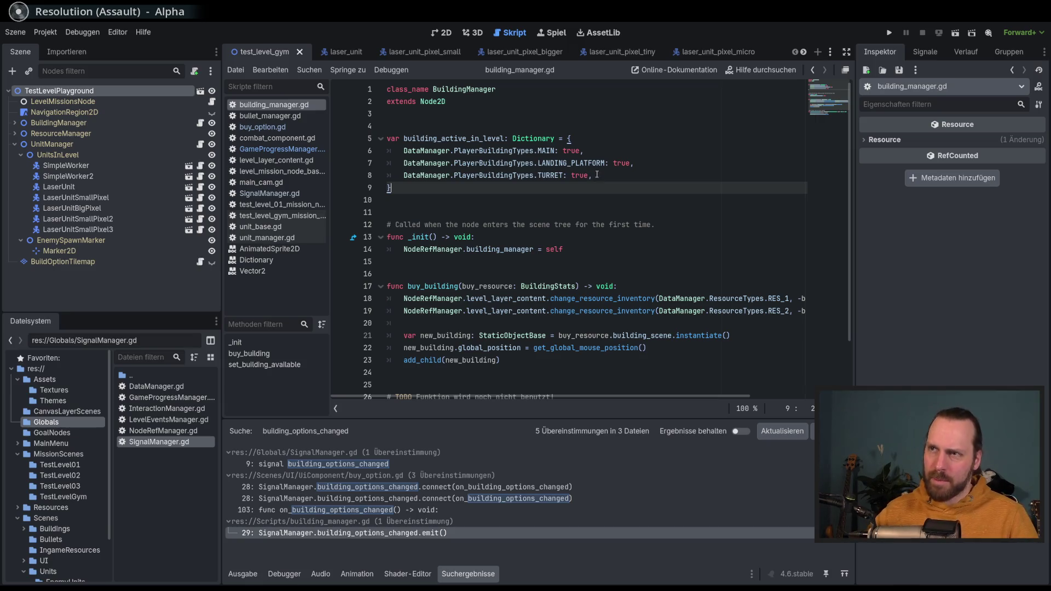
pyautogui.scroll(-2, 572, 182)
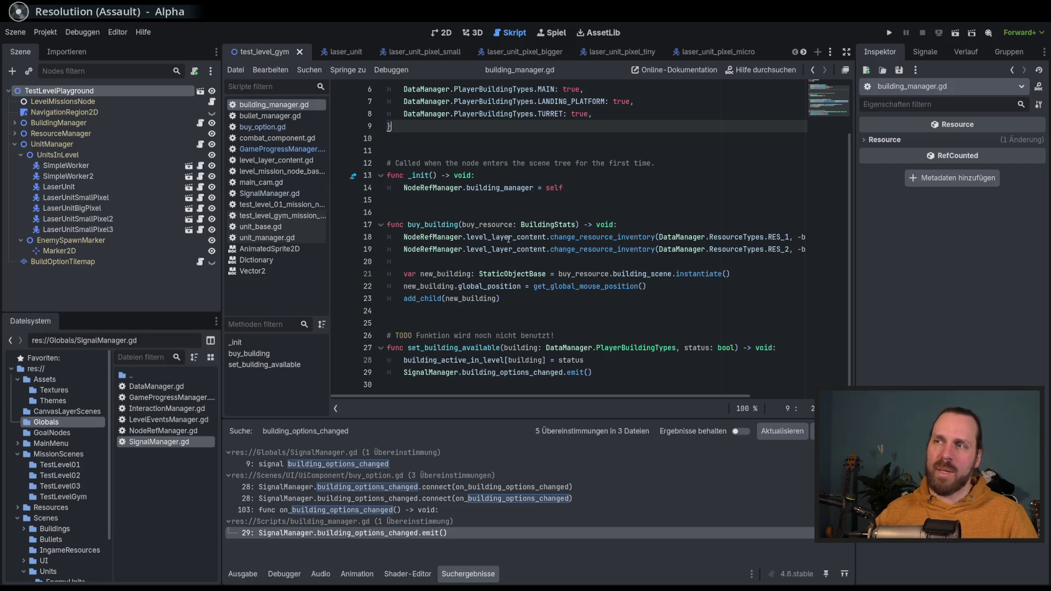
pyautogui.moveTo(508, 238)
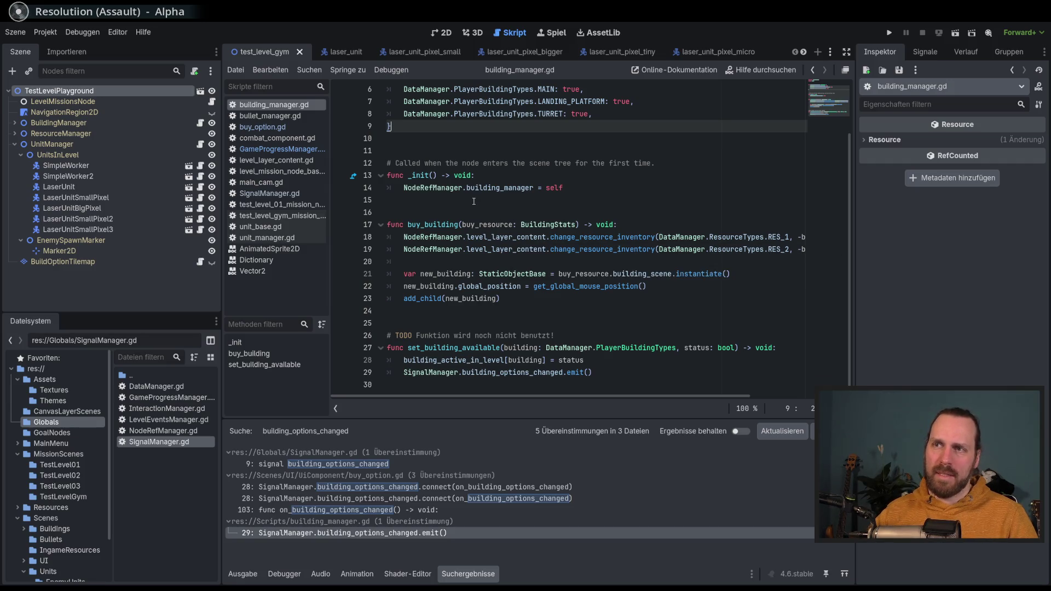
pyautogui.scroll(2, 473, 201)
pyautogui.moveTo(497, 144); pyautogui.dragTo(494, 190)
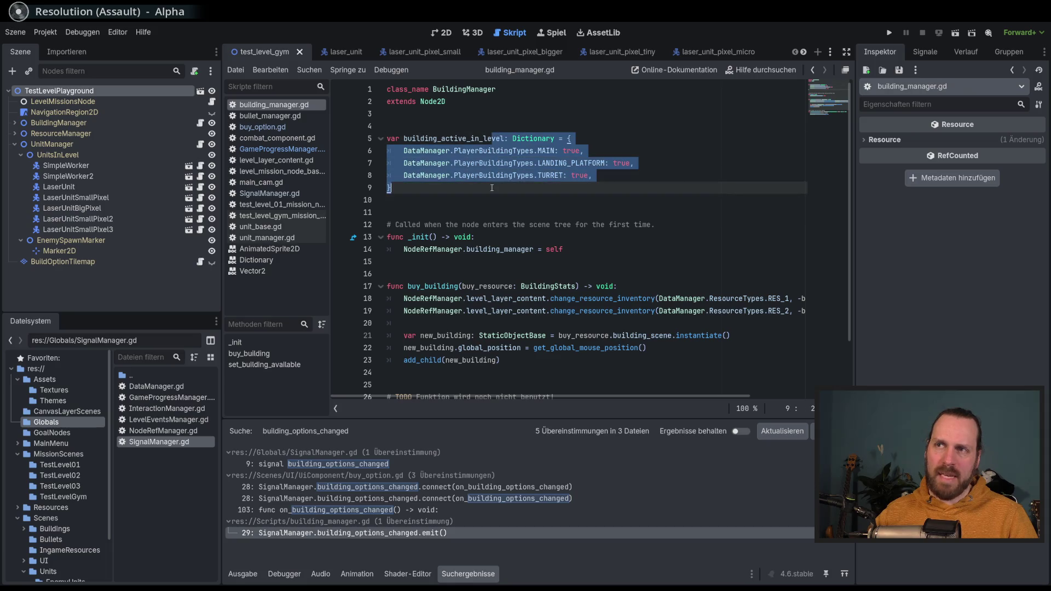
pyautogui.click(493, 191)
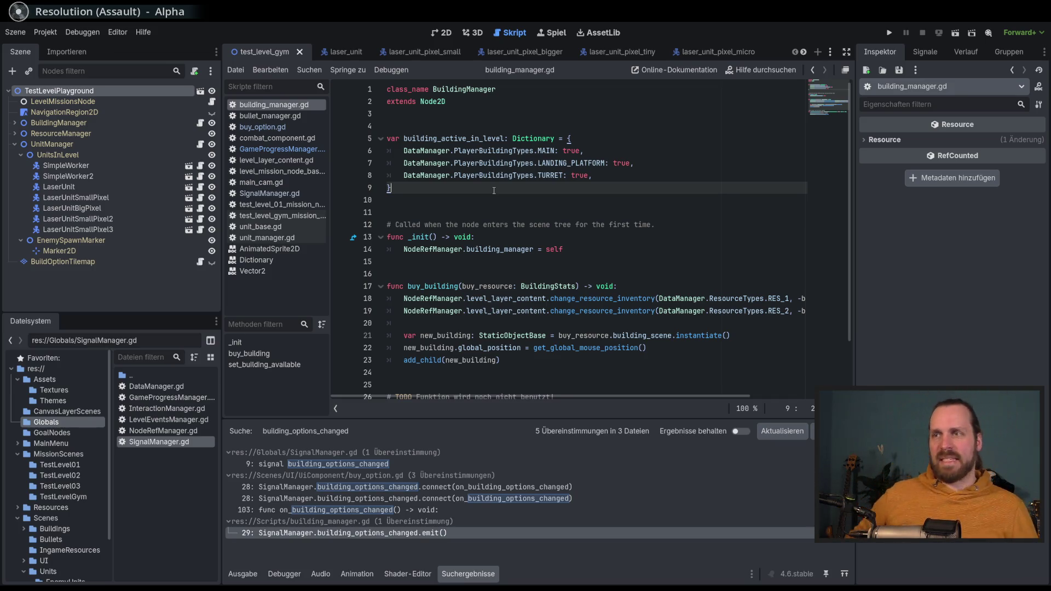
pyautogui.scroll(-2, 536, 268)
pyautogui.scroll(2, 536, 268)
pyautogui.moveTo(497, 144); pyautogui.dragTo(493, 190)
pyautogui.click(494, 191)
pyautogui.scroll(-2, 516, 269)
pyautogui.doubleClick(455, 348)
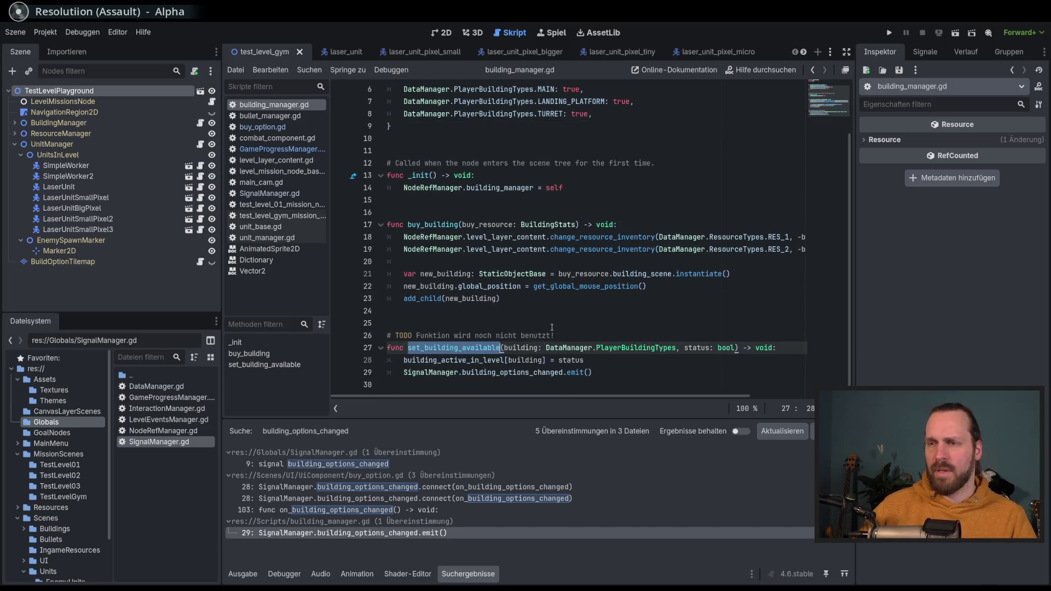
pyautogui.scroll(2, 557, 324)
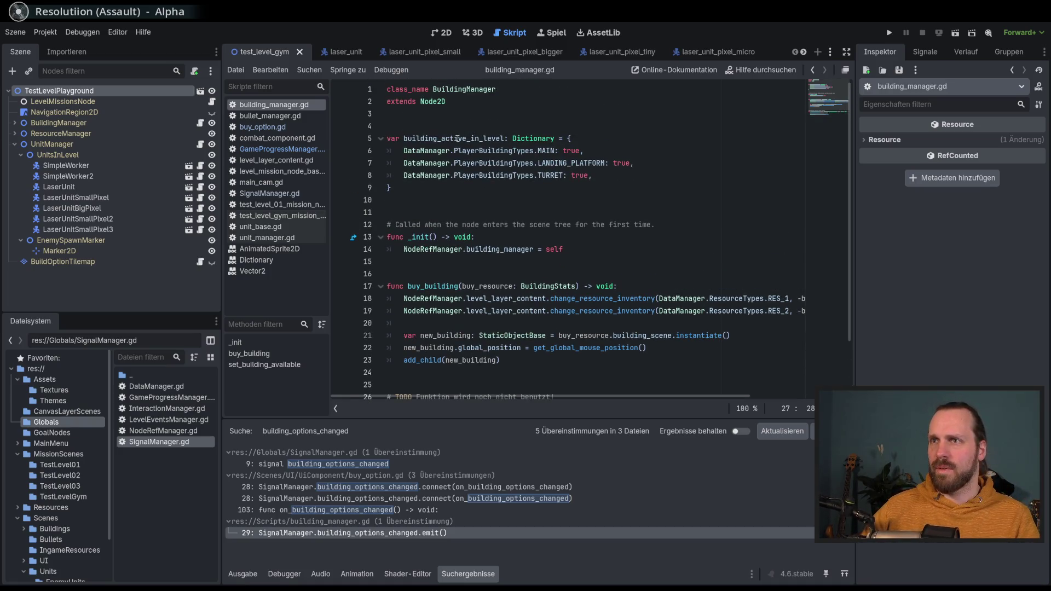
pyautogui.scroll(-2, 502, 226)
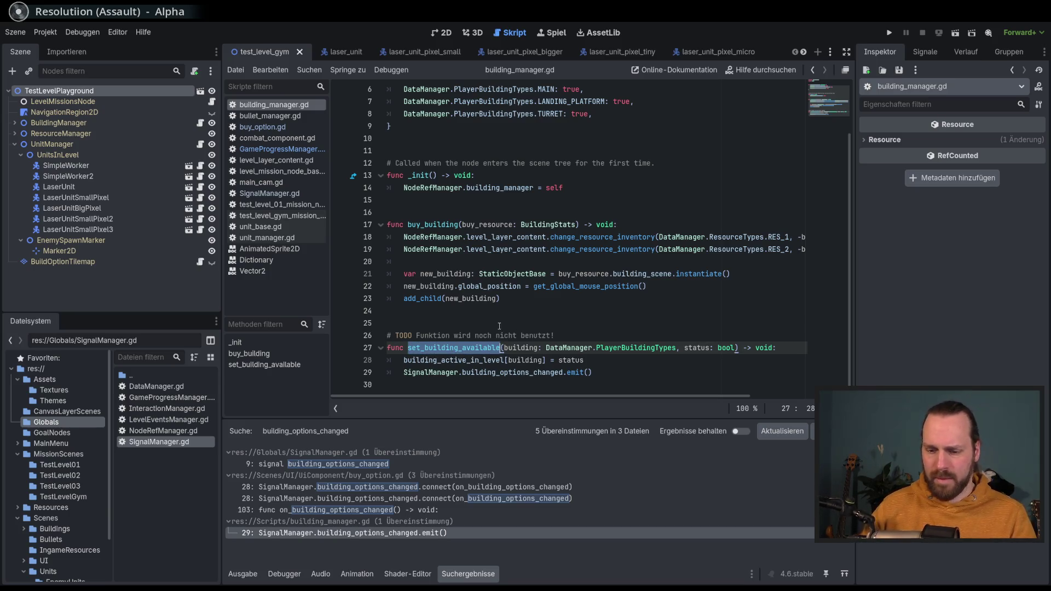
# Step: Rename to change_building_active_in_level, save building_manager.gd, and select the line-29 emit statement
pyautogui.write('change_')
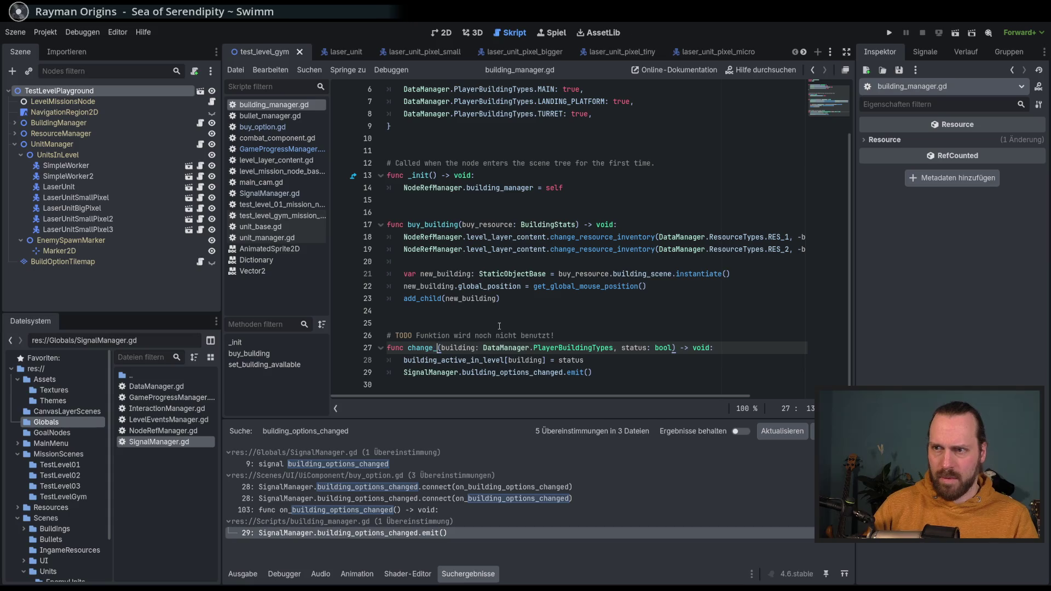
pyautogui.write('building_active_in_level')
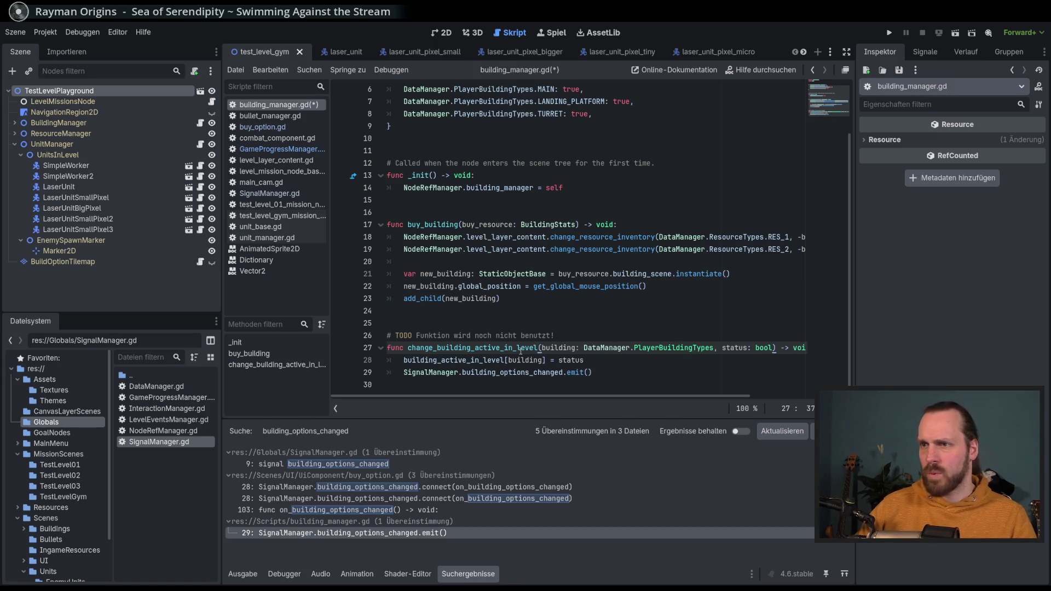
pyautogui.hotkey('ctrl', 's')
pyautogui.click(521, 378)
pyautogui.doubleClick(517, 374)
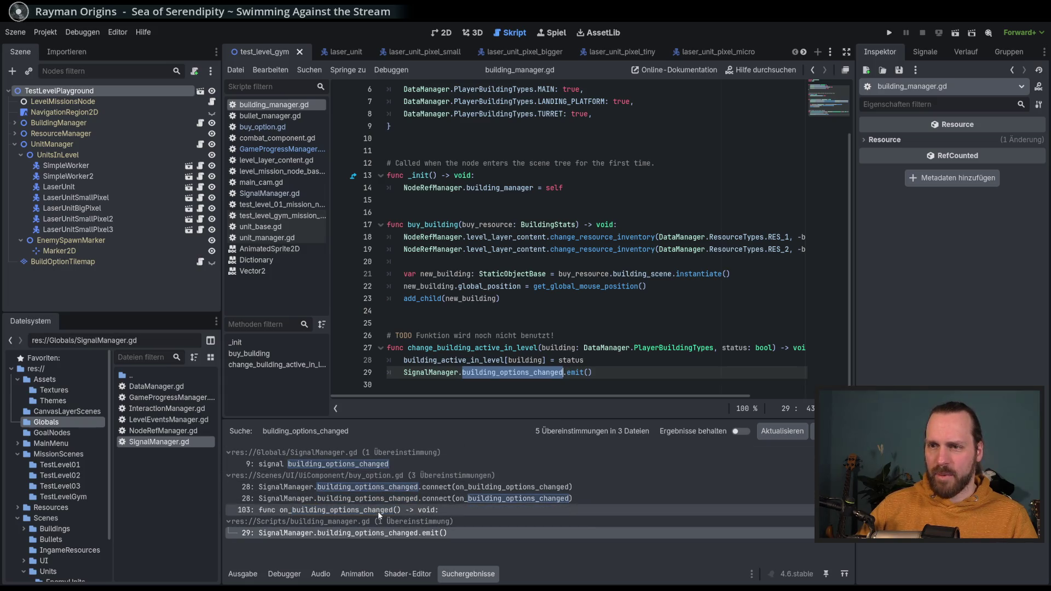
pyautogui.click(603, 371)
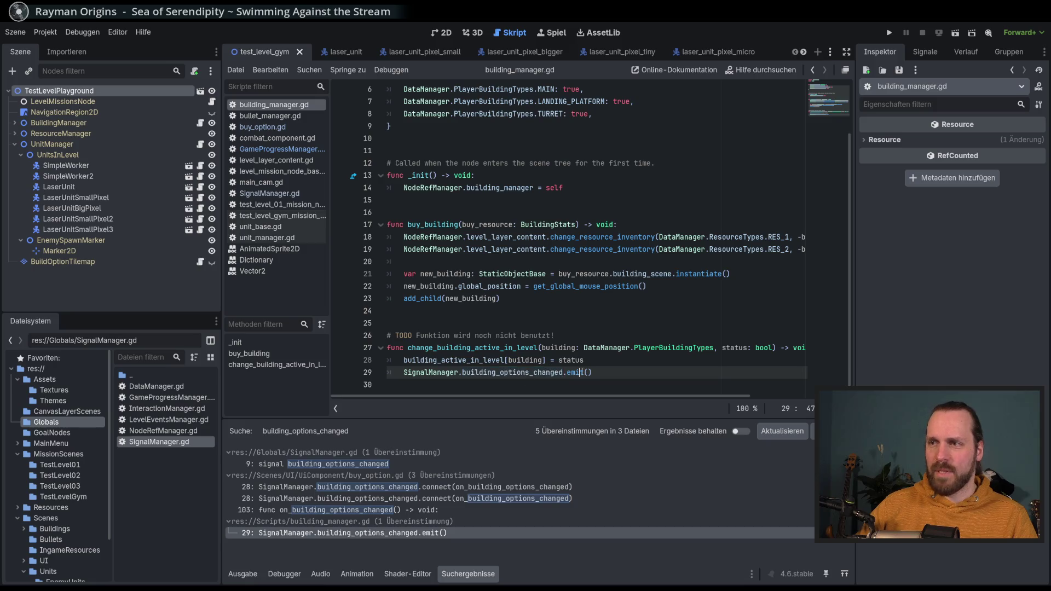
pyautogui.keyDown('shift'); pyautogui.click(406, 372); pyautogui.keyUp('shift')
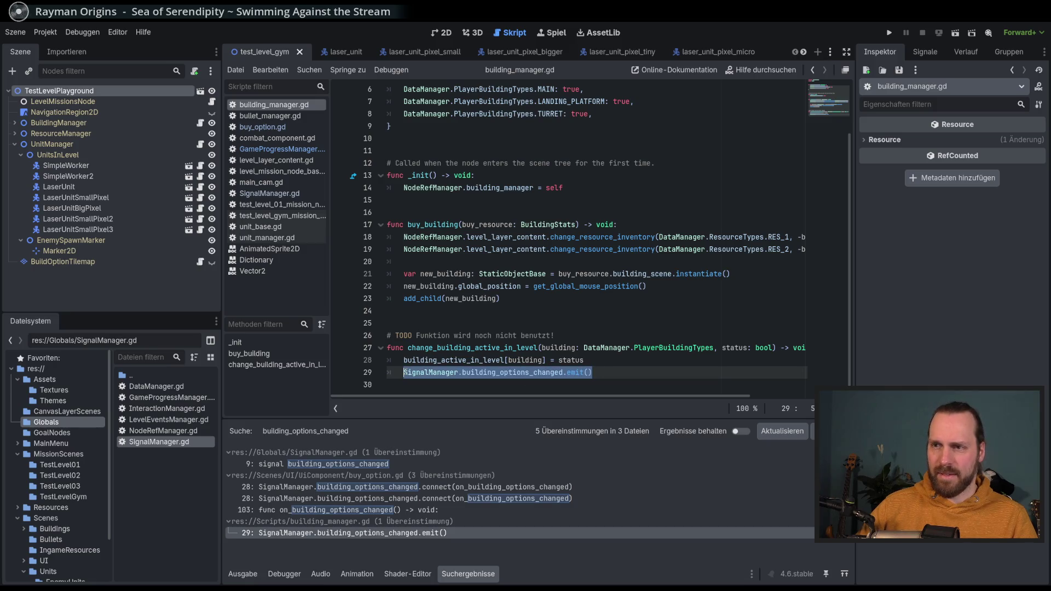
# Step: Paste the building_options_changed emit into unlock_unit and unlock_building, then run the game
pyautogui.click(301, 153)
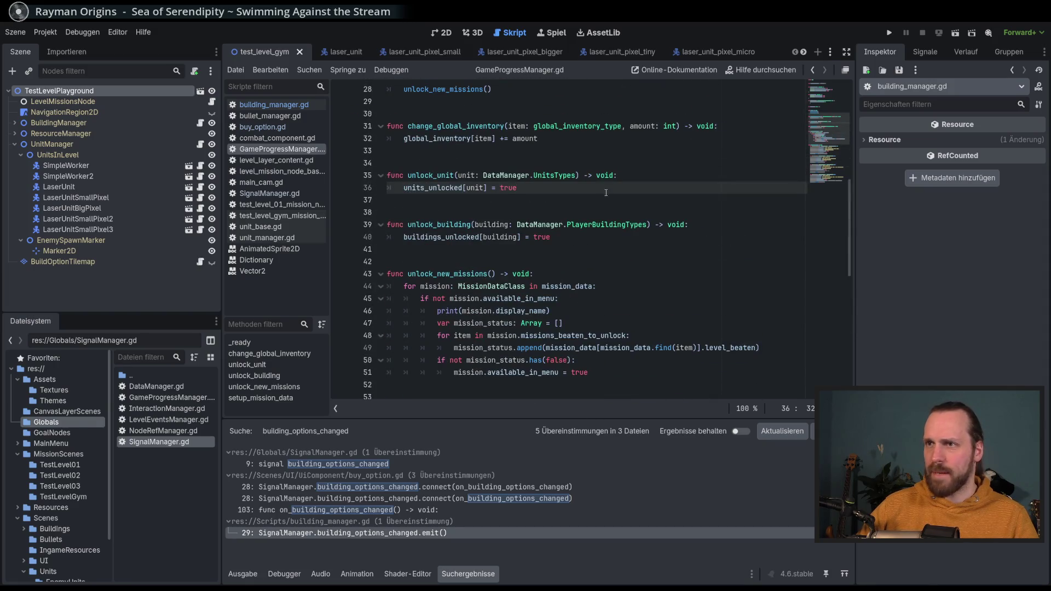
pyautogui.click(638, 177)
pyautogui.press('Return')
pyautogui.write('SignalManager.building_options_changed.emit()')
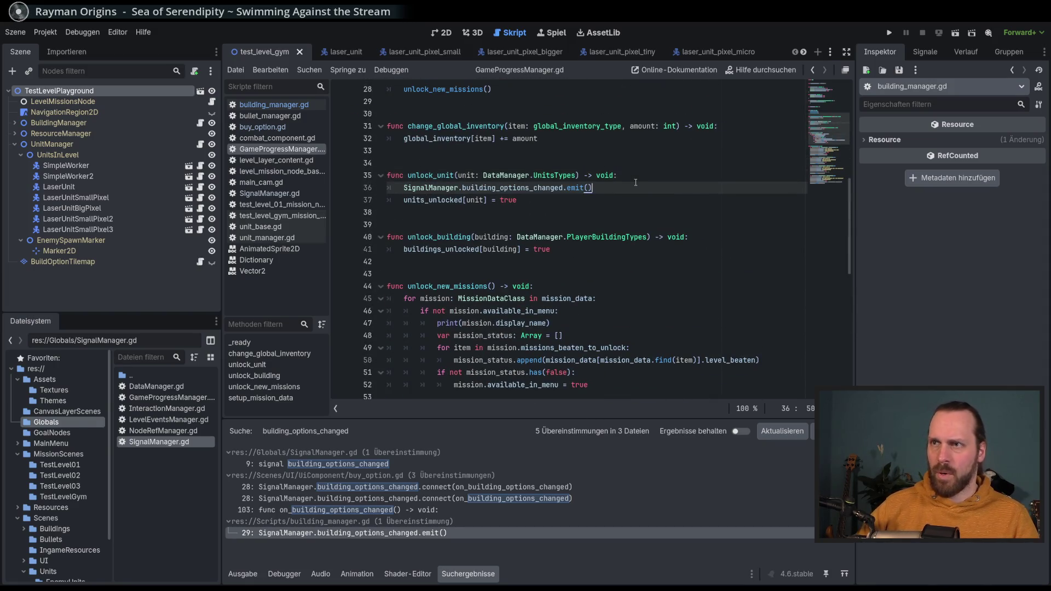
pyautogui.click(705, 237)
pyautogui.press('Return')
pyautogui.write('SignalManager.building_options_changed.emit()')
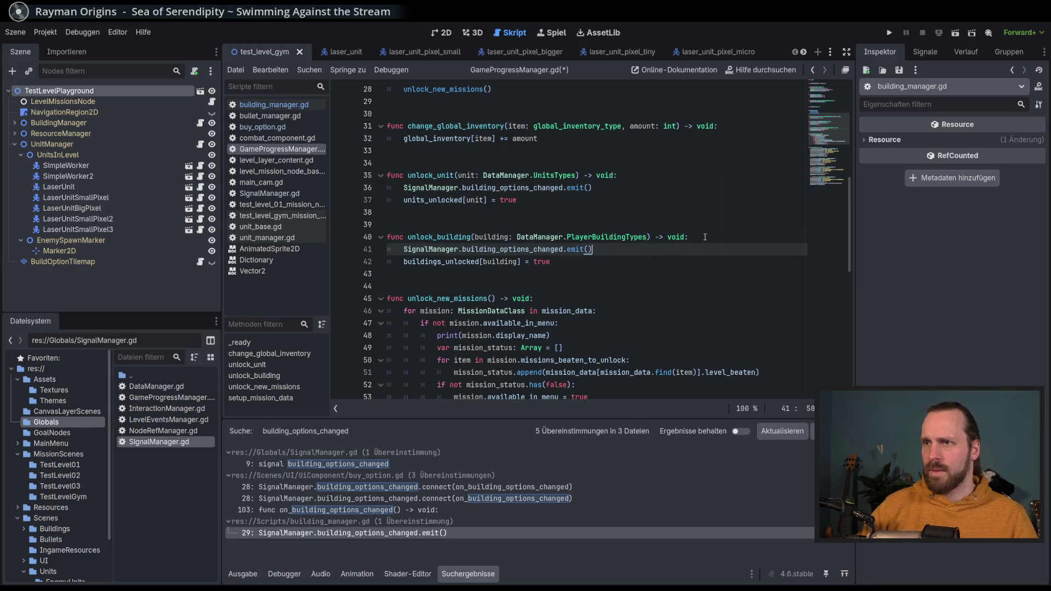
pyautogui.press('F5')
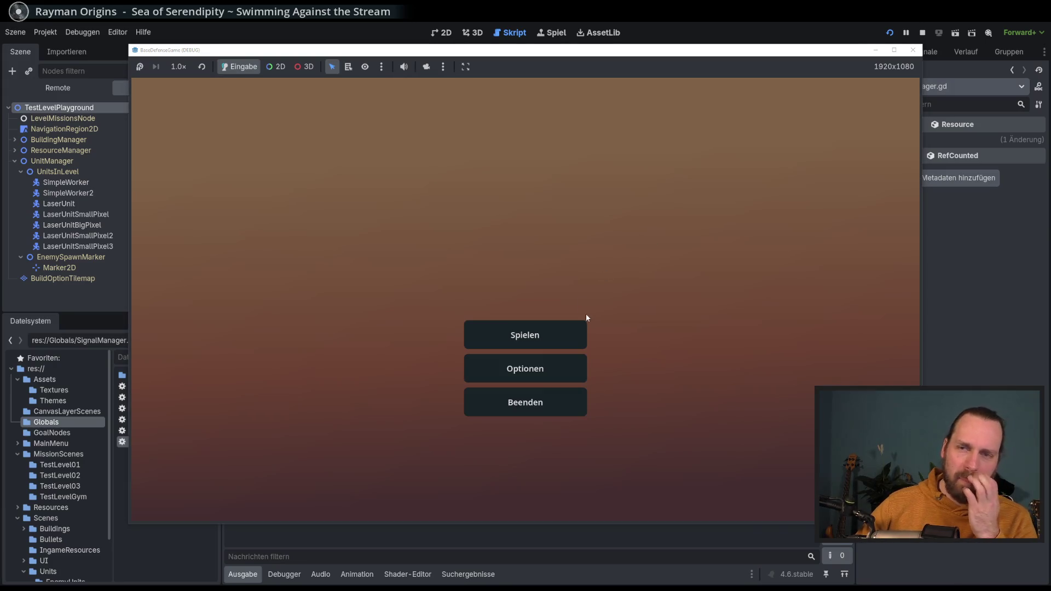
# Step: Start Test Mission 01 and switch the game speed to 8x, then back to 1x
pyautogui.click(545, 327)
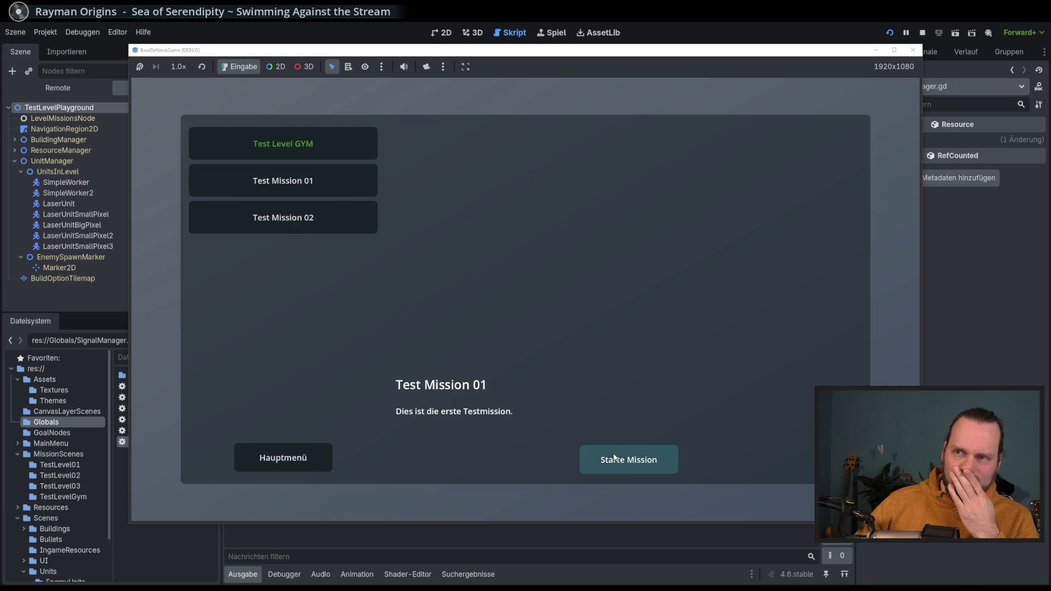
pyautogui.click(613, 459)
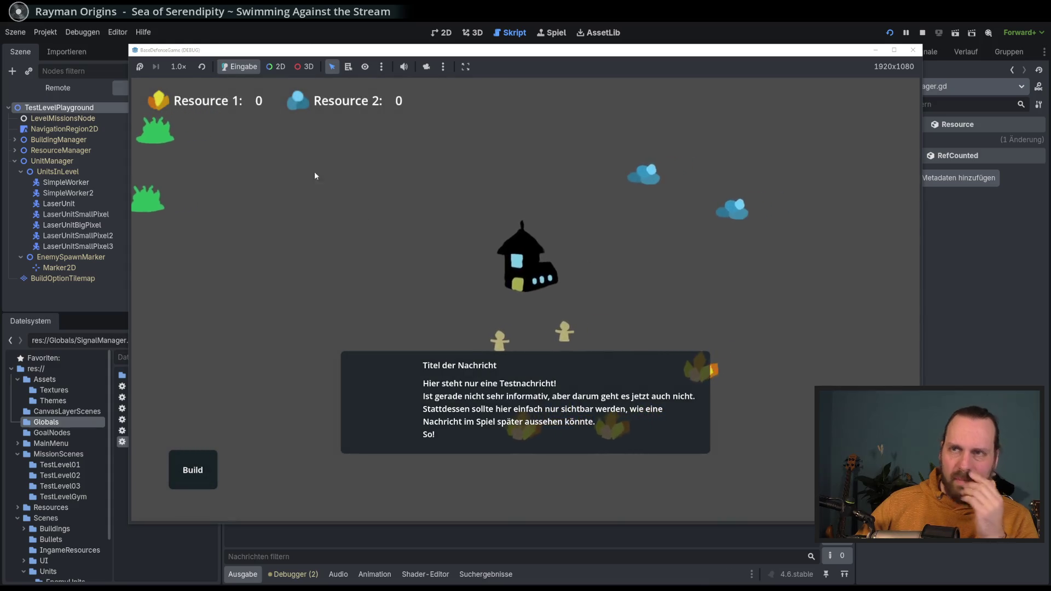
pyautogui.click(185, 69)
pyautogui.click(198, 211)
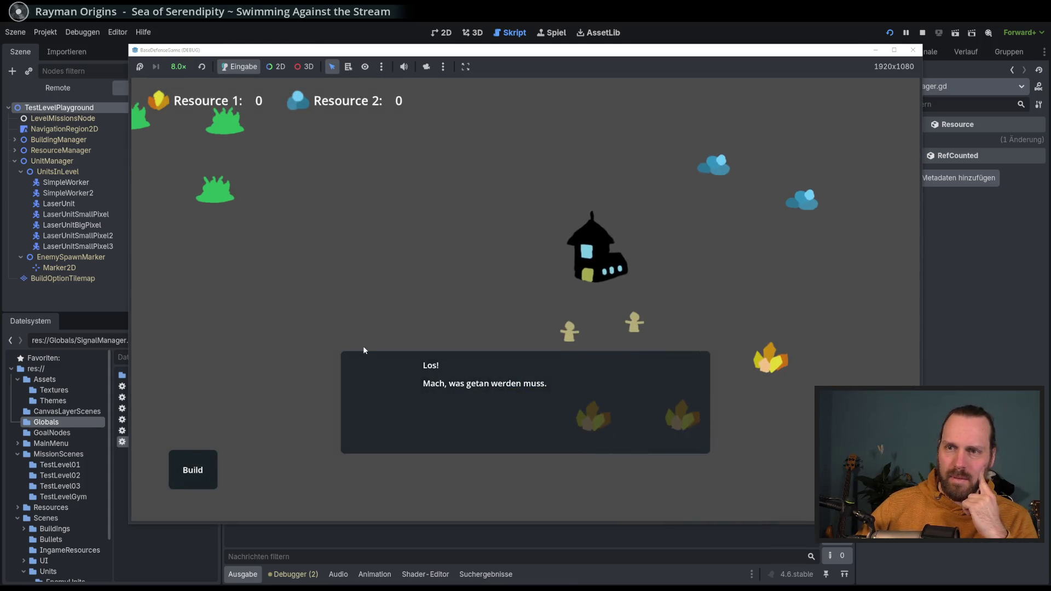
pyautogui.click(202, 67)
# Step: Build a landing platform left of the main building, then return to the script editor
pyautogui.click(209, 473)
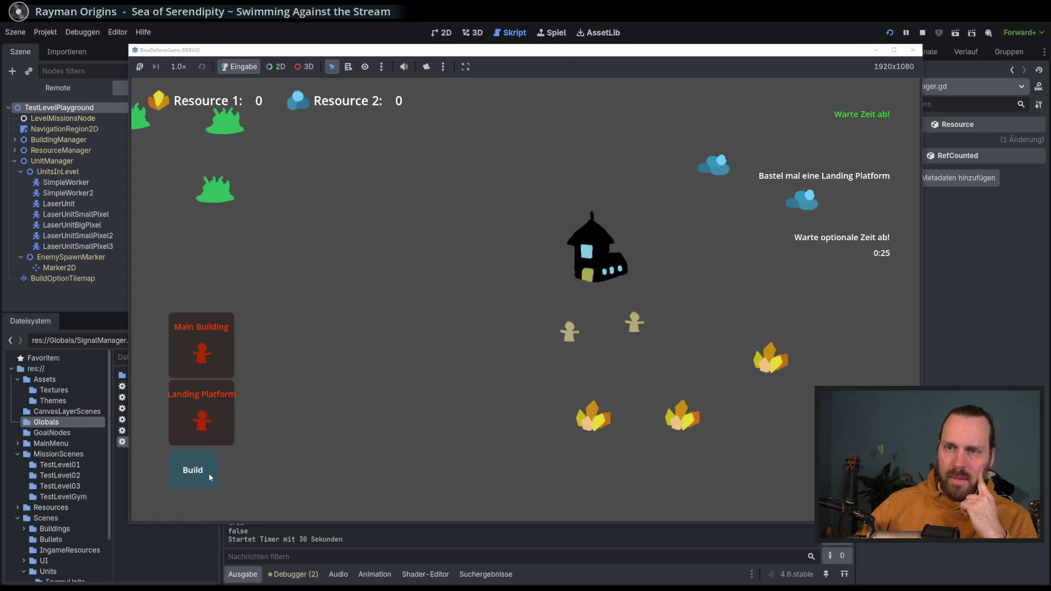
pyautogui.click(206, 441)
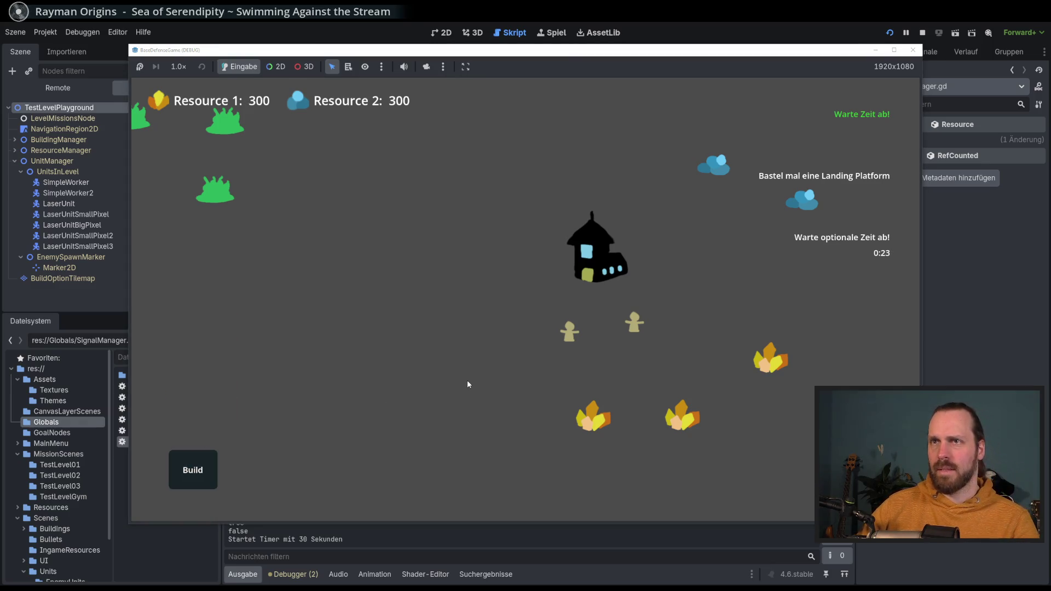
pyautogui.click(211, 474)
pyautogui.click(459, 316)
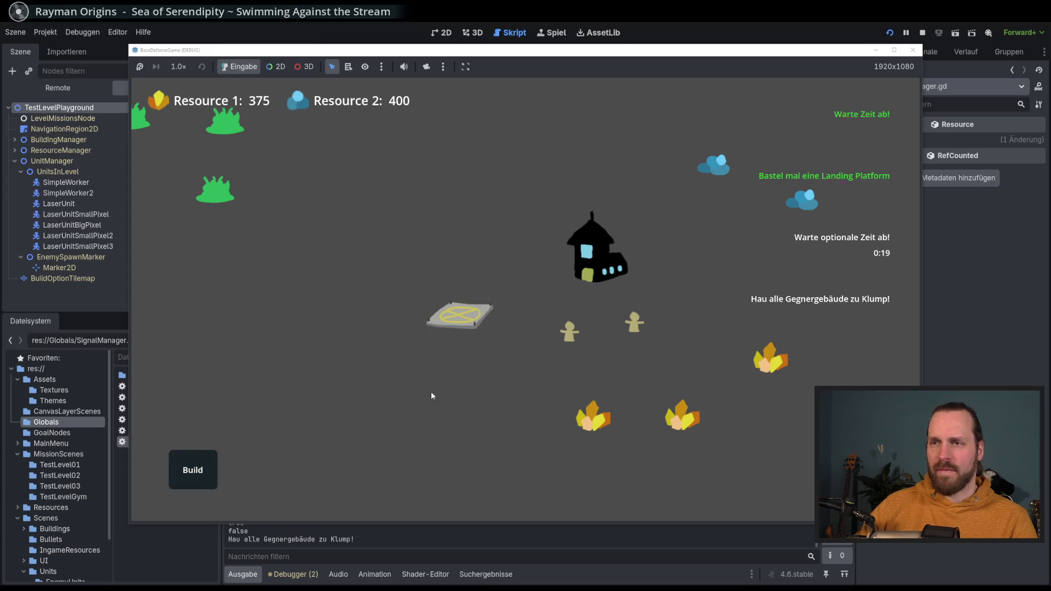
pyautogui.moveTo(593, 363); pyautogui.dragTo(546, 368)
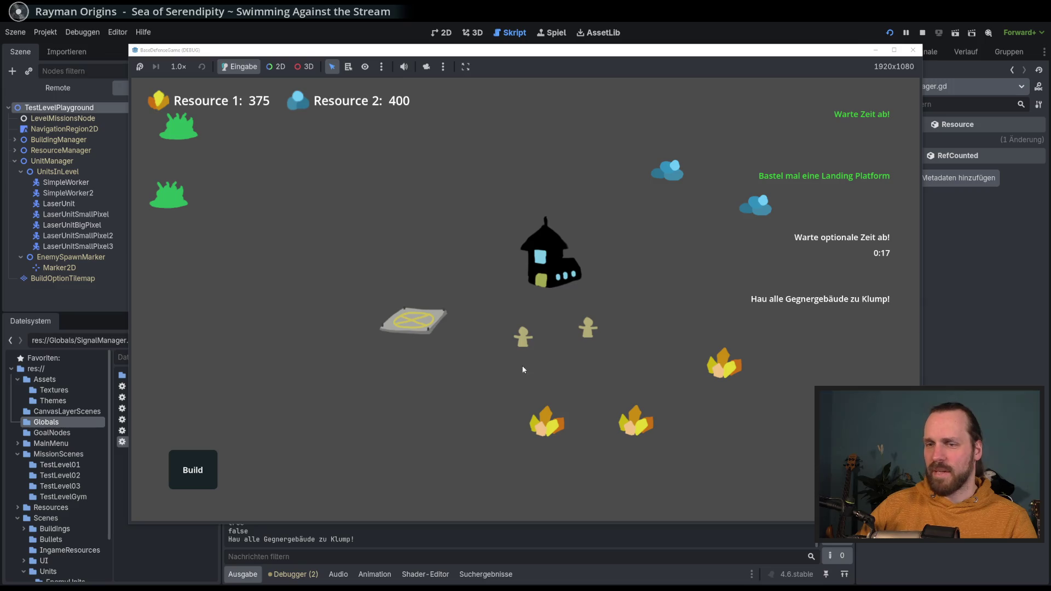
pyautogui.click(629, 22)
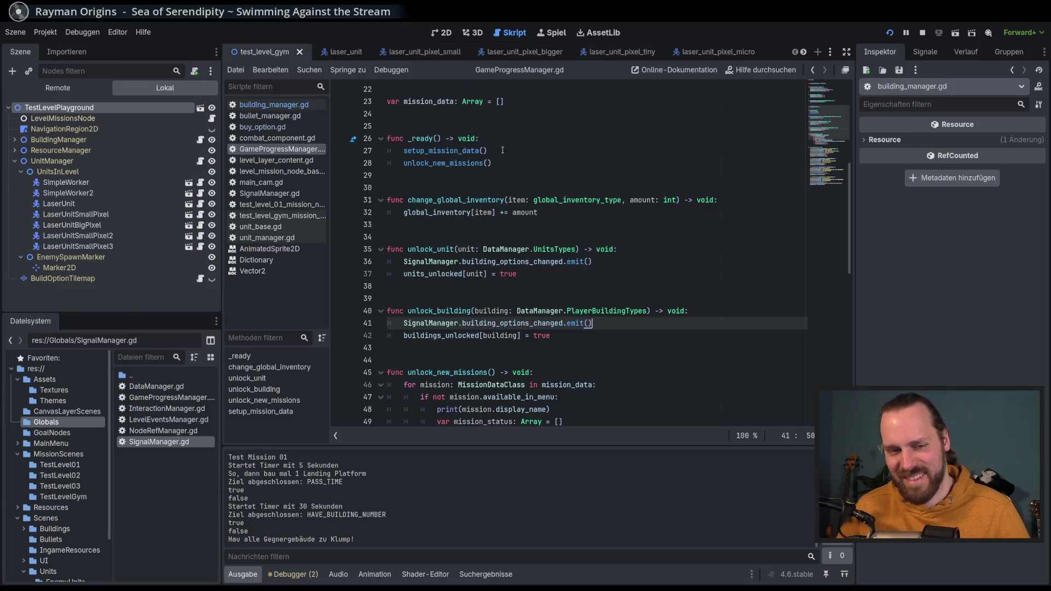
# Step: Open test_level_01_mission_node.gd and jump from its turret unlock call to unlock_building
pyautogui.click(283, 205)
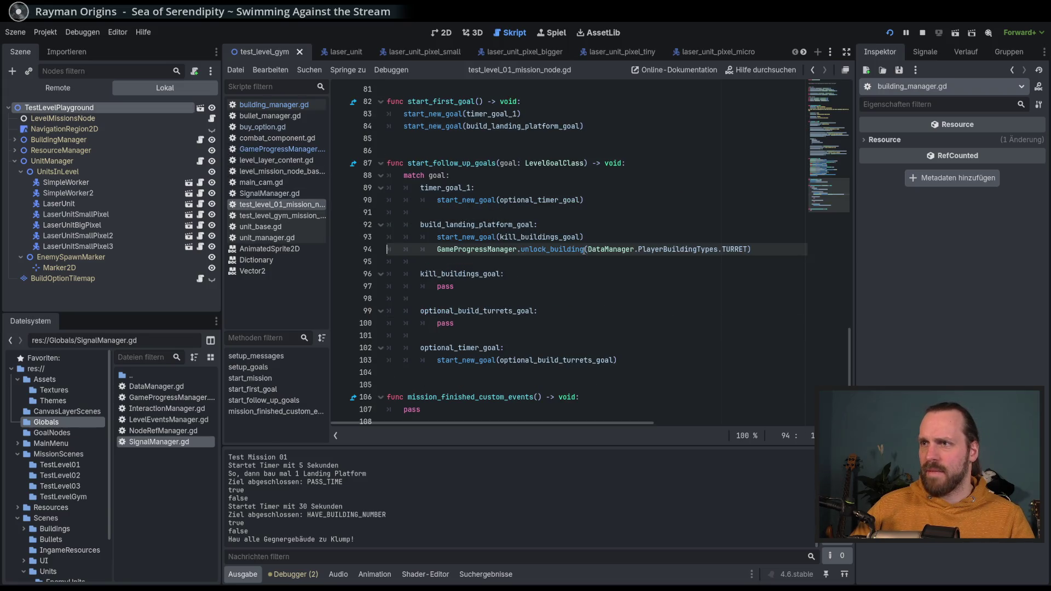
pyautogui.click(600, 250)
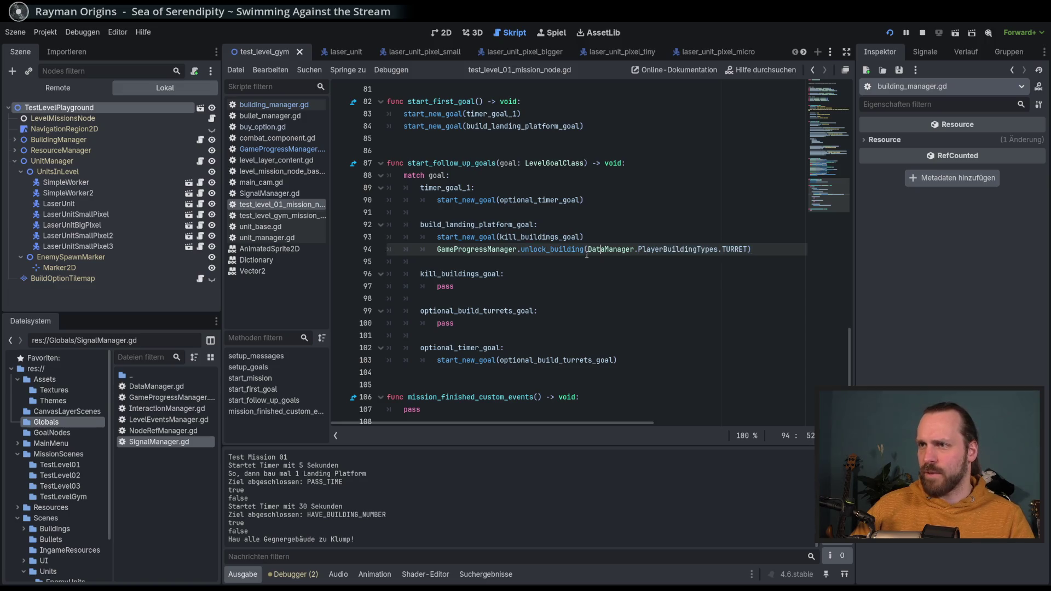
pyautogui.keyDown('ctrl'); pyautogui.click(557, 250); pyautogui.keyUp('ctrl')
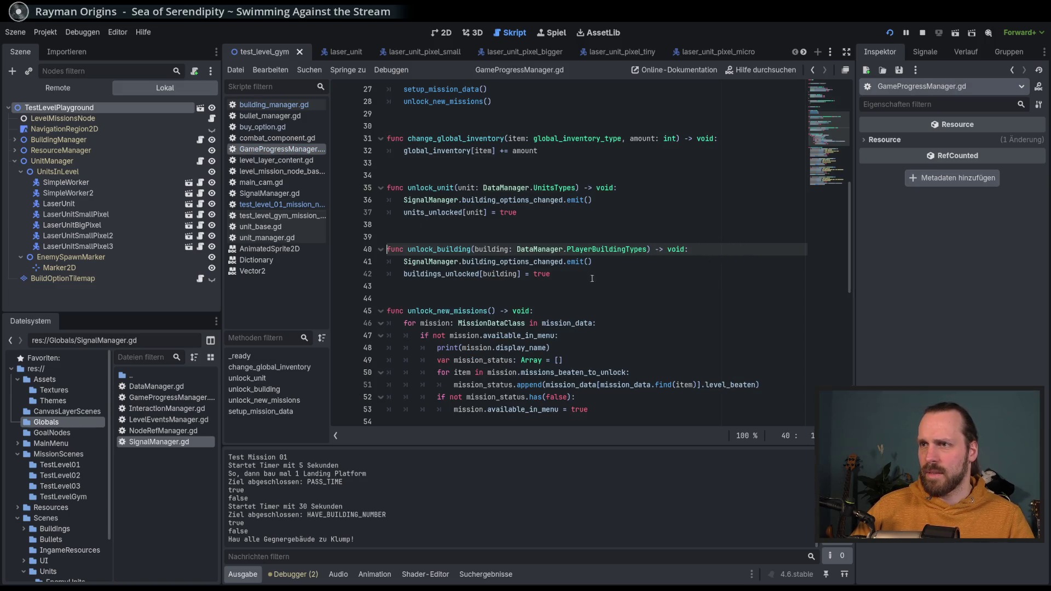
# Step: Move both emit lines below their unlocked assignments with Alt+Down, then save and relaunch
pyautogui.click(524, 200)
pyautogui.hotkey('alt', 'Down')
pyautogui.press('Down')
pyautogui.press('Down')
pyautogui.press('Down')
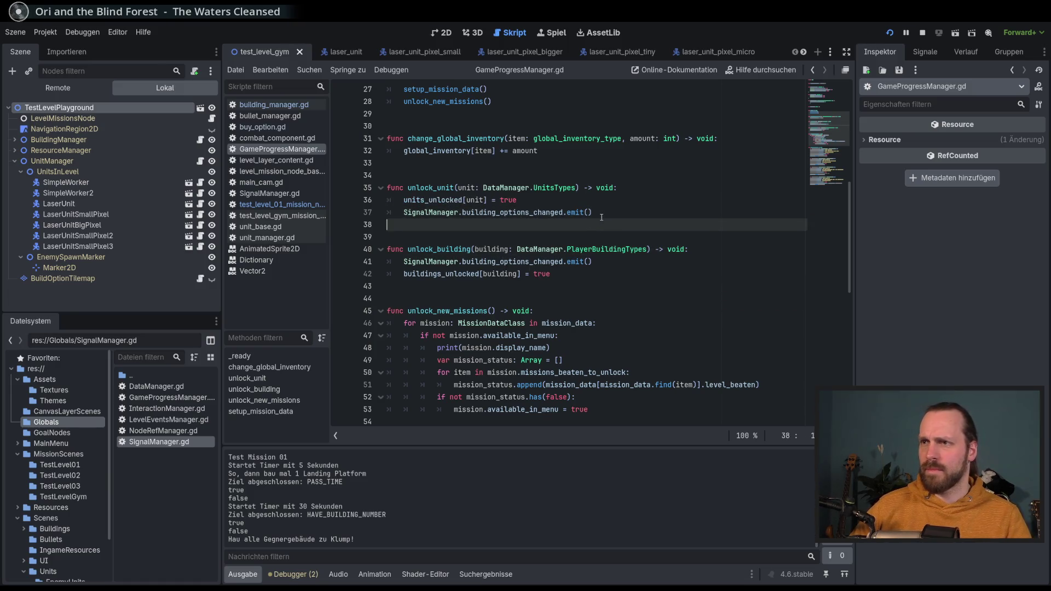
pyautogui.hotkey('alt', 'Down')
pyautogui.press('End')
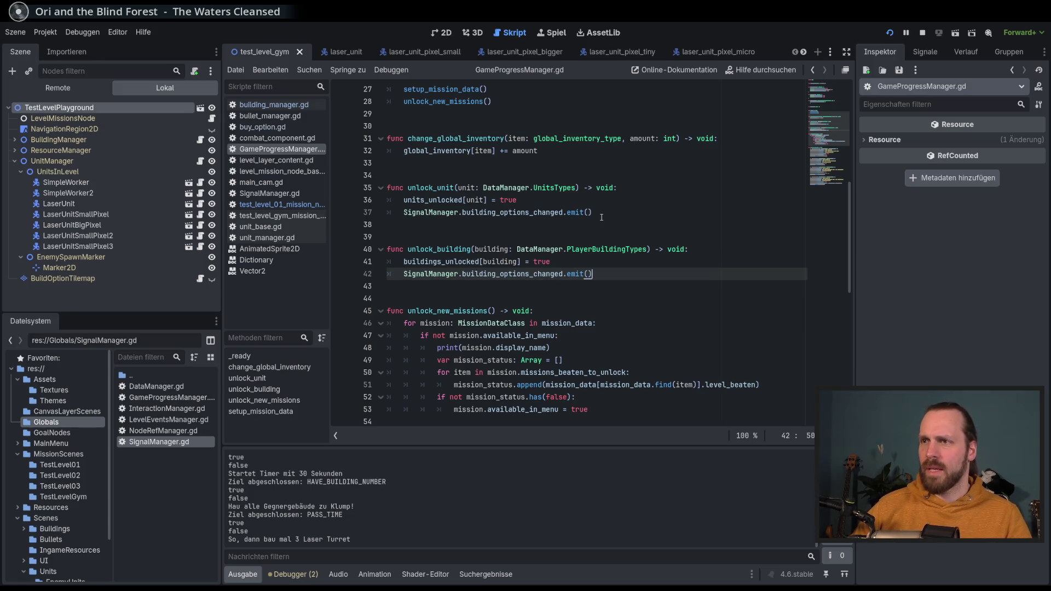
pyautogui.click(922, 35)
pyautogui.press('F5')
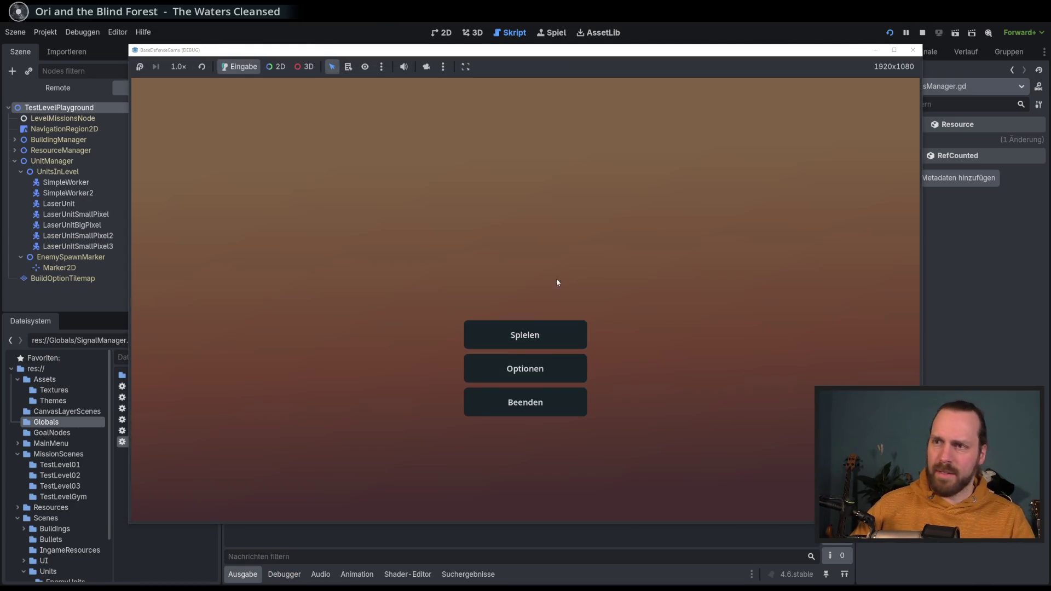
# Step: Start Test Mission 01 and switch the game speed to 8x, then back to 1x
pyautogui.click(525, 335)
pyautogui.click(628, 460)
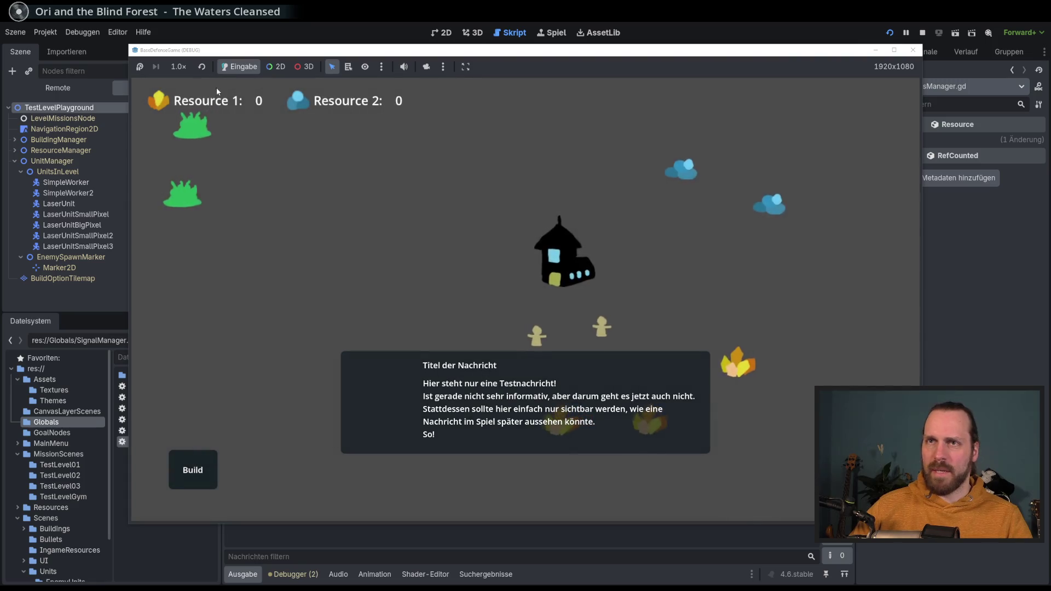
pyautogui.click(178, 66)
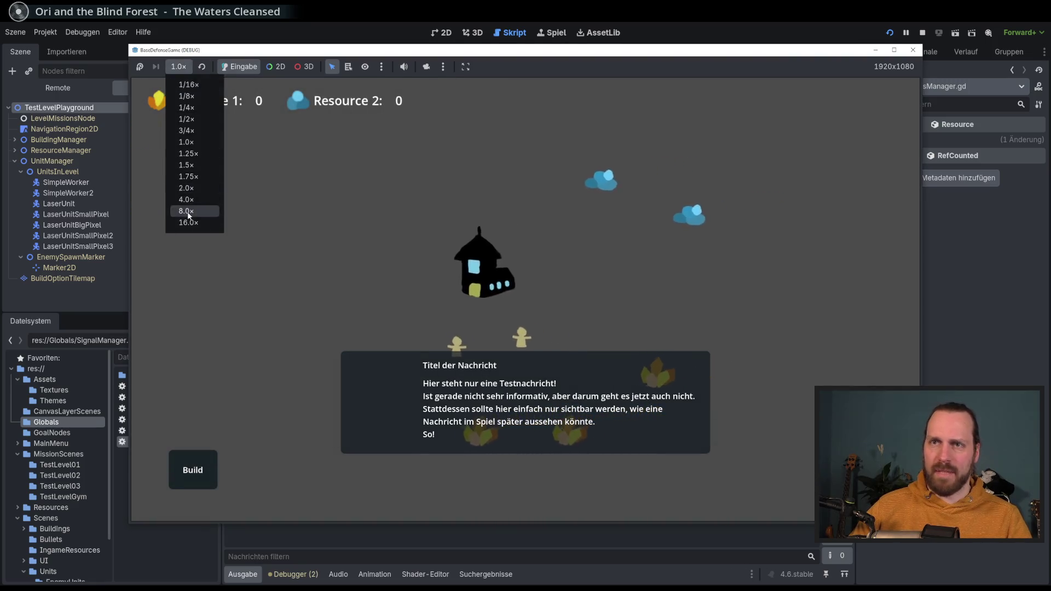
pyautogui.click(189, 225)
pyautogui.click(202, 67)
# Step: Build two landing platforms, check the build list for the turret, then stop the game
pyautogui.click(211, 469)
pyautogui.click(278, 401)
pyautogui.click(192, 470)
pyautogui.click(201, 418)
pyautogui.click(192, 469)
pyautogui.click(328, 446)
pyautogui.click(216, 453)
pyautogui.click(193, 470)
pyautogui.click(201, 419)
pyautogui.click(205, 471)
pyautogui.click(437, 419)
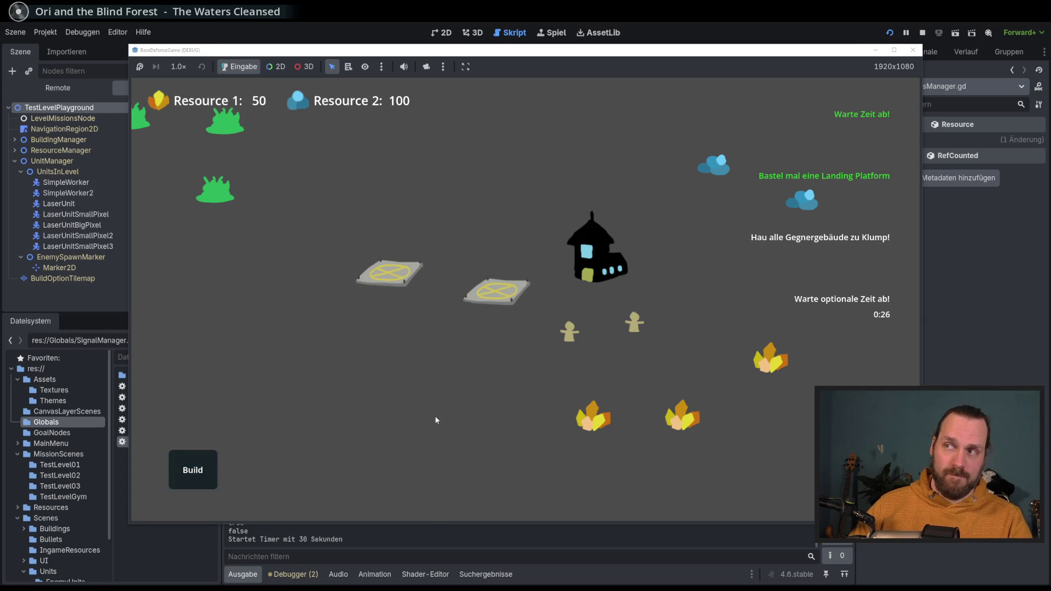
pyautogui.press('F8')
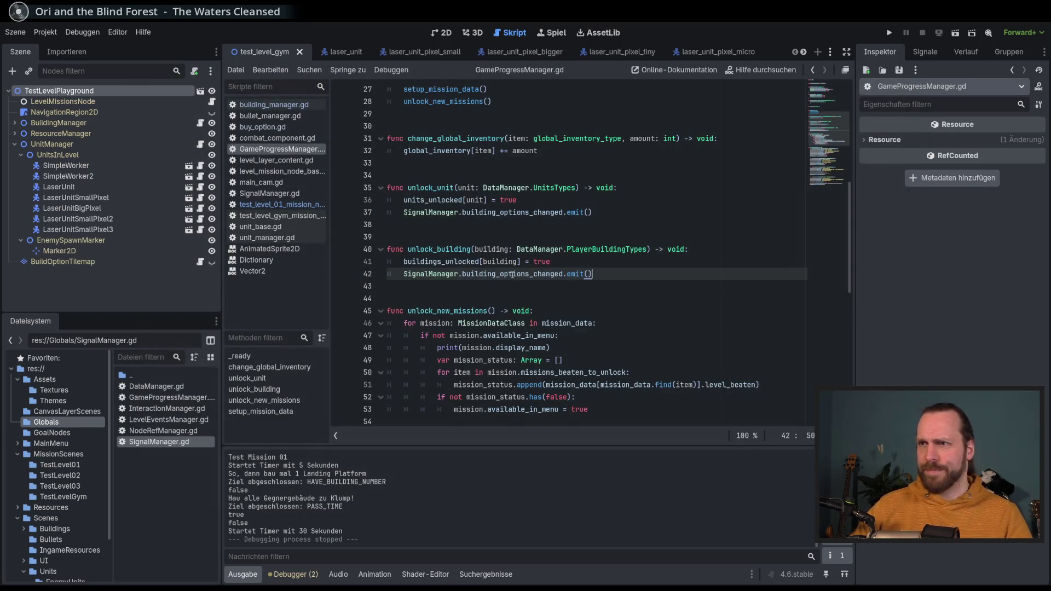
# Step: Search the whole project for building_options_changed, listing 7 matches
pyautogui.hotkey('ctrl', 'shift', 'f')
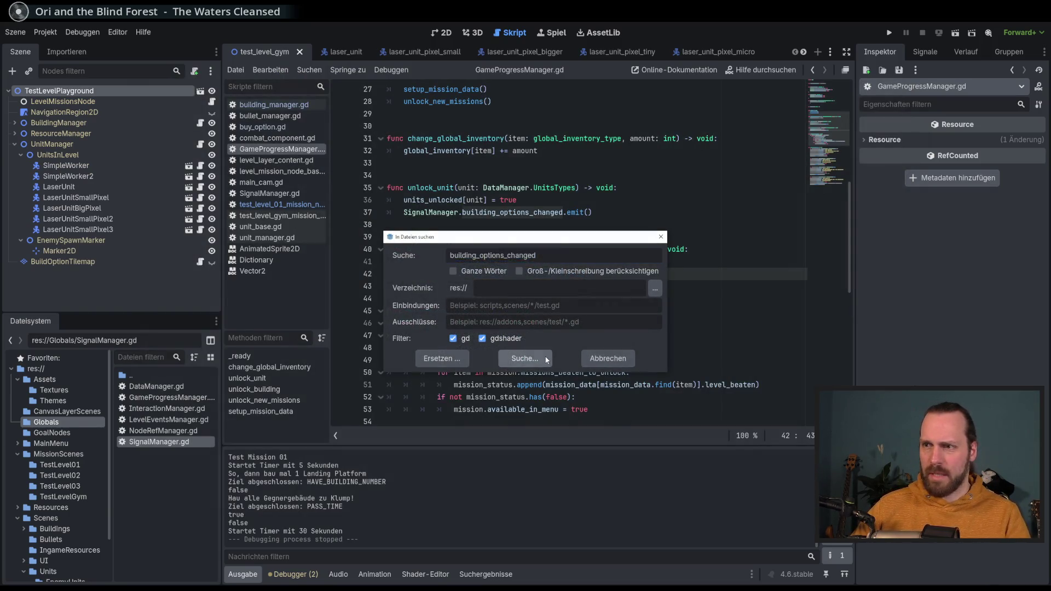
pyautogui.click(525, 359)
pyautogui.scroll(-1, 479, 453)
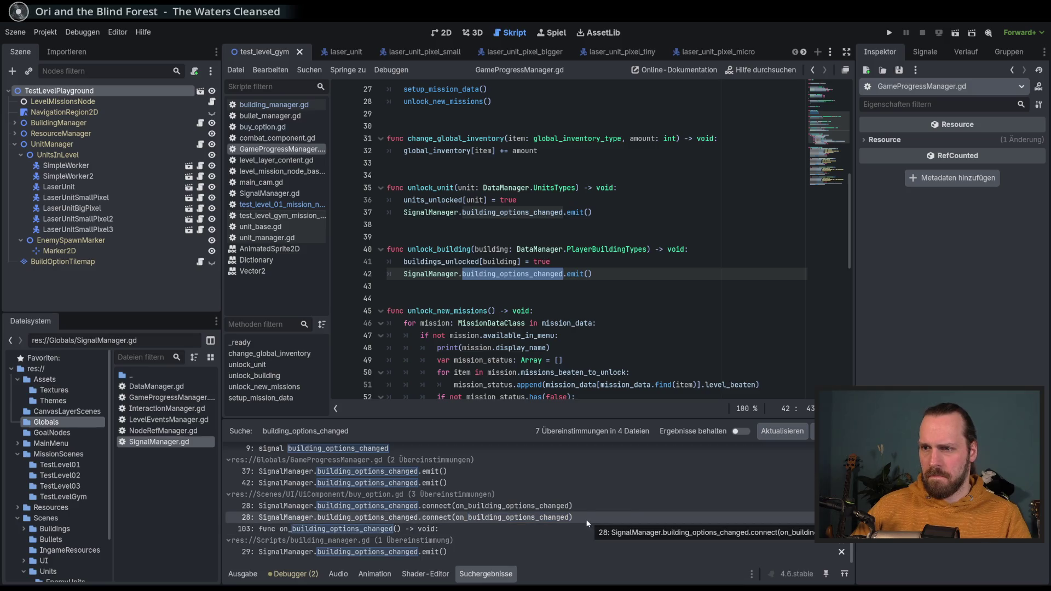
# Step: Open the buy_option.gd line-103 match and review setup_buy_option's check_option_status call
pyautogui.click(526, 526)
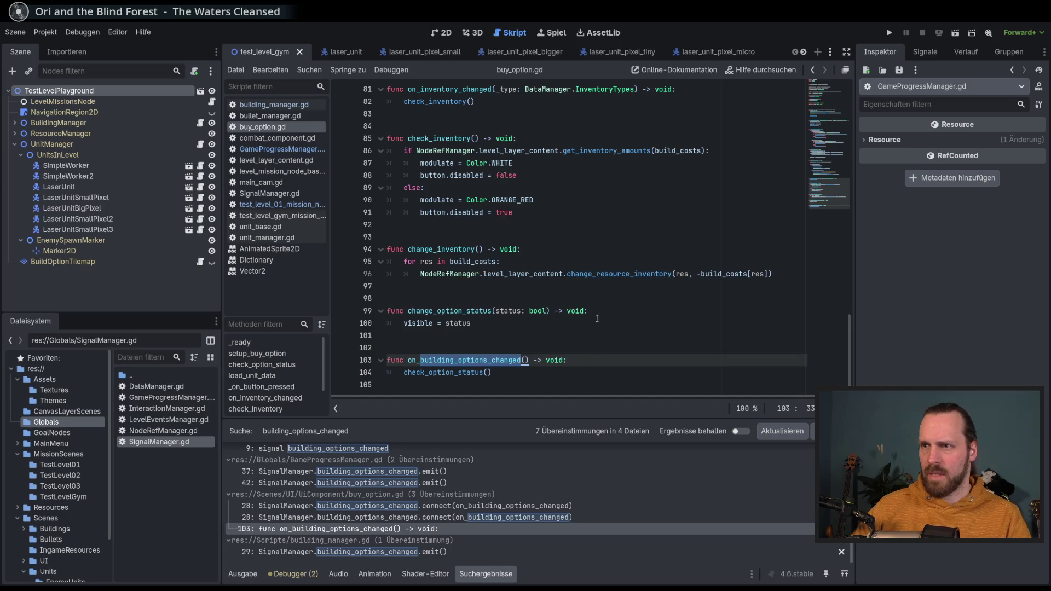
pyautogui.doubleClick(443, 372)
pyautogui.scroll(10, 641, 348)
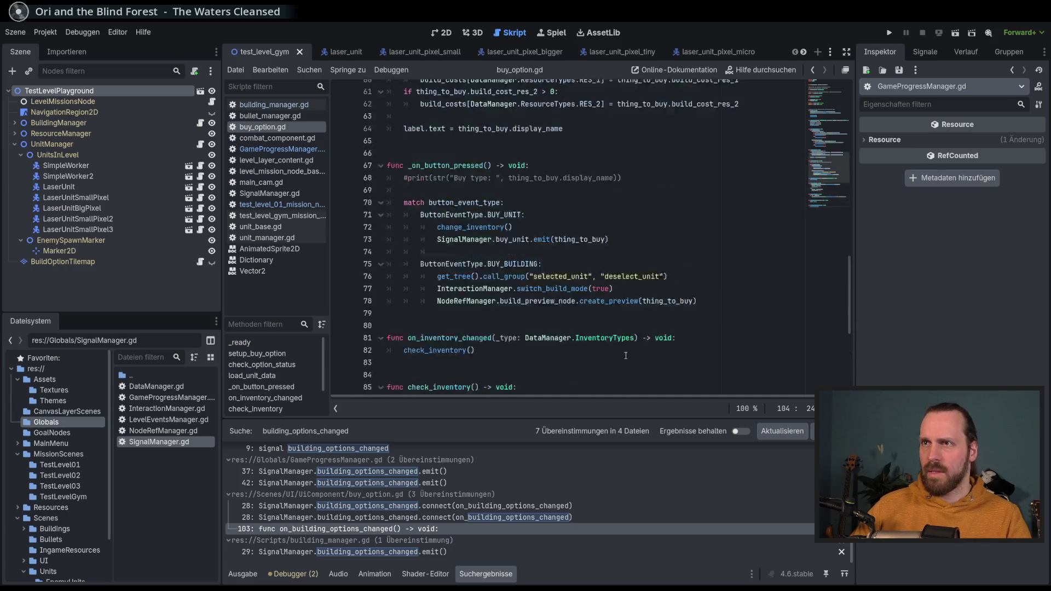
pyautogui.scroll(15, 643, 346)
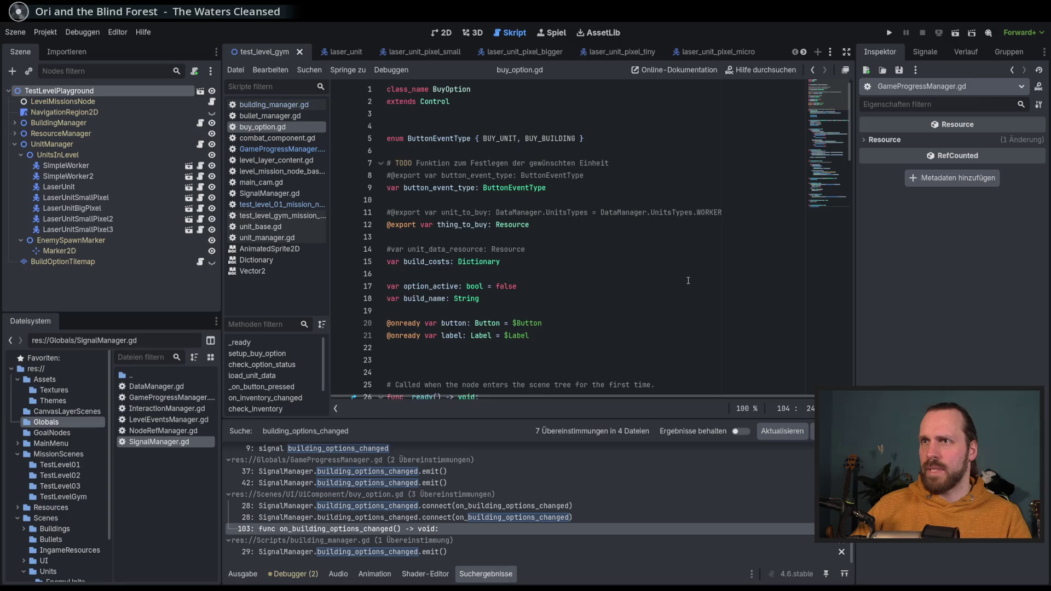
pyautogui.scroll(-6, 684, 282)
pyautogui.scroll(-20, 684, 283)
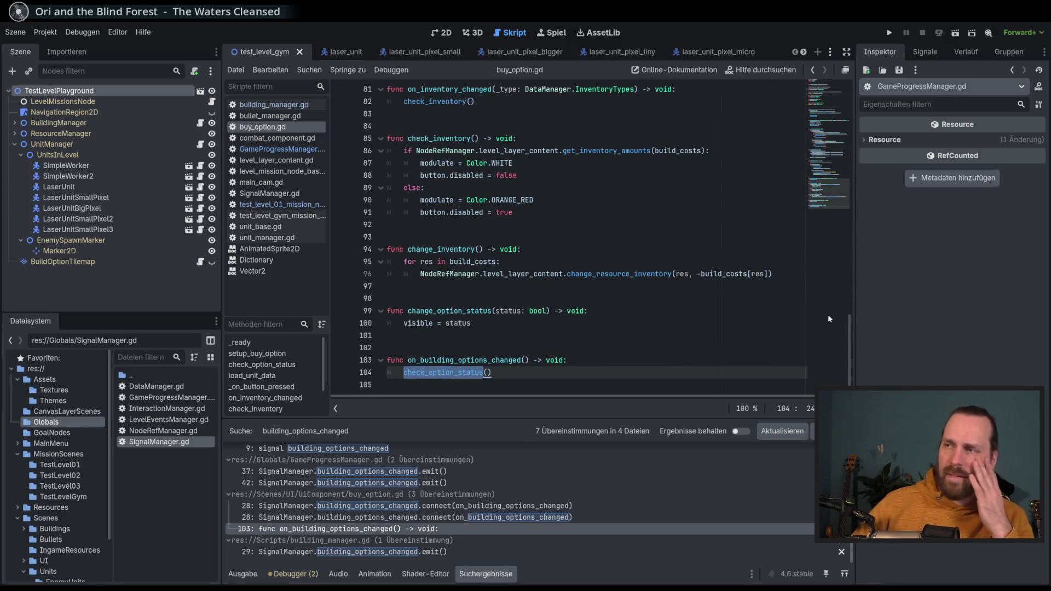
pyautogui.moveTo(850, 326); pyautogui.dragTo(855, 100)
pyautogui.scroll(-20, 598, 225)
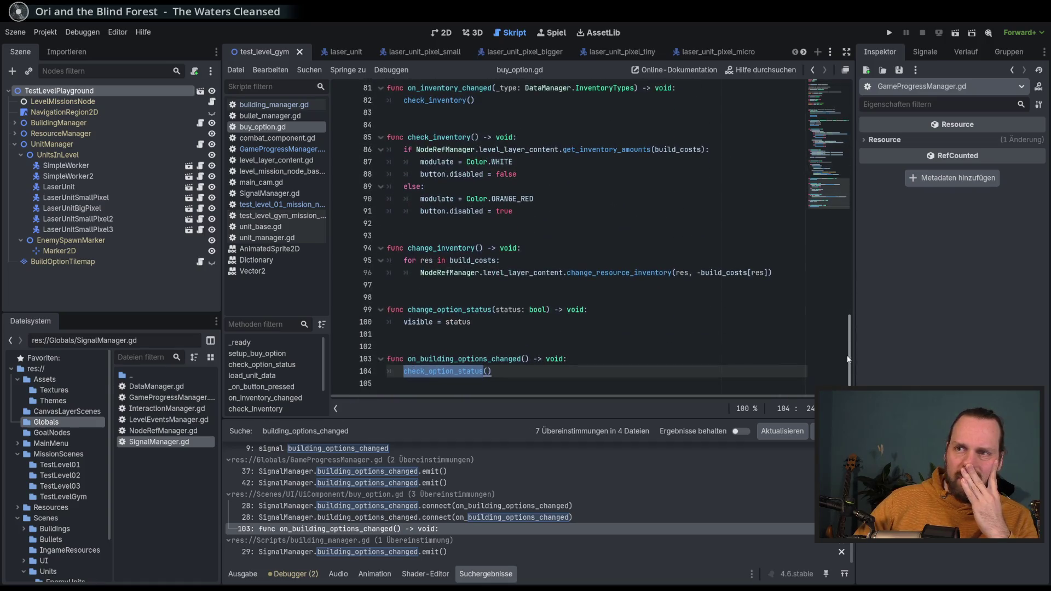
# Step: Jump to the check_option_status definition, which toggles building and unit visibility
pyautogui.click(556, 263)
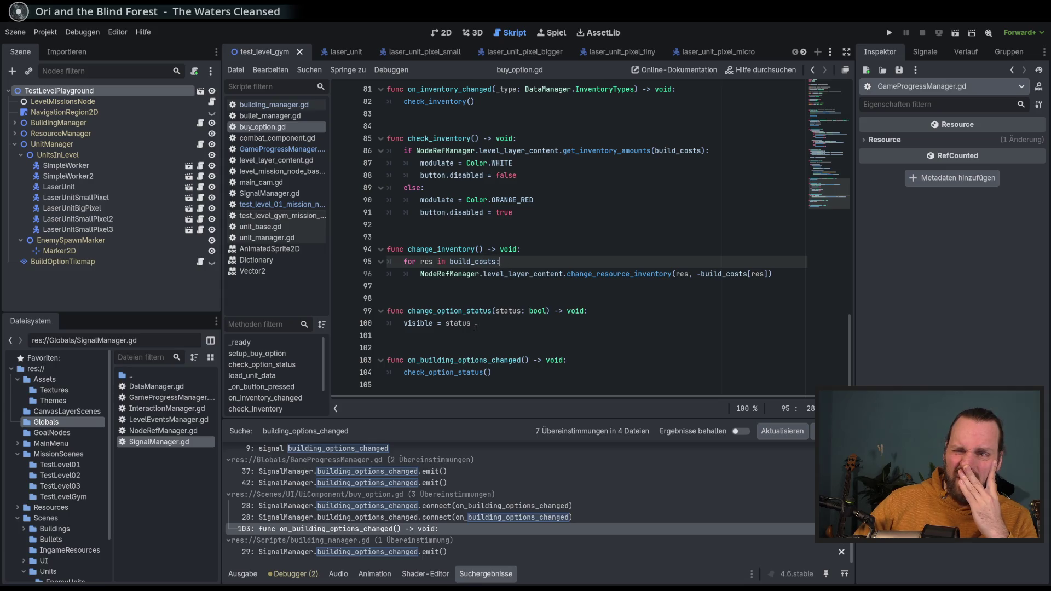
pyautogui.keyDown('ctrl'); pyautogui.click(443, 372); pyautogui.keyUp('ctrl')
pyautogui.scroll(-2, 602, 257)
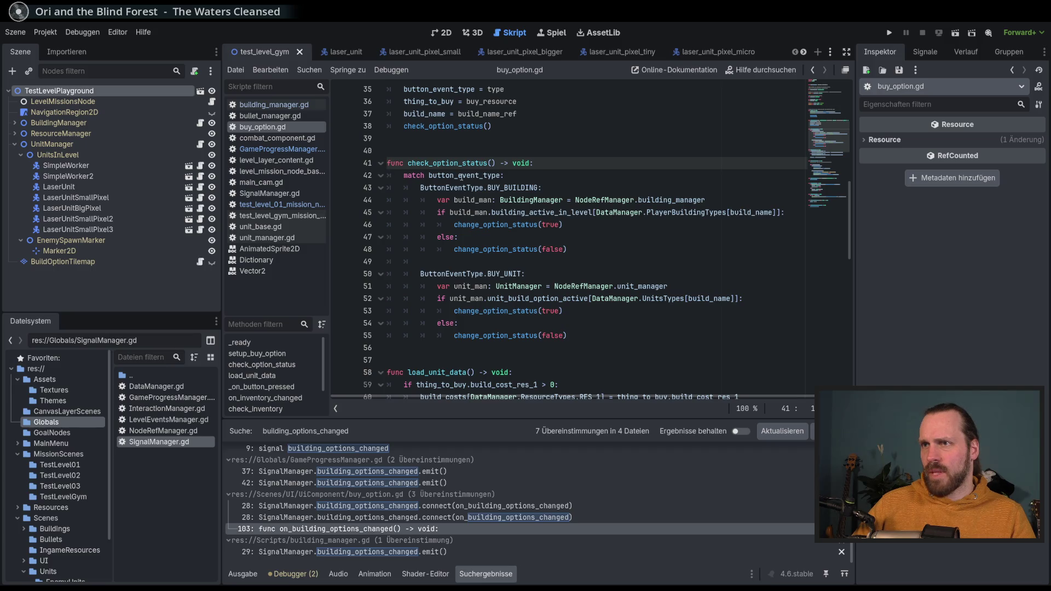
# Step: Jump from line 48 to change_option_status at line 99 and read how it sets visible
pyautogui.click(606, 238)
pyautogui.click(607, 249)
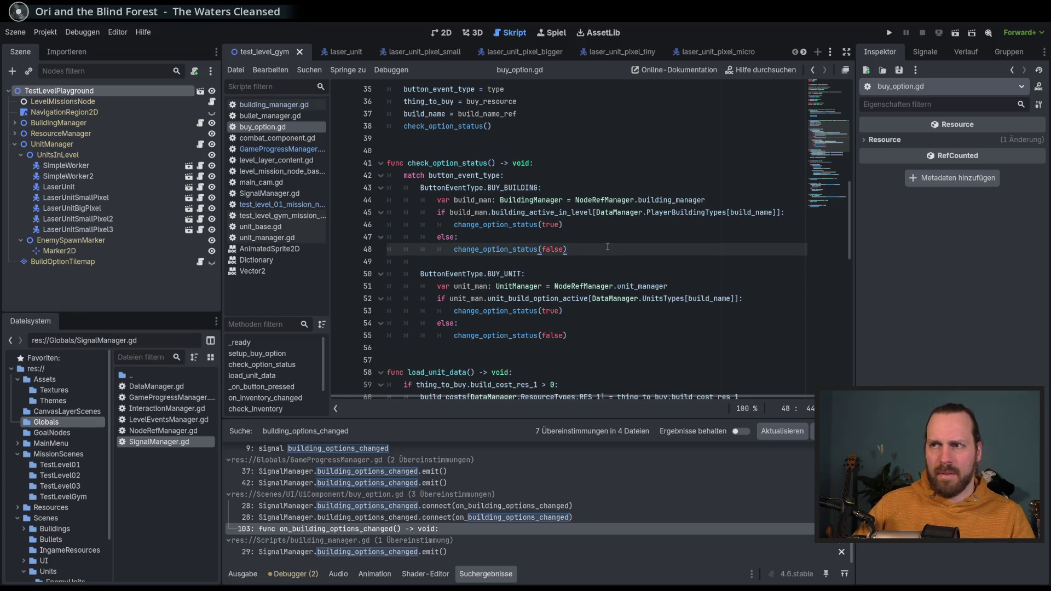
pyautogui.keyDown('ctrl'); pyautogui.click(518, 250); pyautogui.keyUp('ctrl')
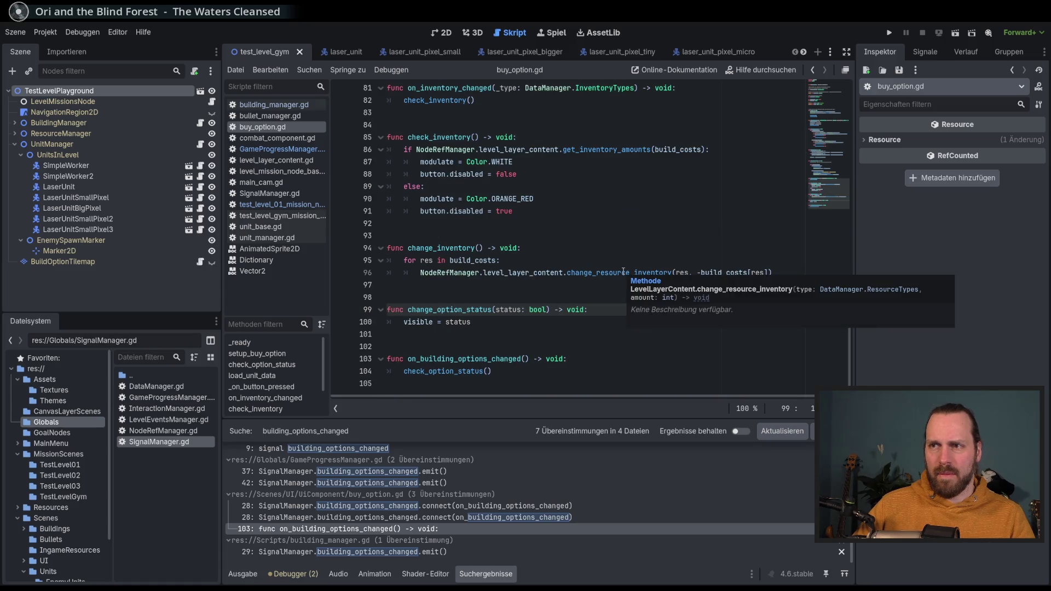
pyautogui.moveTo(850, 352)
pyautogui.mouseDown()
pyautogui.moveTo(848, 121)
pyautogui.moveTo(833, 354)
pyautogui.moveTo(855, 115)
pyautogui.moveTo(830, 365)
pyautogui.mouseUp()
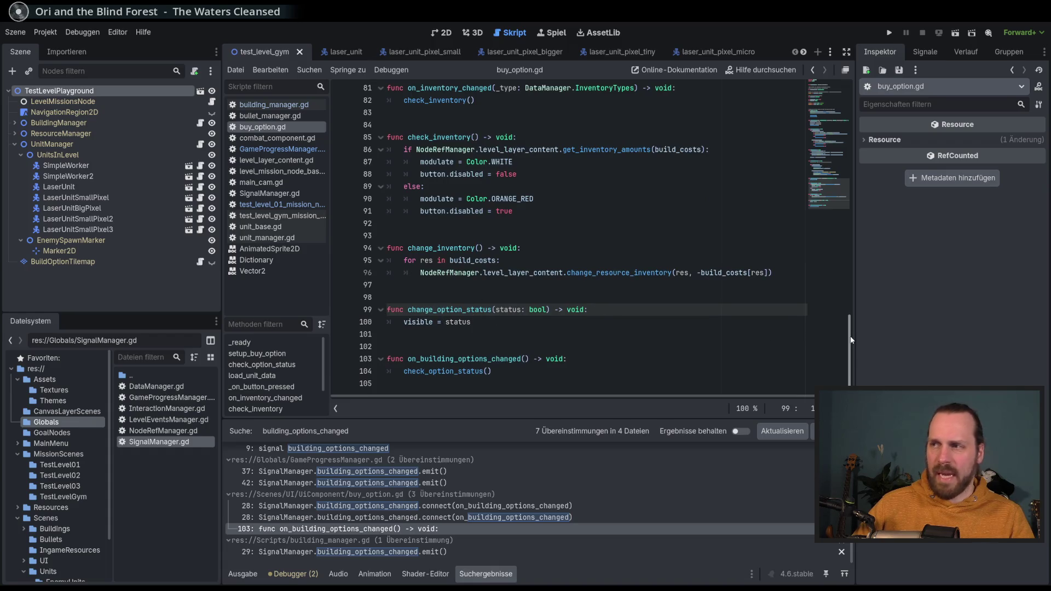
pyautogui.moveTo(850, 350)
pyautogui.mouseDown()
pyautogui.moveTo(852, 107)
pyautogui.moveTo(841, 351)
pyautogui.mouseUp()
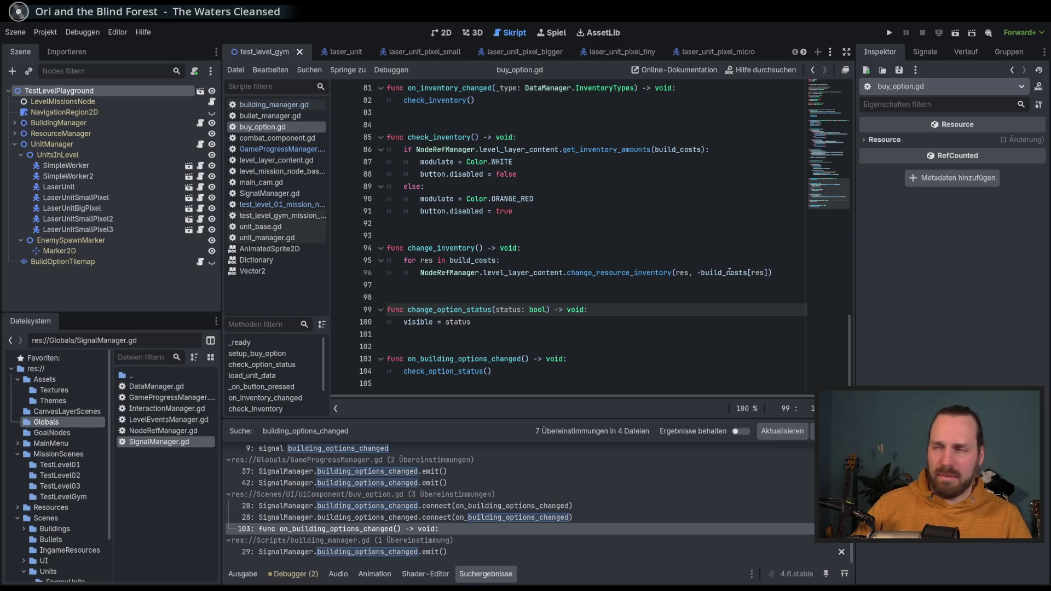
pyautogui.scroll(1, 844, 342)
pyautogui.scroll(-1, 845, 350)
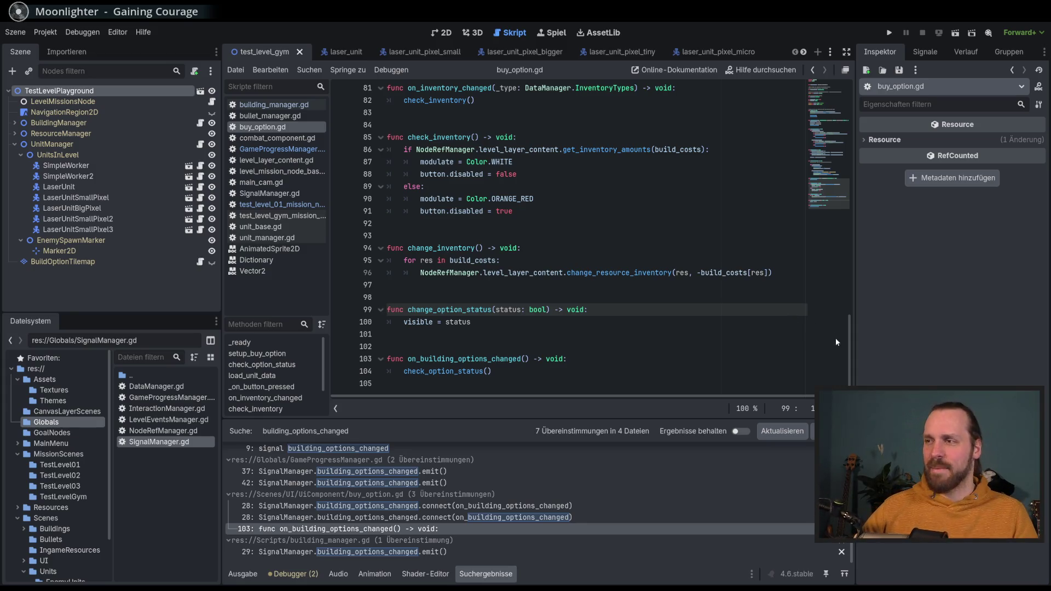
pyautogui.moveTo(709, 418)
pyautogui.mouseDown()
pyautogui.moveTo(695, 501)
pyautogui.moveTo(657, 438)
pyautogui.mouseUp()
pyautogui.scroll(-1, 628, 348)
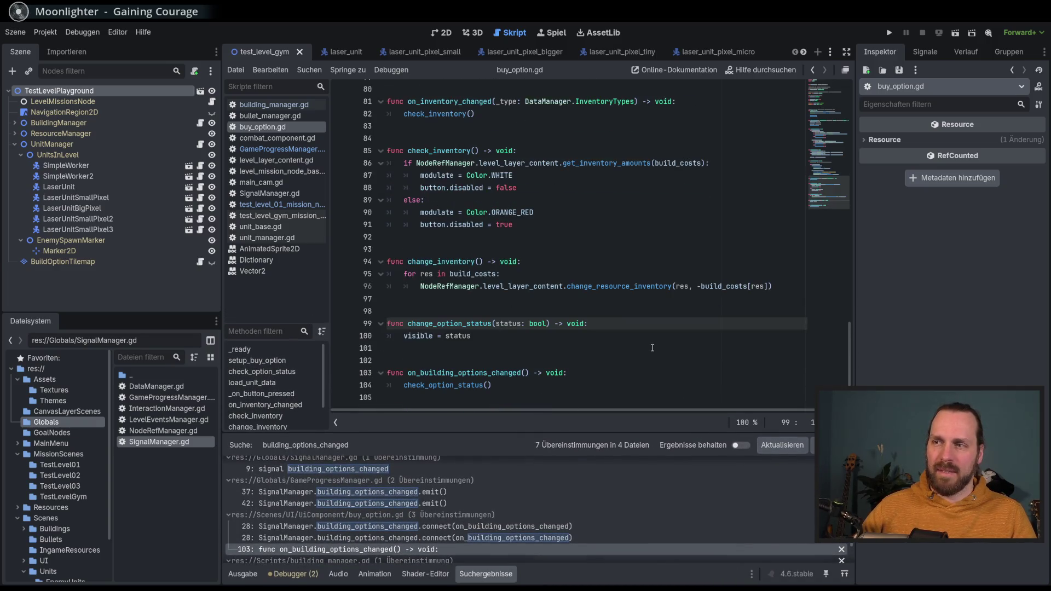
pyautogui.click(673, 339)
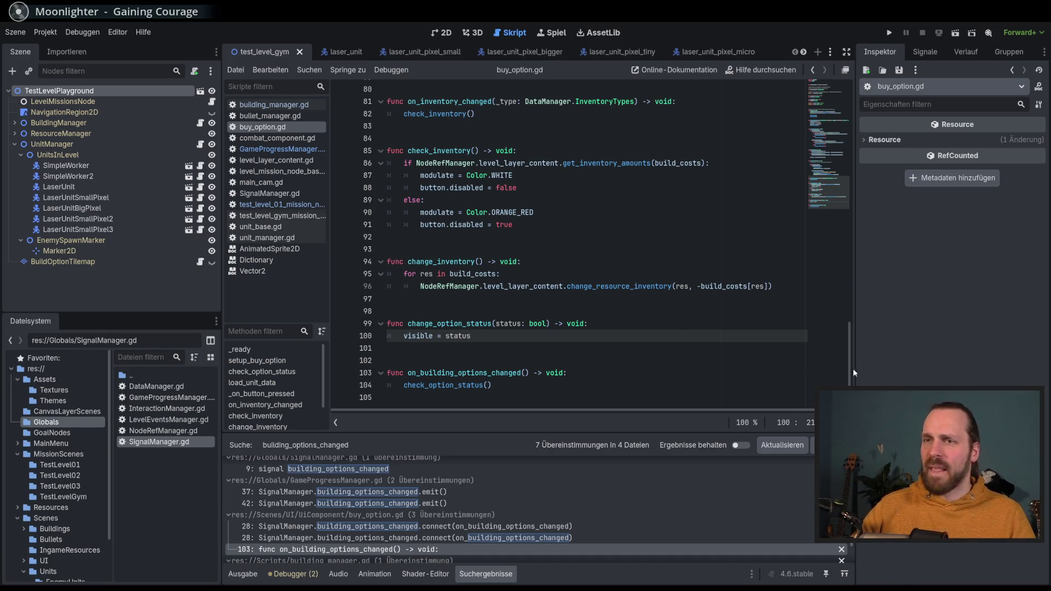
pyautogui.moveTo(849, 376)
pyautogui.mouseDown()
pyautogui.moveTo(846, 165)
pyautogui.moveTo(848, 372)
pyautogui.mouseUp()
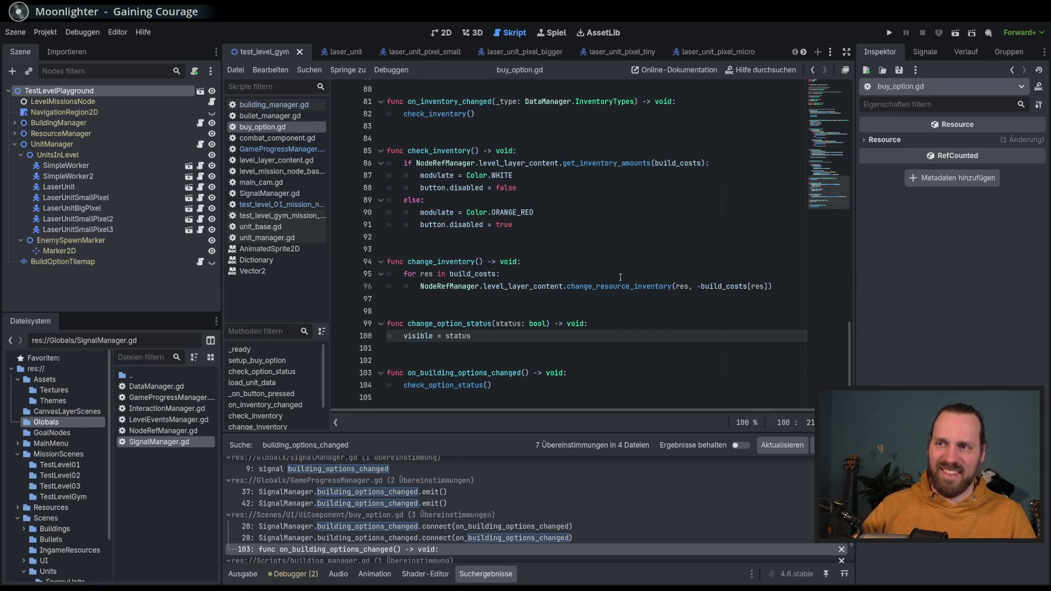
pyautogui.doubleClick(456, 325)
pyautogui.doubleClick(463, 386)
pyautogui.keyDown('ctrl'); pyautogui.click(461, 386); pyautogui.keyUp('ctrl')
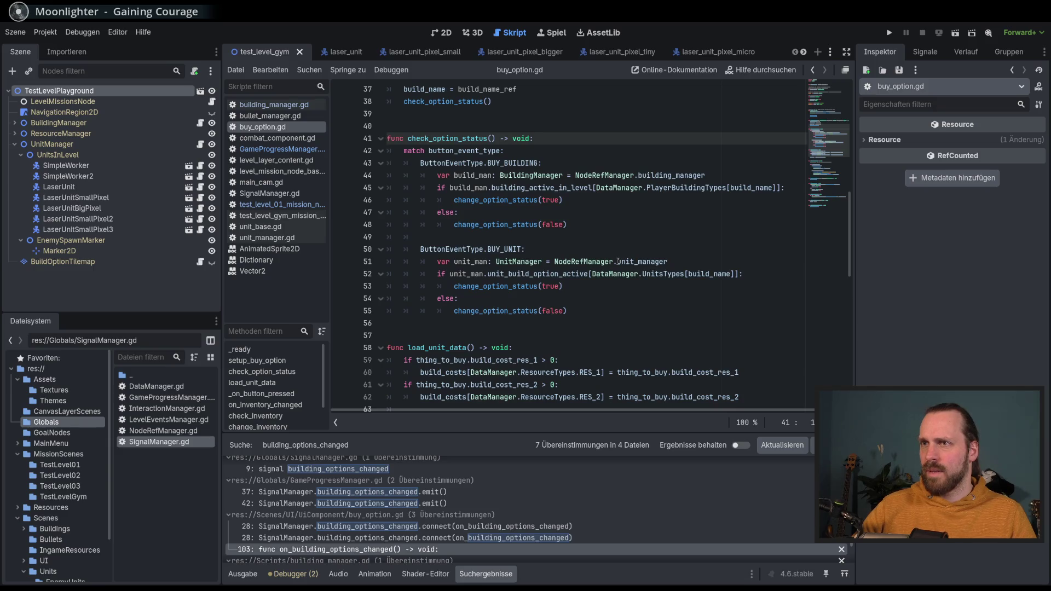
pyautogui.scroll(1, 505, 225)
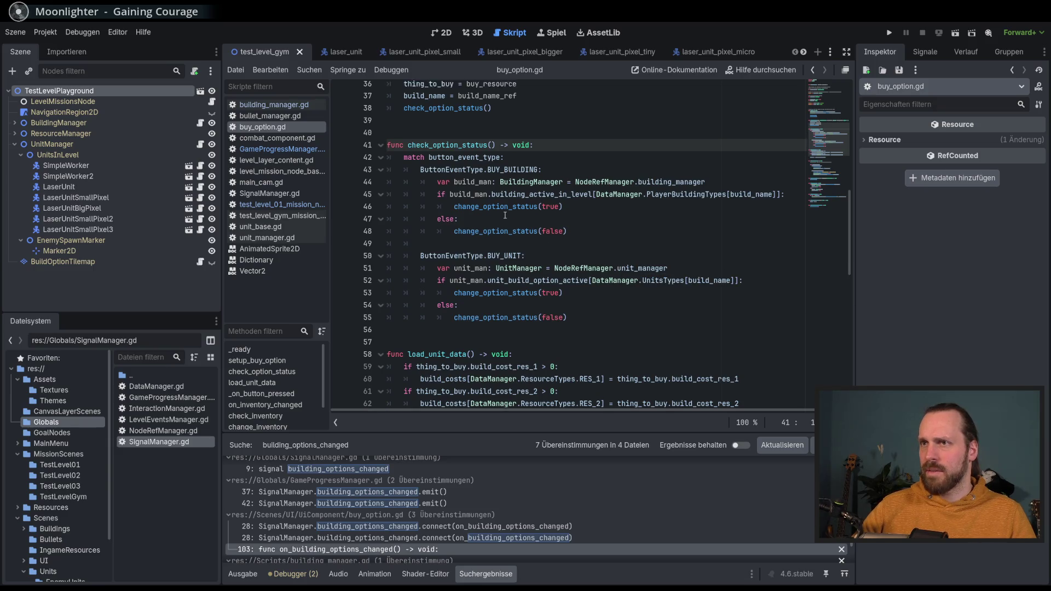
pyautogui.scroll(-15, 505, 225)
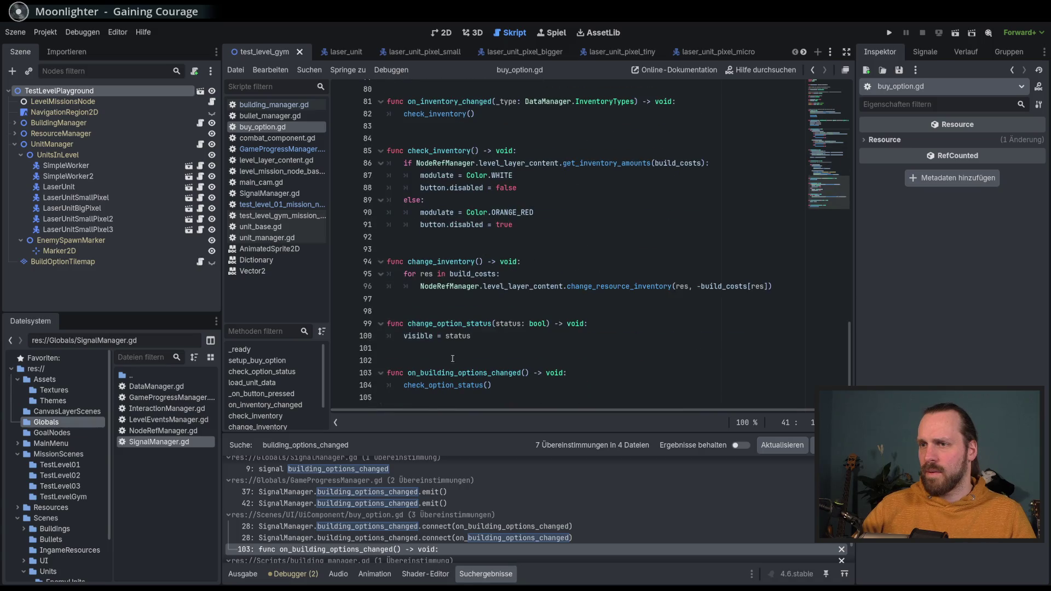
pyautogui.scroll(8, 539, 298)
pyautogui.scroll(8, 539, 298)
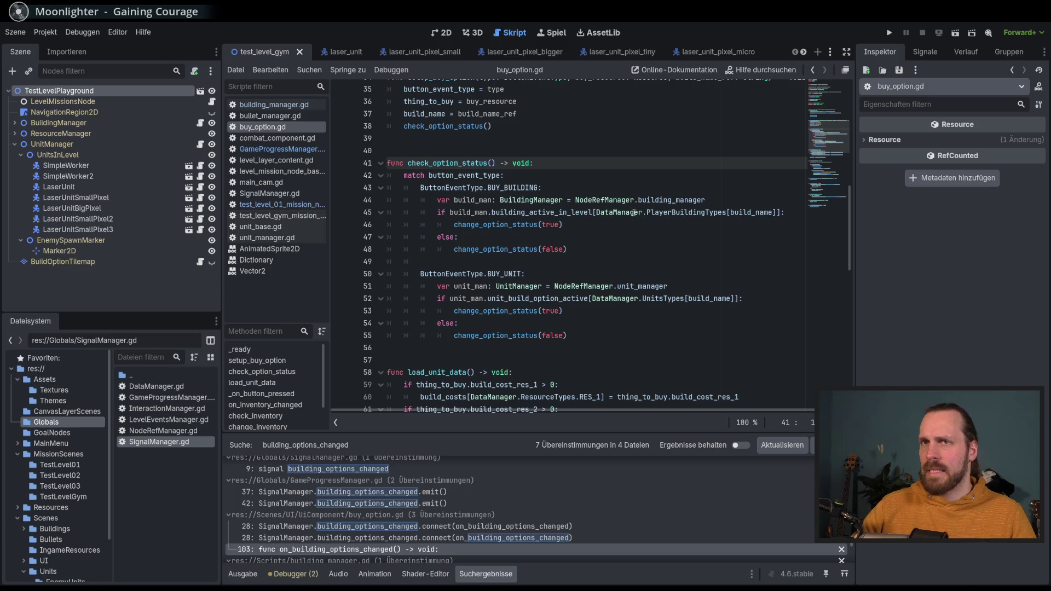
pyautogui.scroll(10, 615, 243)
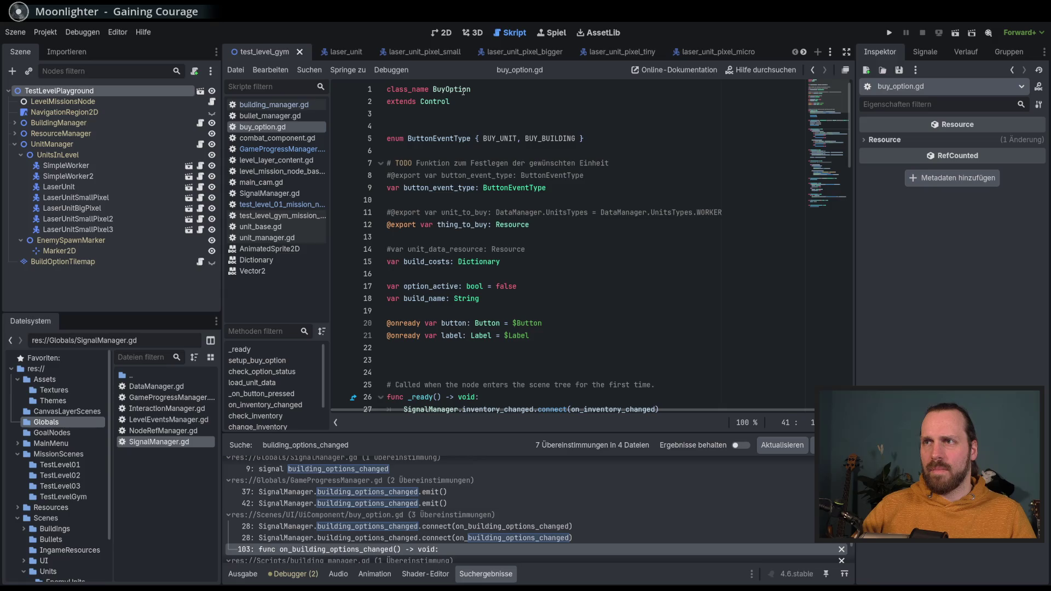
pyautogui.scroll(-11, 504, 200)
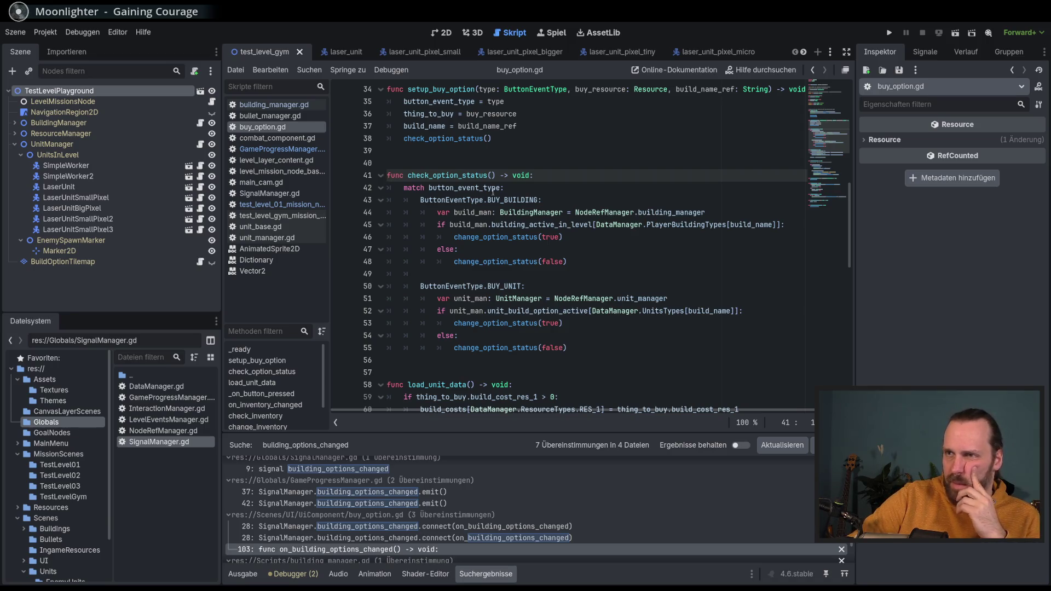
pyautogui.doubleClick(446, 175)
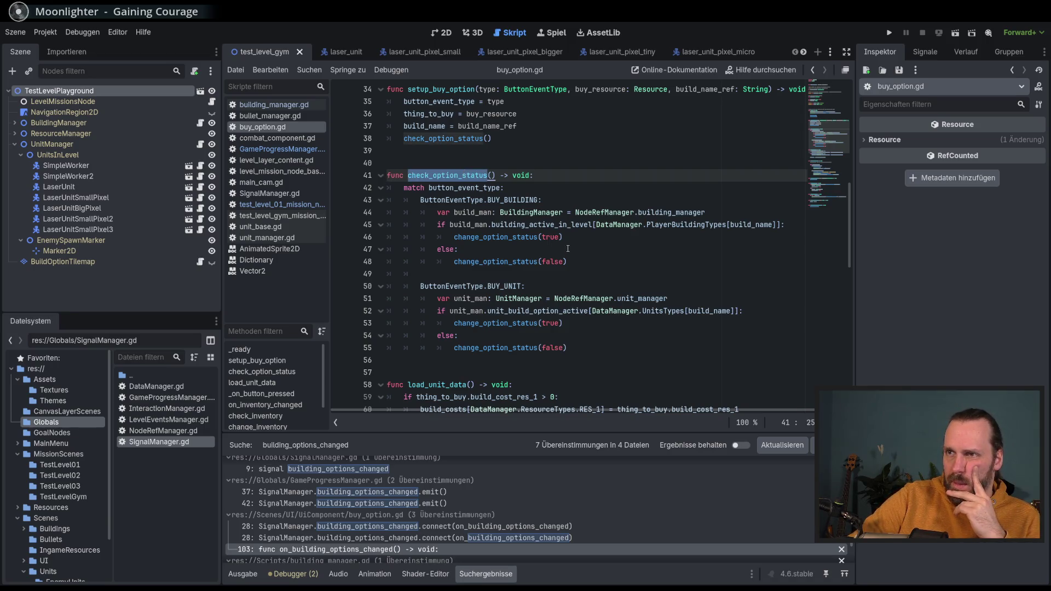
pyautogui.click(820, 224)
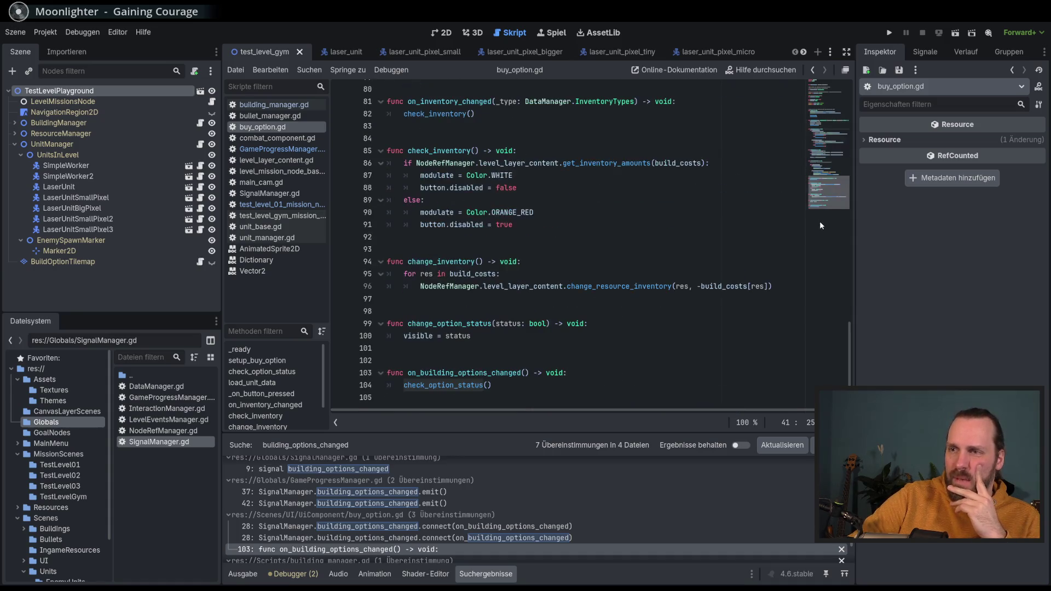
pyautogui.moveTo(819, 221); pyautogui.dragTo(819, 146)
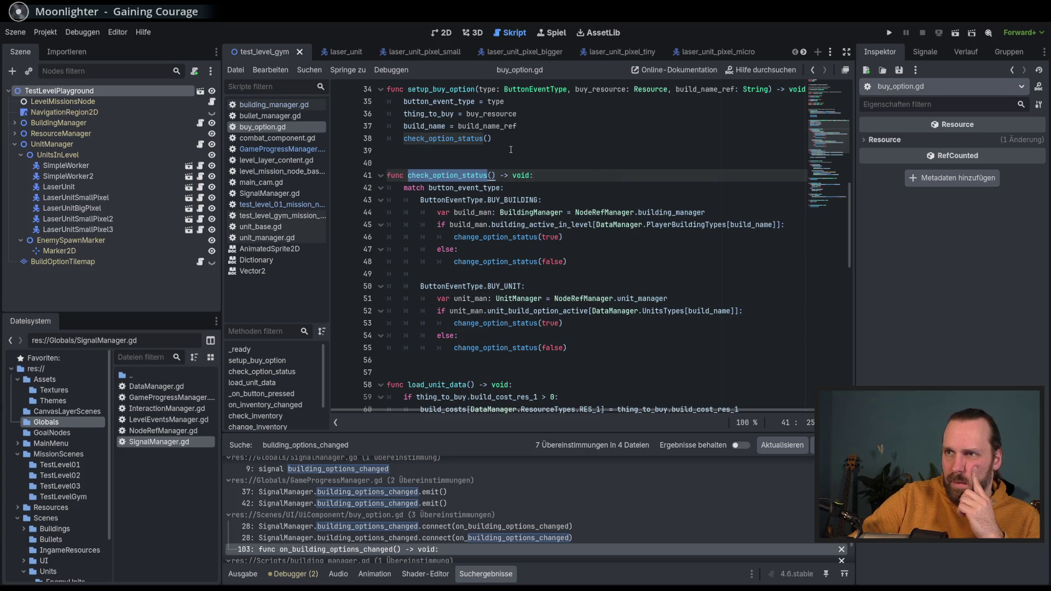
pyautogui.scroll(1, 510, 149)
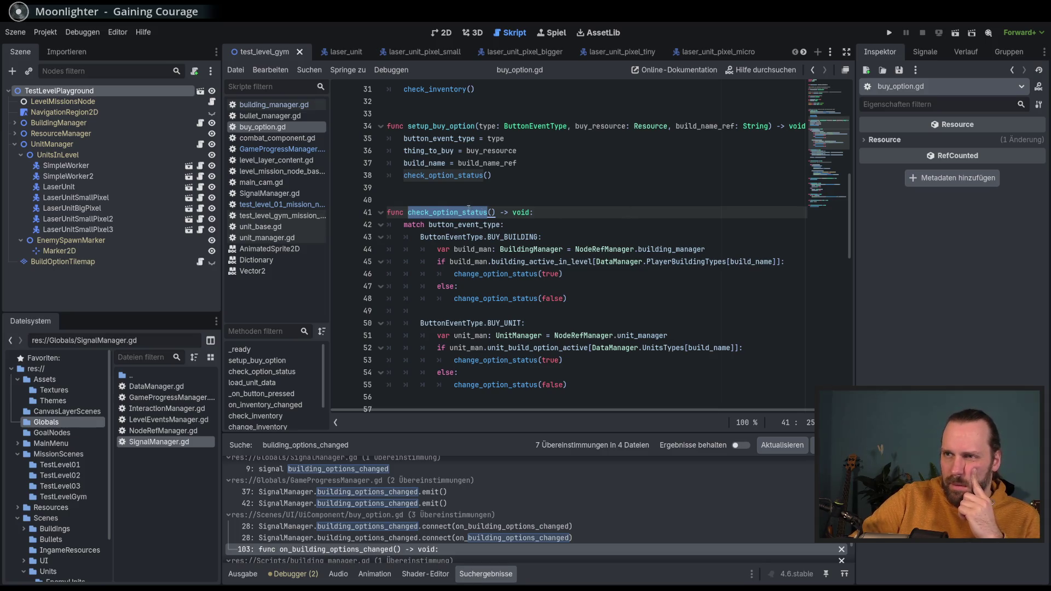
pyautogui.doubleClick(448, 175)
pyautogui.scroll(3, 540, 223)
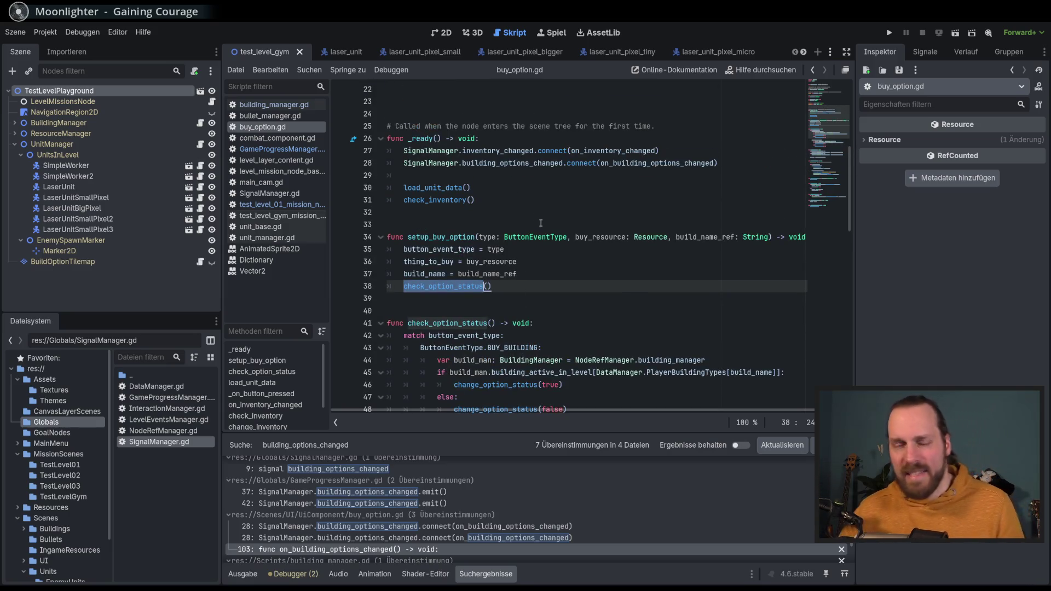
pyautogui.hotkey('shift', 'Up')
pyautogui.hotkey('shift', 'Up')
pyautogui.hotkey('shift', 'Up')
pyautogui.hotkey('shift', 'Down')
pyautogui.hotkey('shift', 'Down')
pyautogui.hotkey('shift', 'Down')
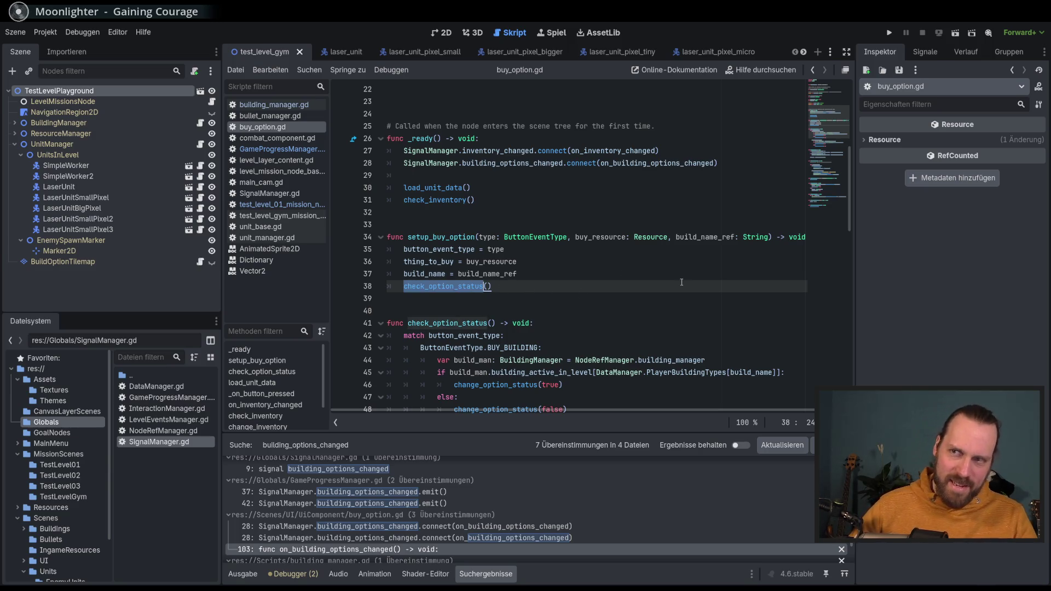
pyautogui.scroll(4, 674, 283)
pyautogui.scroll(-7, 674, 283)
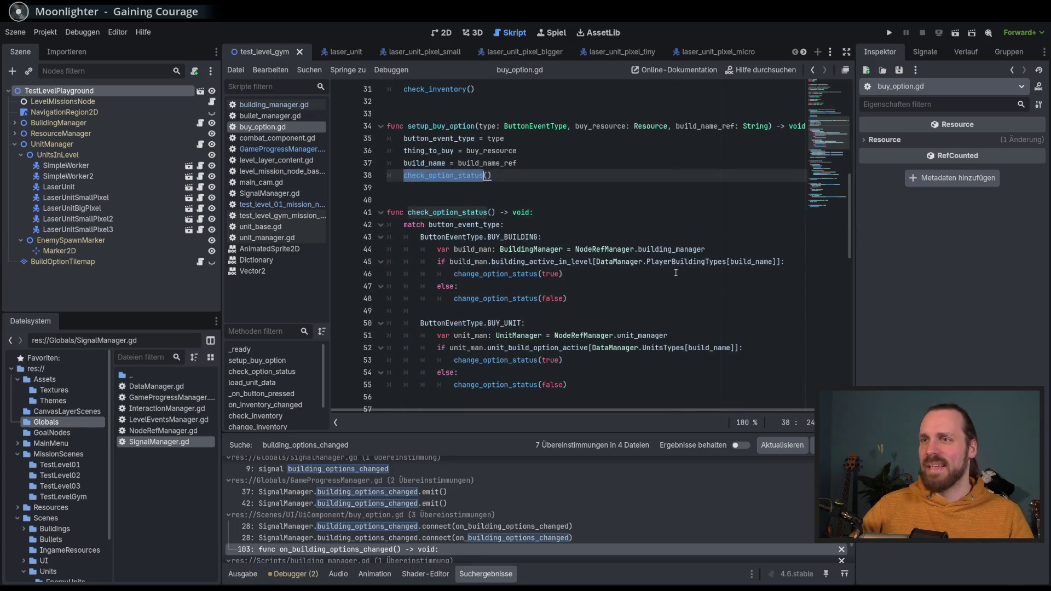
pyautogui.scroll(-6, 597, 223)
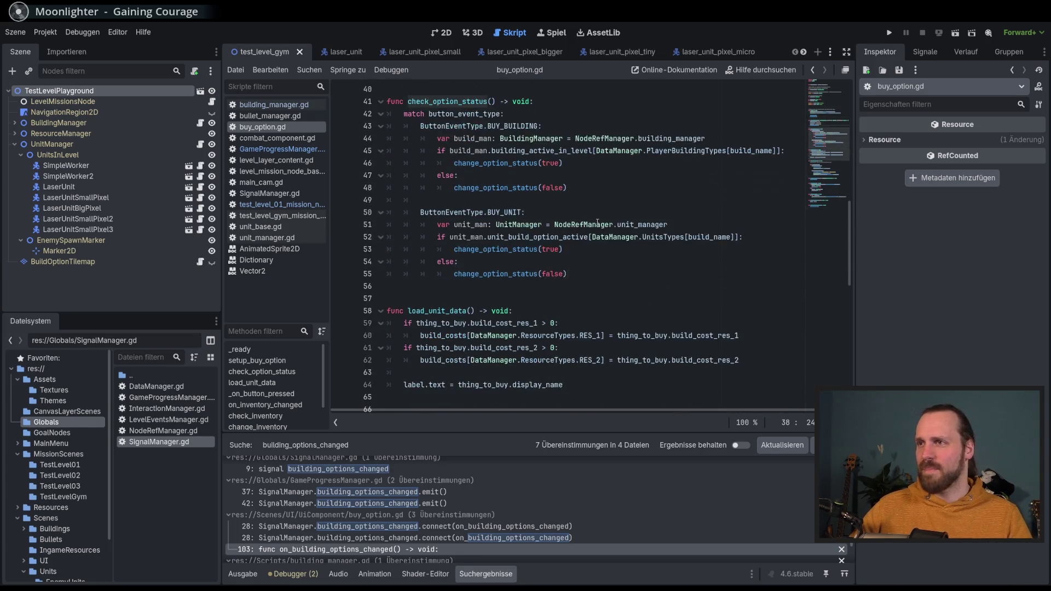
pyautogui.scroll(-3, 597, 223)
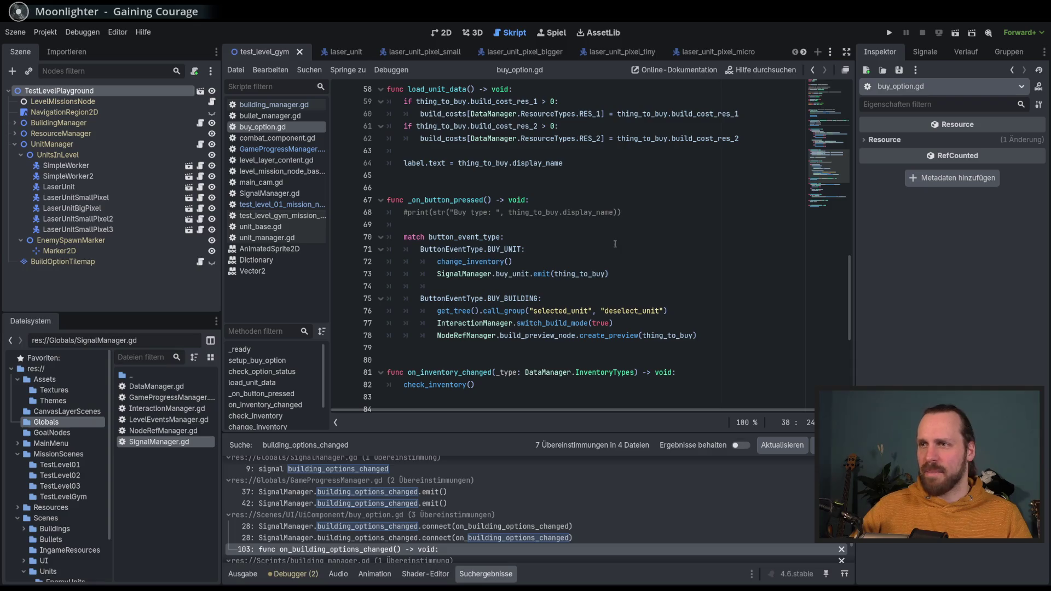
pyautogui.scroll(6, 617, 242)
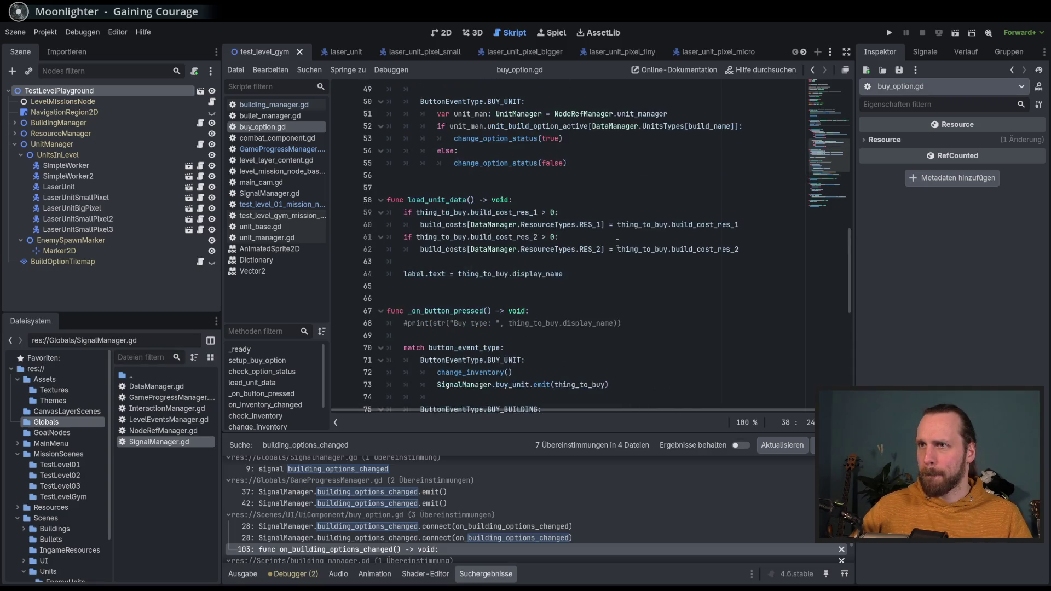
pyautogui.scroll(-3, 617, 243)
pyautogui.scroll(16, 617, 243)
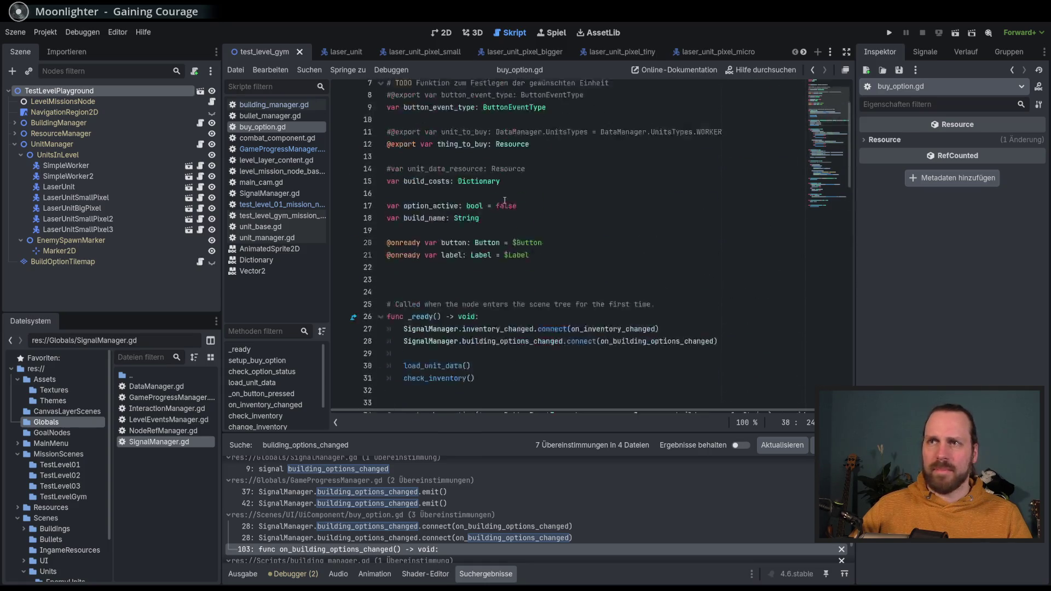
pyautogui.doubleClick(451, 88)
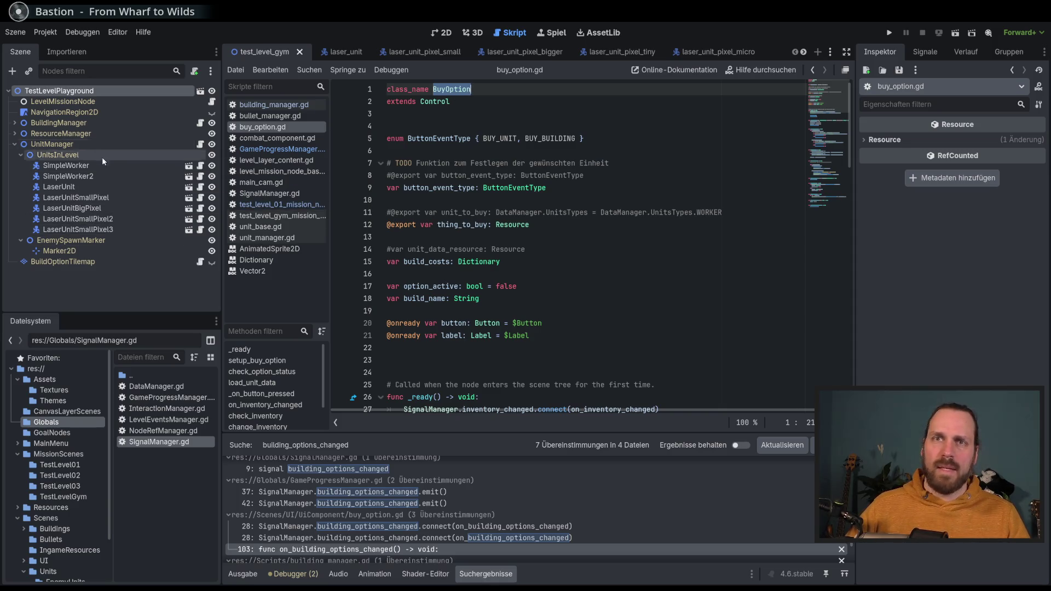
# Step: Search the project for BuyOption and open its usage in buy_menu_button.gd
pyautogui.hotkey('ctrl', 'shift', 'f')
pyautogui.press('Return')
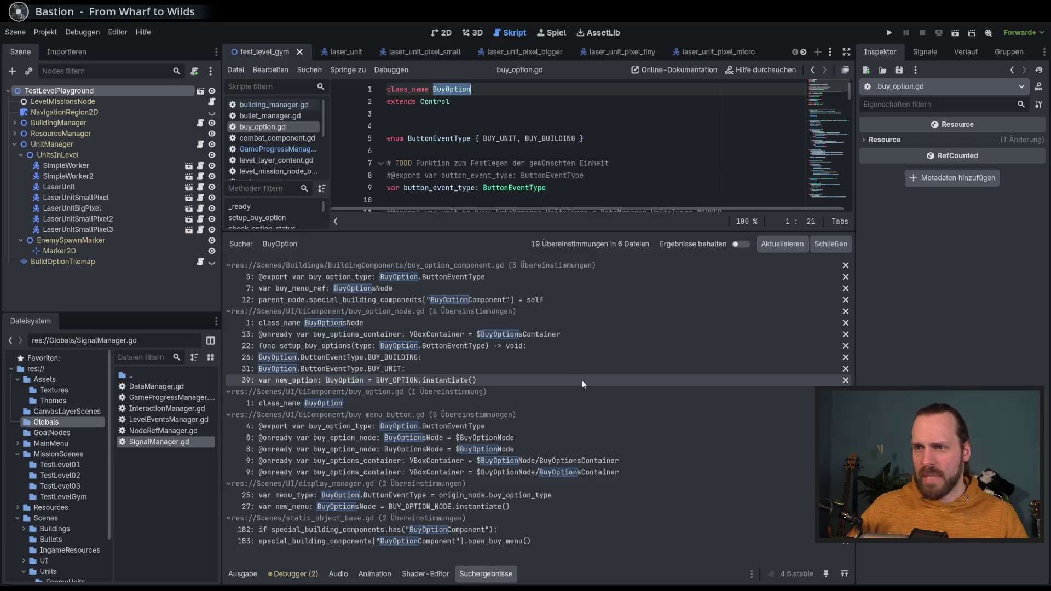
pyautogui.click(617, 427)
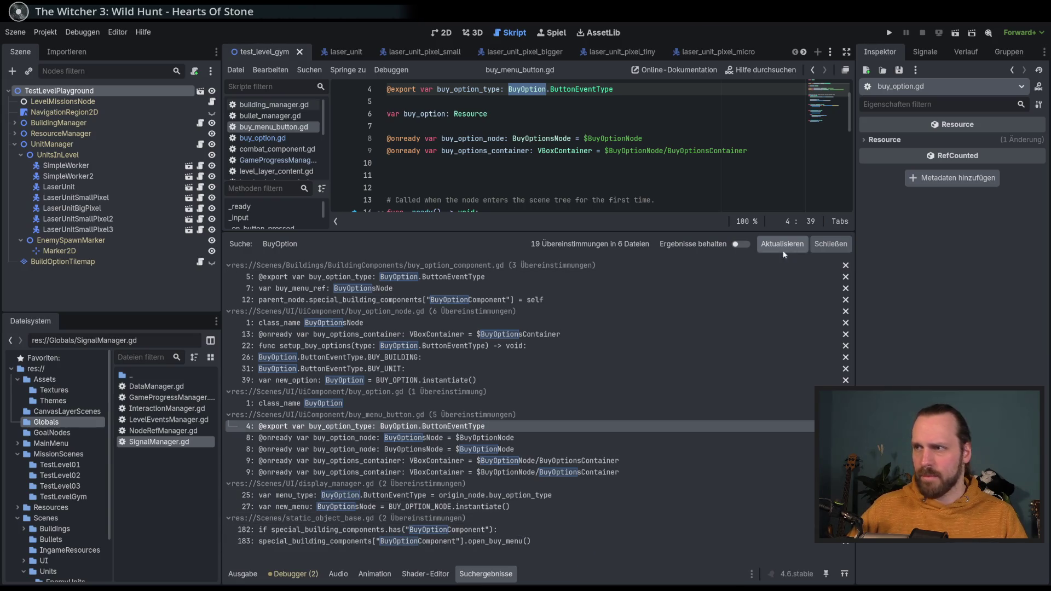
# Step: Close the search results, return to the 2D view and open the CanvasLayerScenes folder
pyautogui.click(830, 243)
pyautogui.click(443, 32)
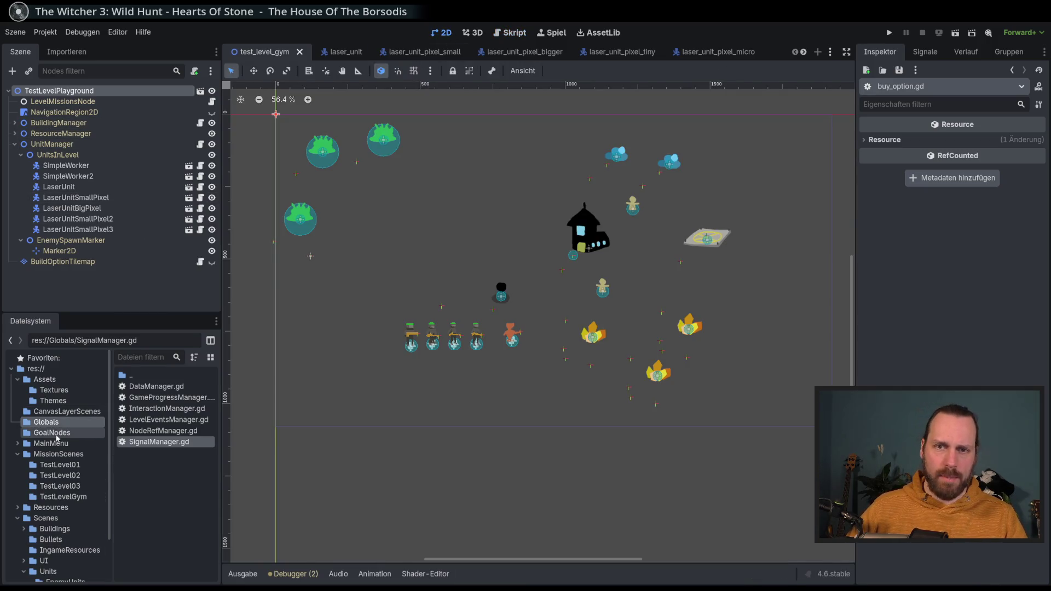
pyautogui.click(63, 411)
# Step: Open the level_ui scene, select DisplayManager under BuyMenu, and open its display_manager.gd script
pyautogui.doubleClick(163, 398)
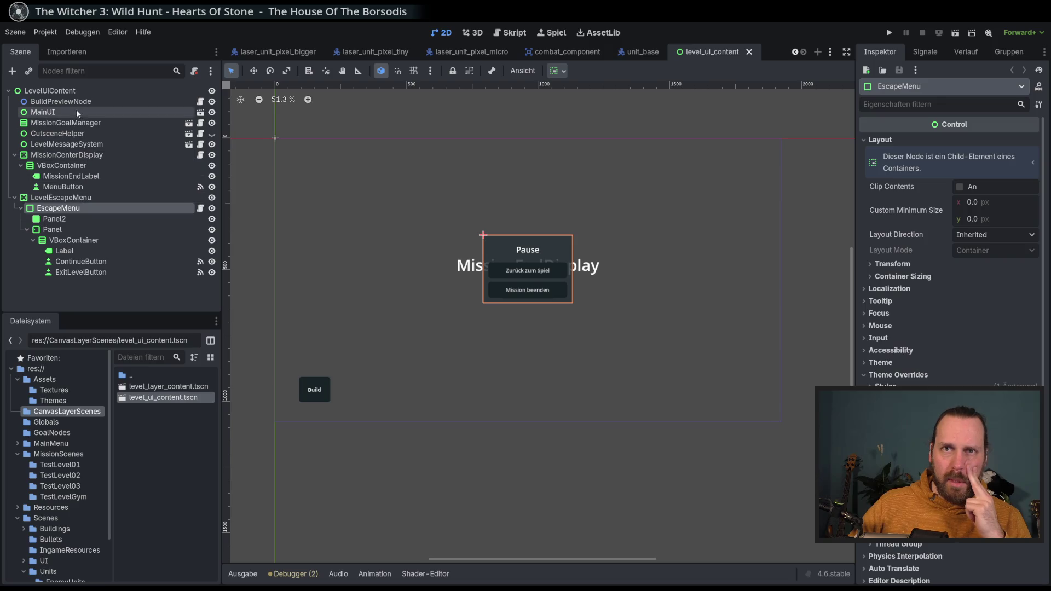
pyautogui.click(200, 112)
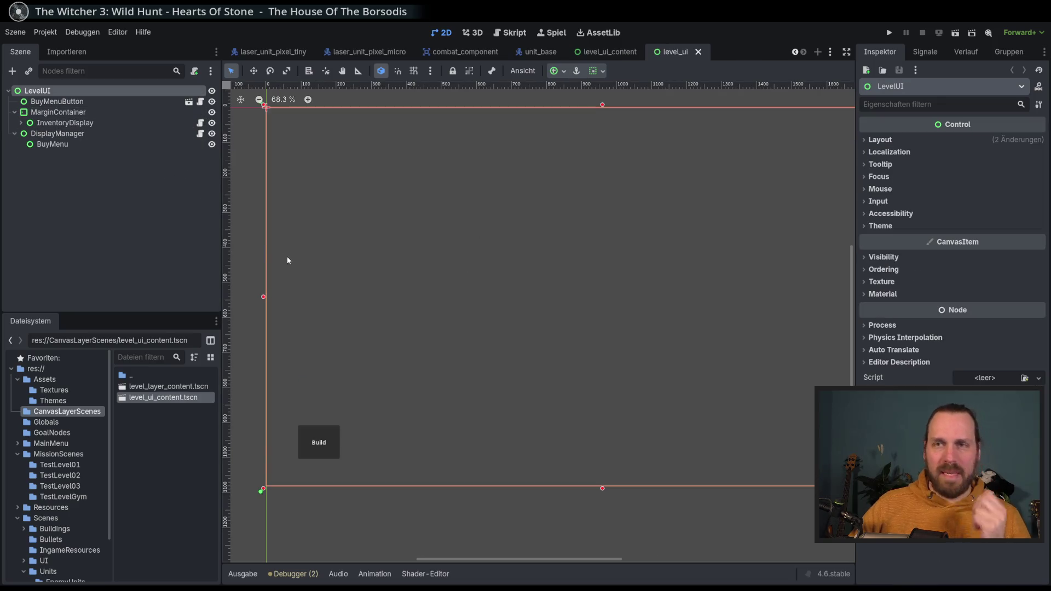
pyautogui.scroll(-2, 279, 258)
pyautogui.click(63, 112)
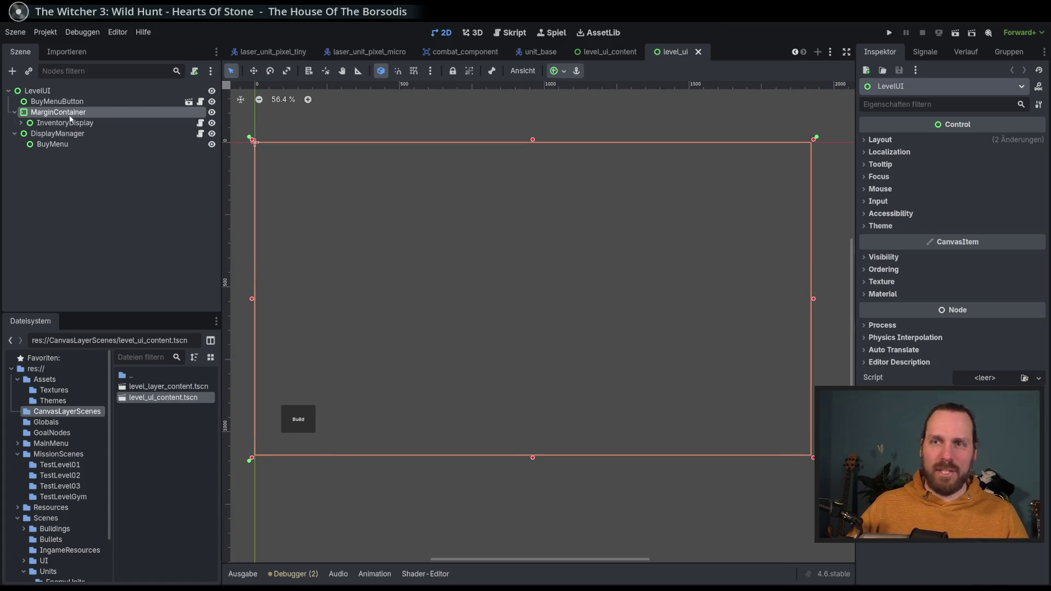
pyautogui.click(63, 133)
pyautogui.click(64, 144)
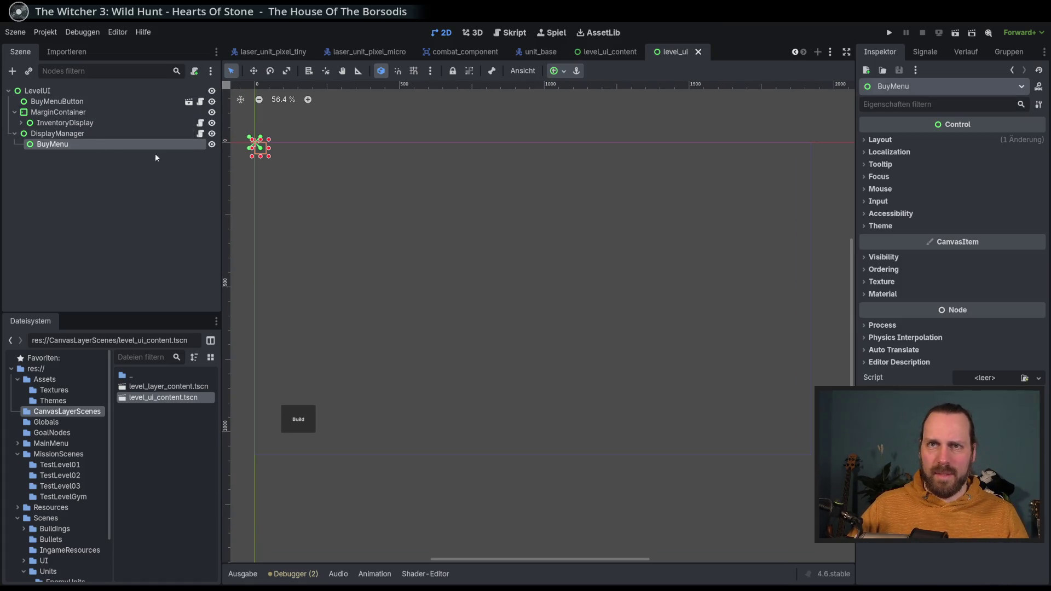
pyautogui.click(182, 135)
pyautogui.click(200, 134)
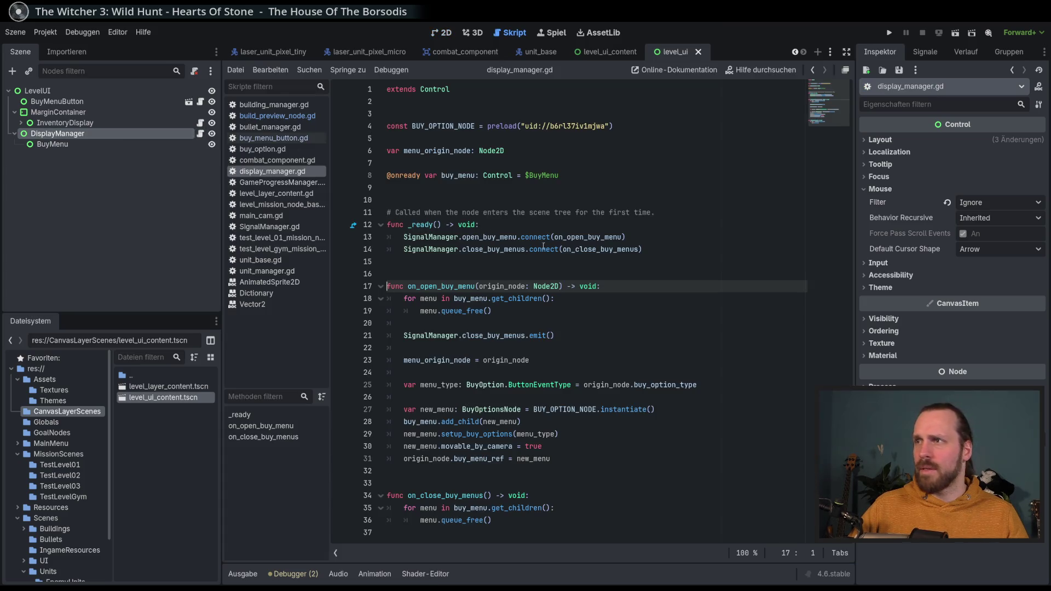
# Step: Review the close_buy_menus emit and the BuyOption menu_type instantiation on lines 21-28
pyautogui.moveTo(597, 249)
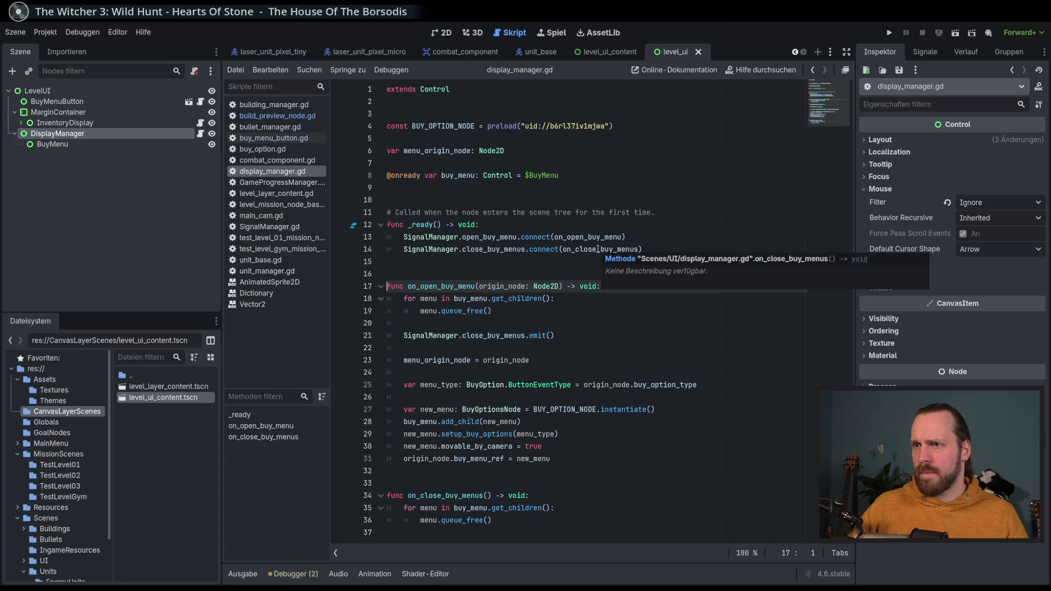
pyautogui.doubleClick(493, 342)
pyautogui.click(557, 342)
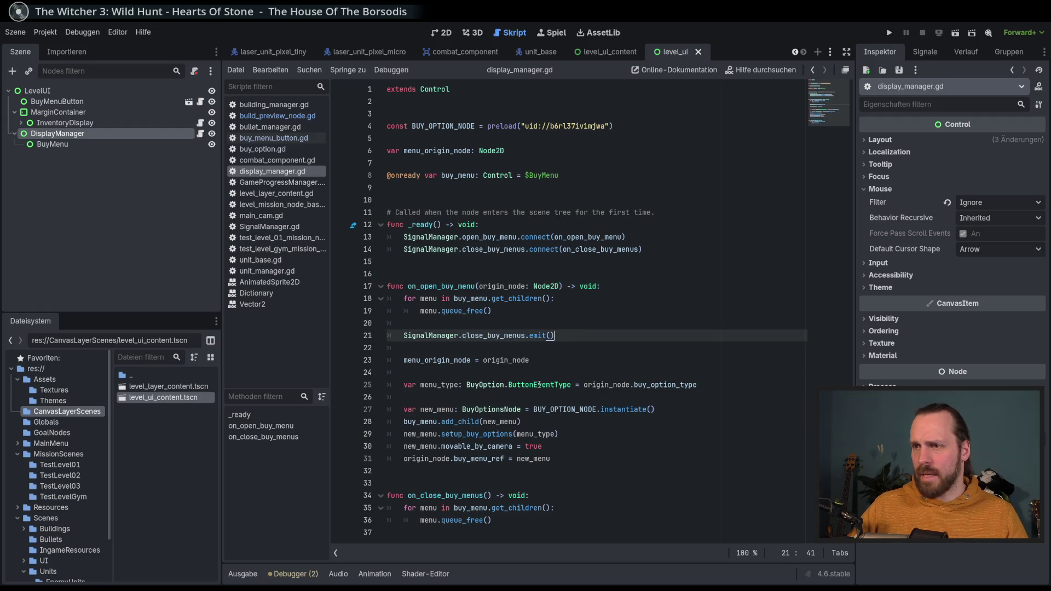
pyautogui.doubleClick(485, 385)
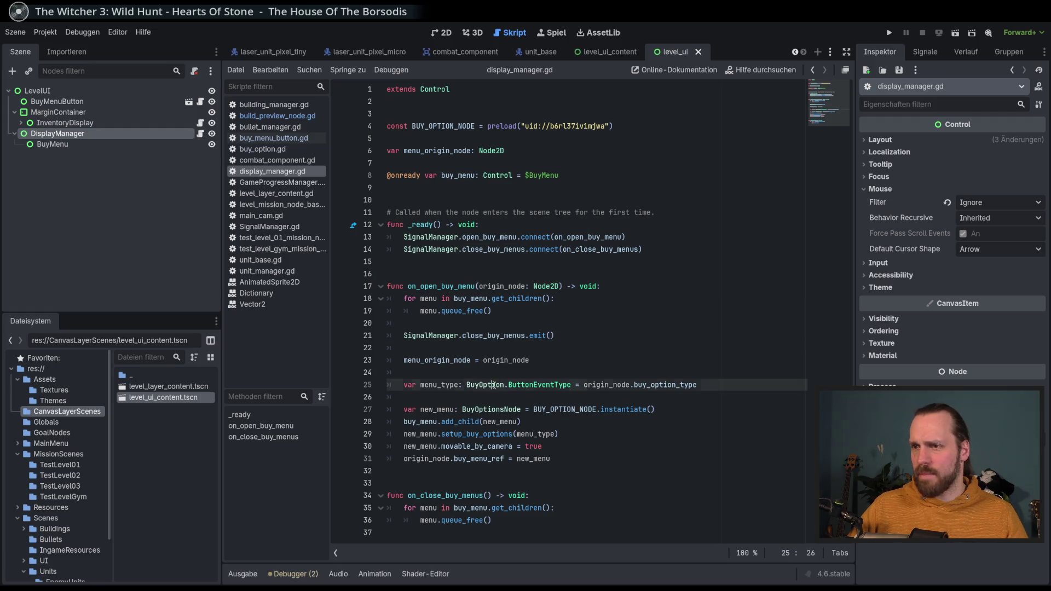
pyautogui.doubleClick(441, 385)
pyautogui.doubleClick(485, 384)
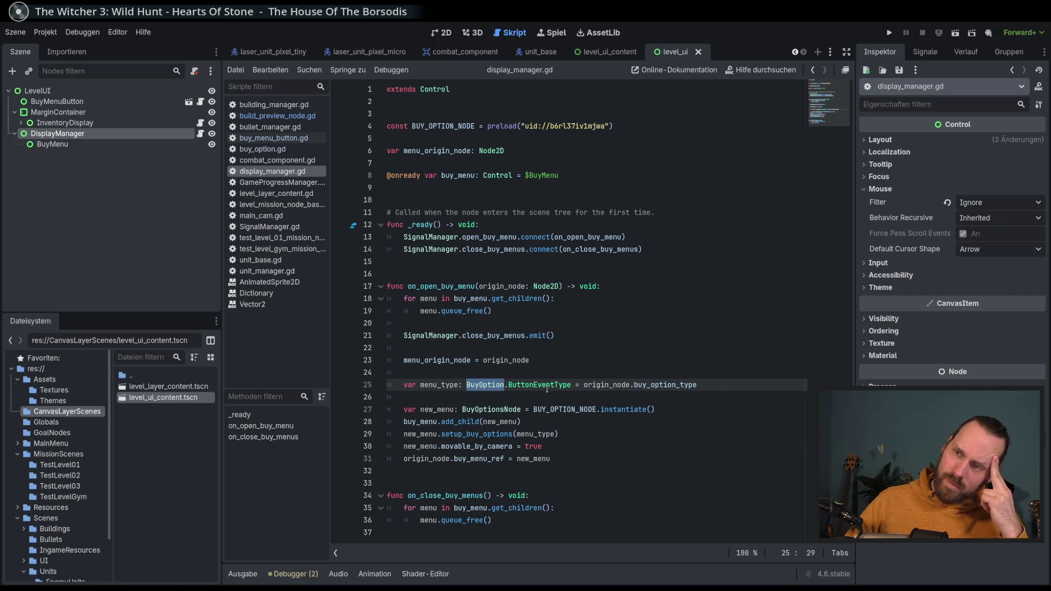
pyautogui.click(539, 421)
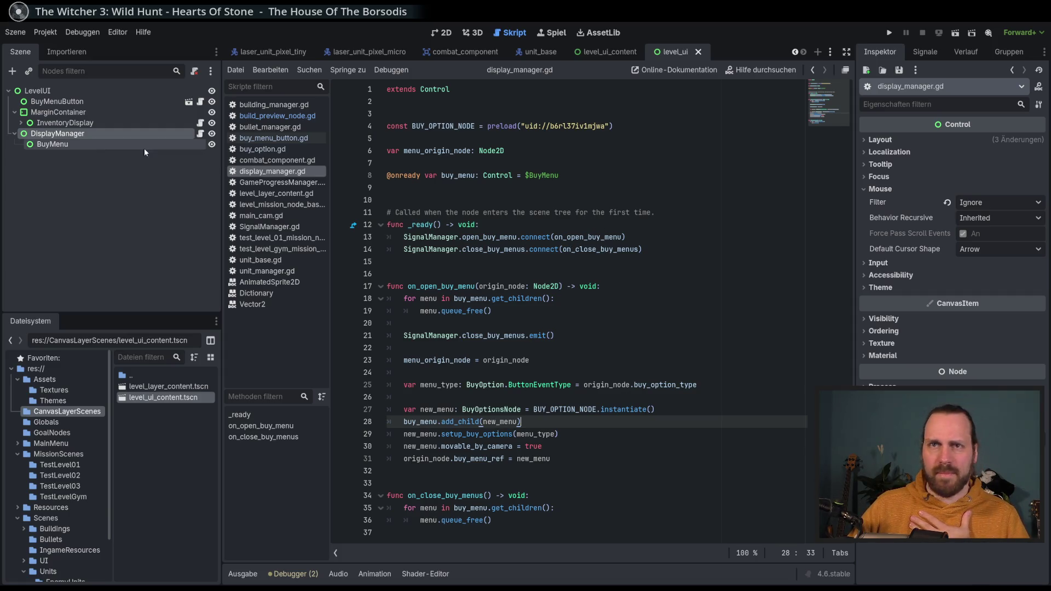
pyautogui.click(648, 298)
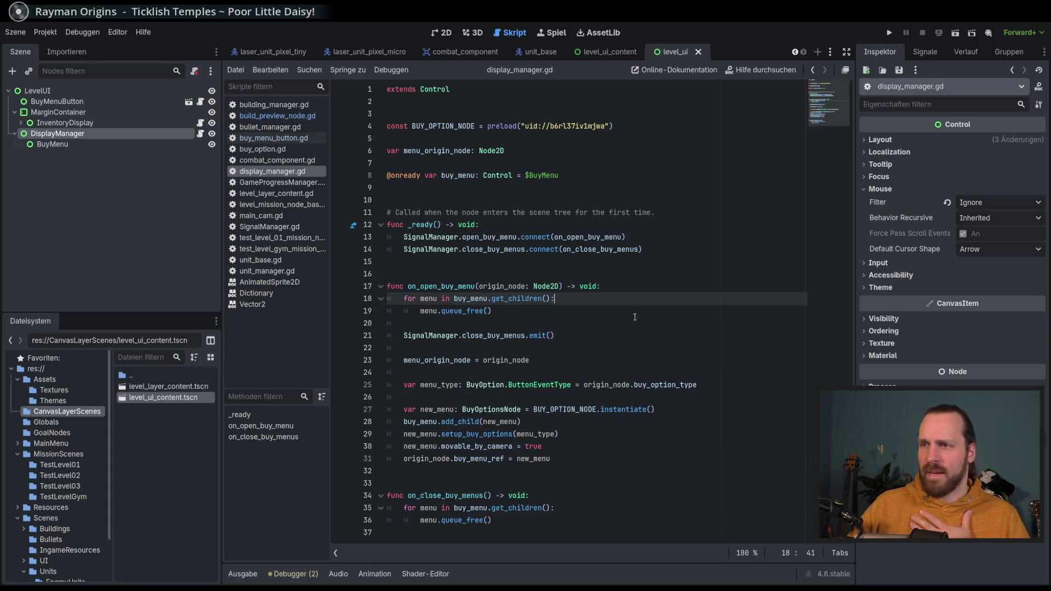
# Step: Check the queue_free loop over buy_menu children and lines 27-31, then start a debug run
pyautogui.click(450, 289)
pyautogui.click(518, 318)
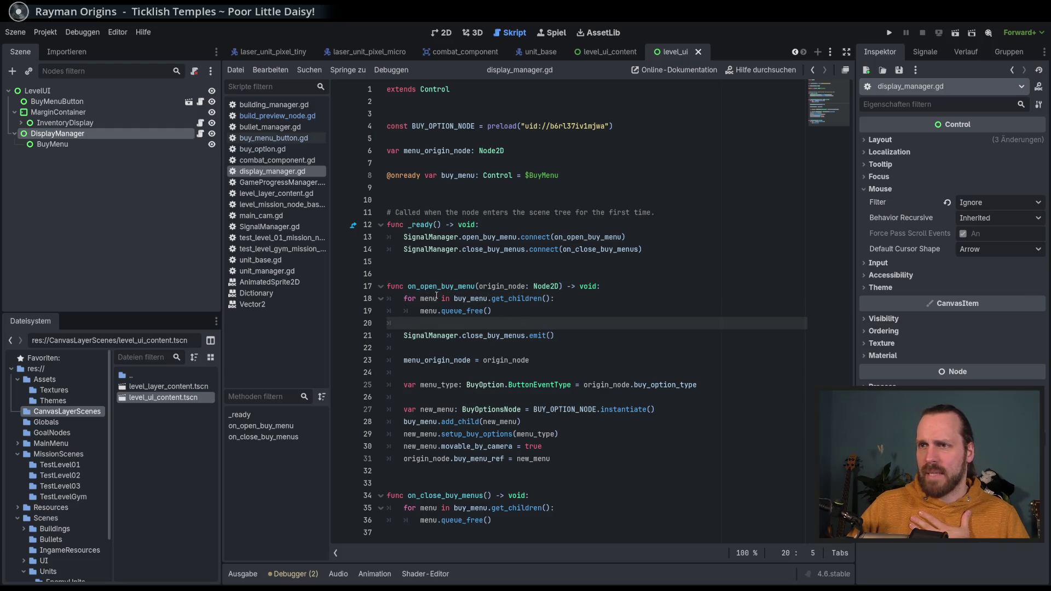
pyautogui.click(468, 312)
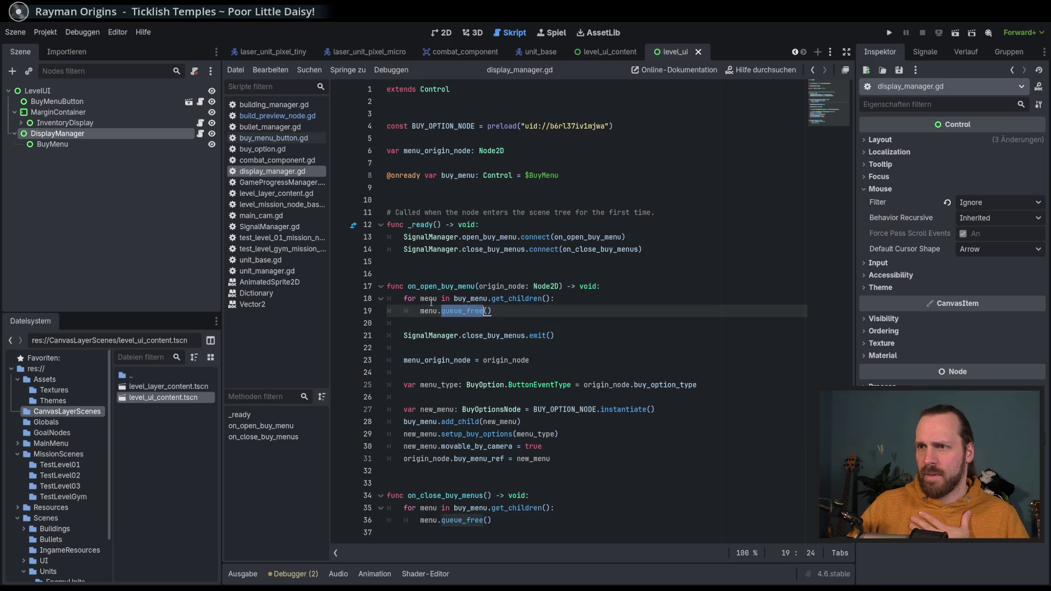
pyautogui.doubleClick(429, 299)
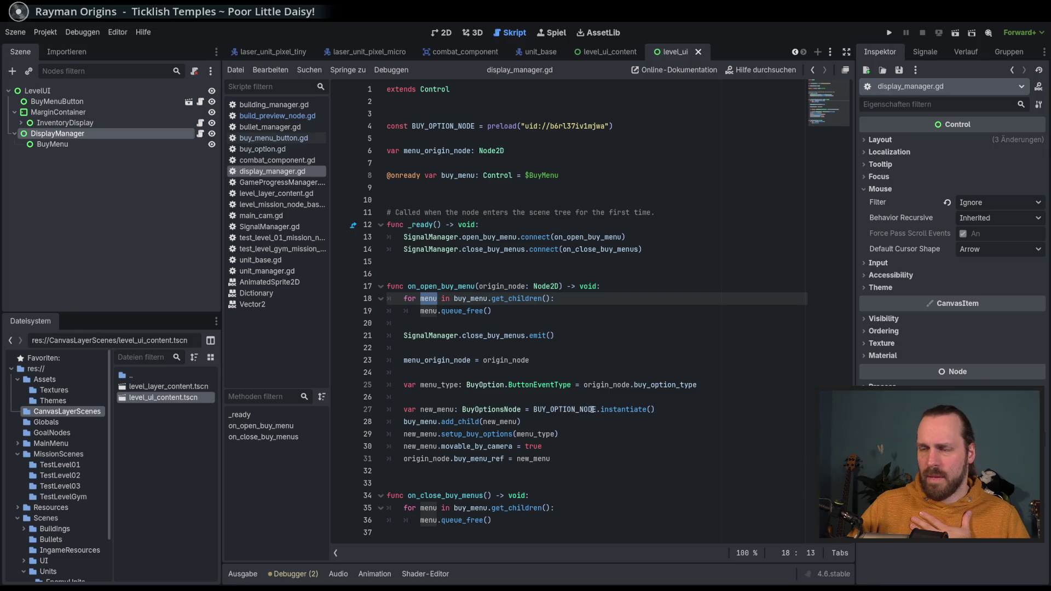
pyautogui.click(595, 436)
pyautogui.click(593, 456)
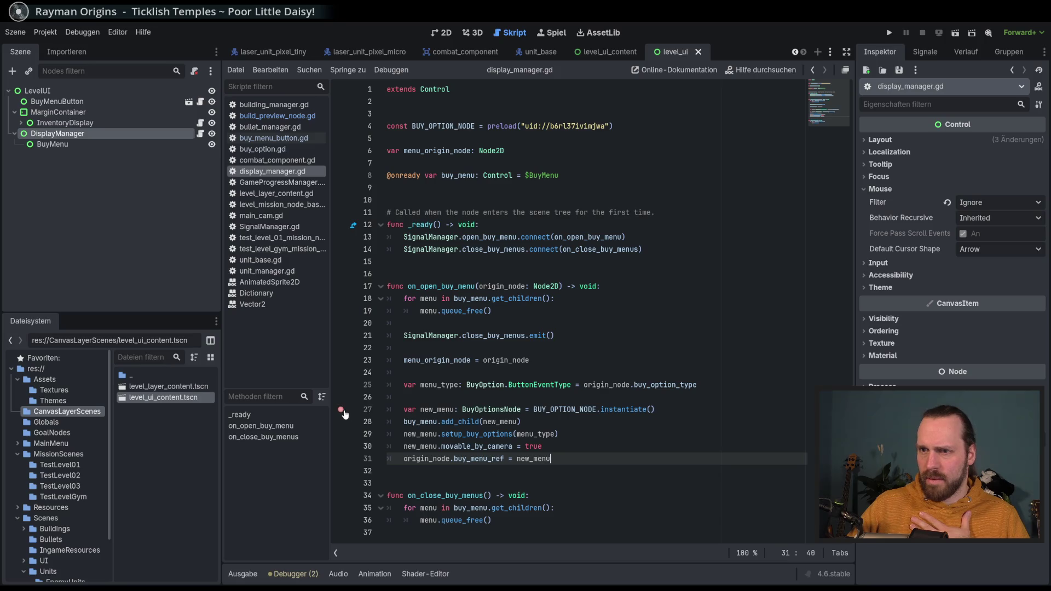
pyautogui.press('F5')
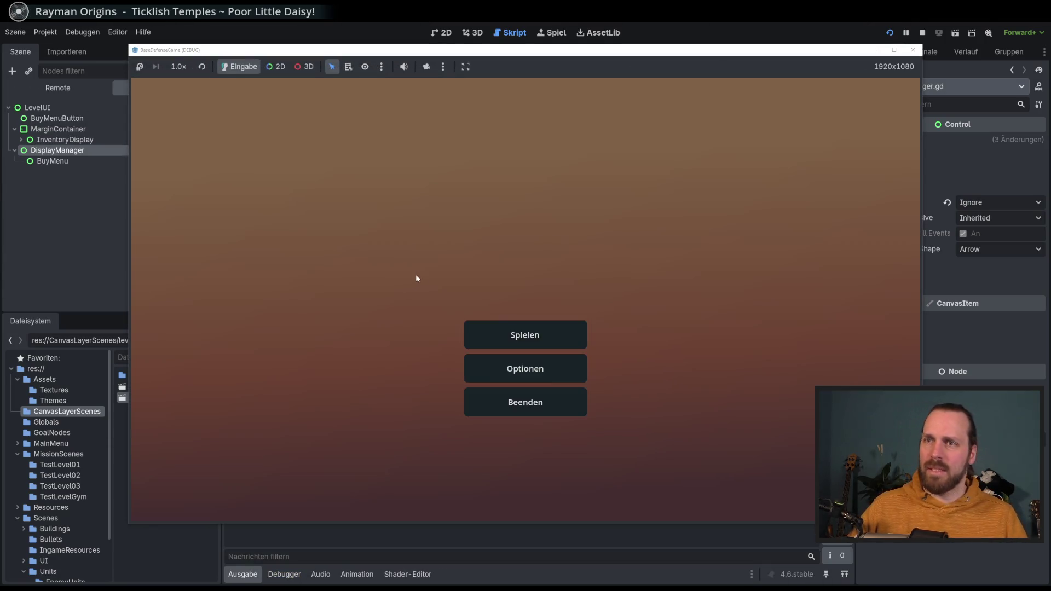
# Step: Start Test Level GYM, place a Landing Platform, and click it for its buy options
pyautogui.click(525, 336)
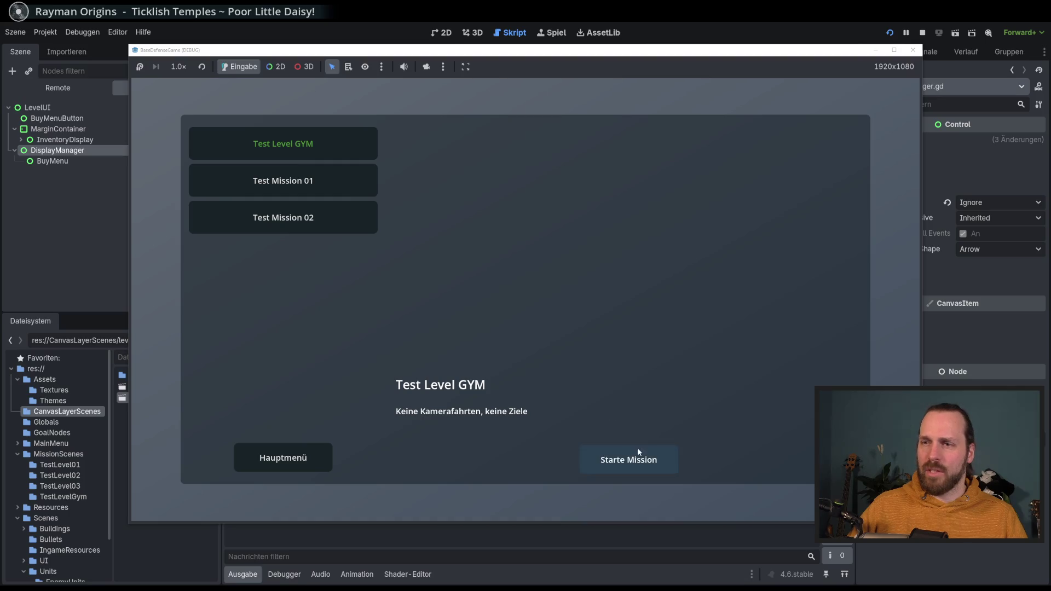
pyautogui.click(637, 454)
pyautogui.click(192, 470)
pyautogui.click(219, 411)
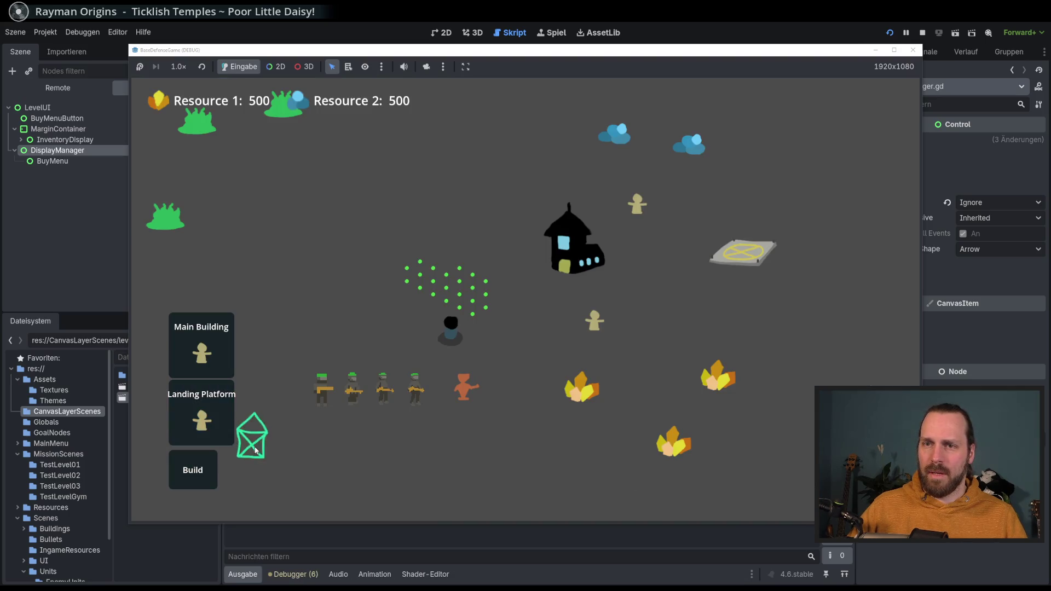
pyautogui.click(312, 346)
pyautogui.click(193, 470)
pyautogui.click(312, 347)
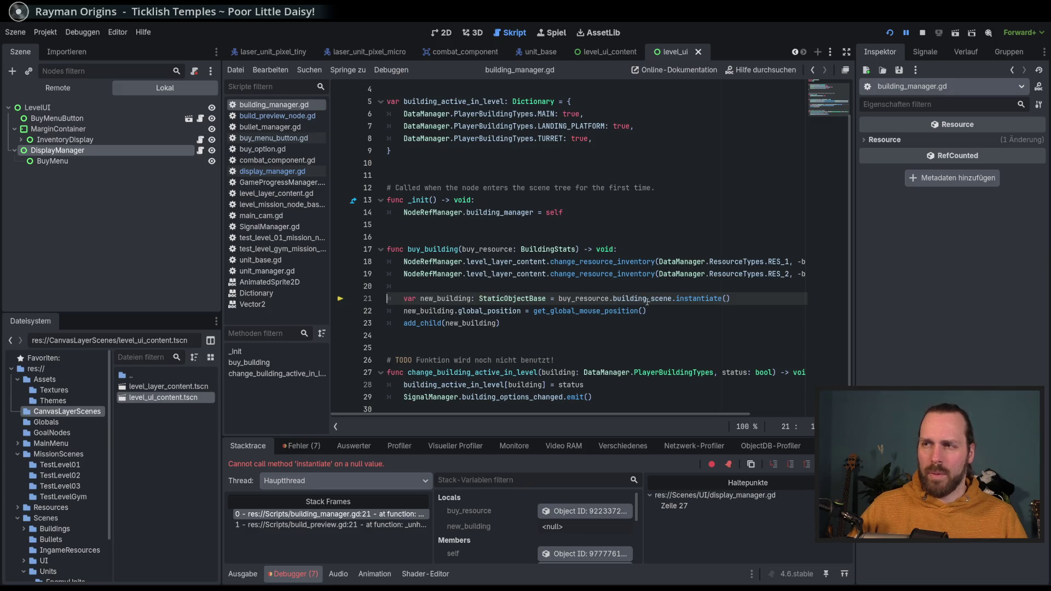
# Step: Stop the debug session after the null instantiate error and relaunch the game
pyautogui.moveTo(647, 302)
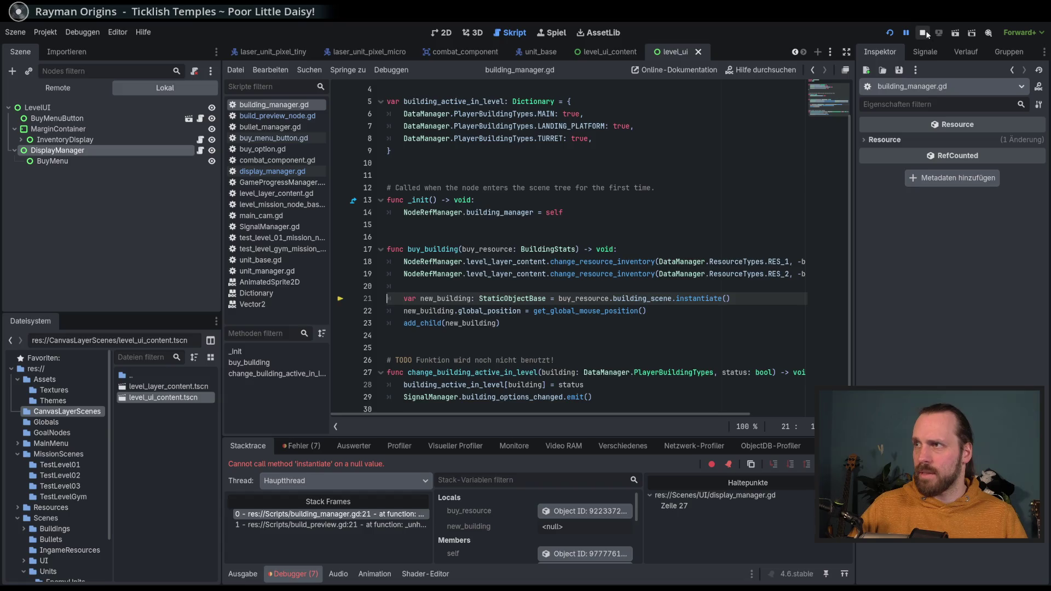
pyautogui.click(922, 32)
pyautogui.press('F5')
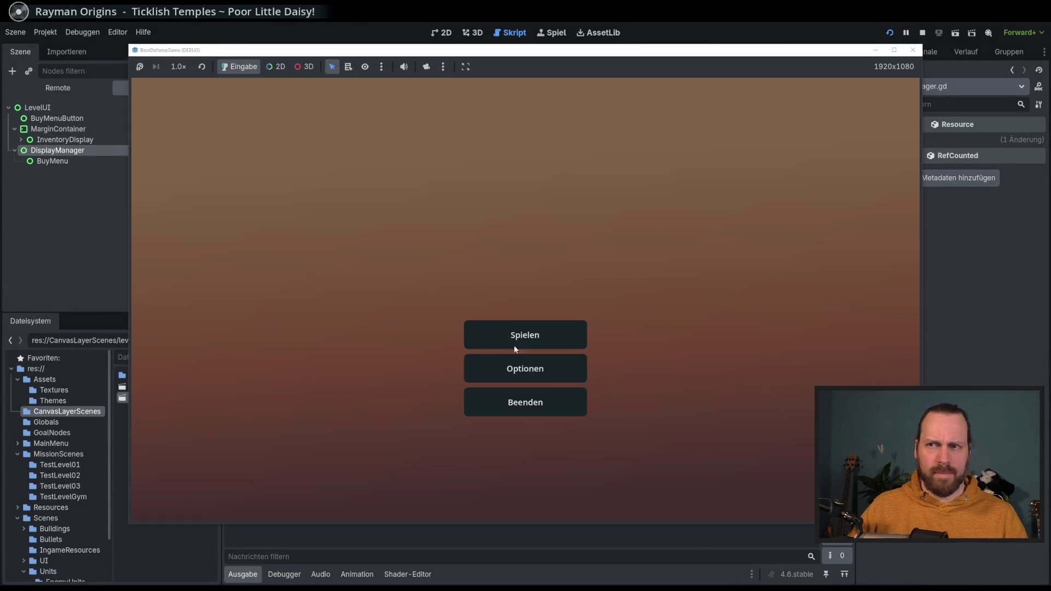
# Step: Start Test Level GYM and click the landing platform to hit the line-27 breakpoint
pyautogui.click(518, 337)
pyautogui.click(243, 144)
pyautogui.click(629, 459)
pyautogui.click(731, 262)
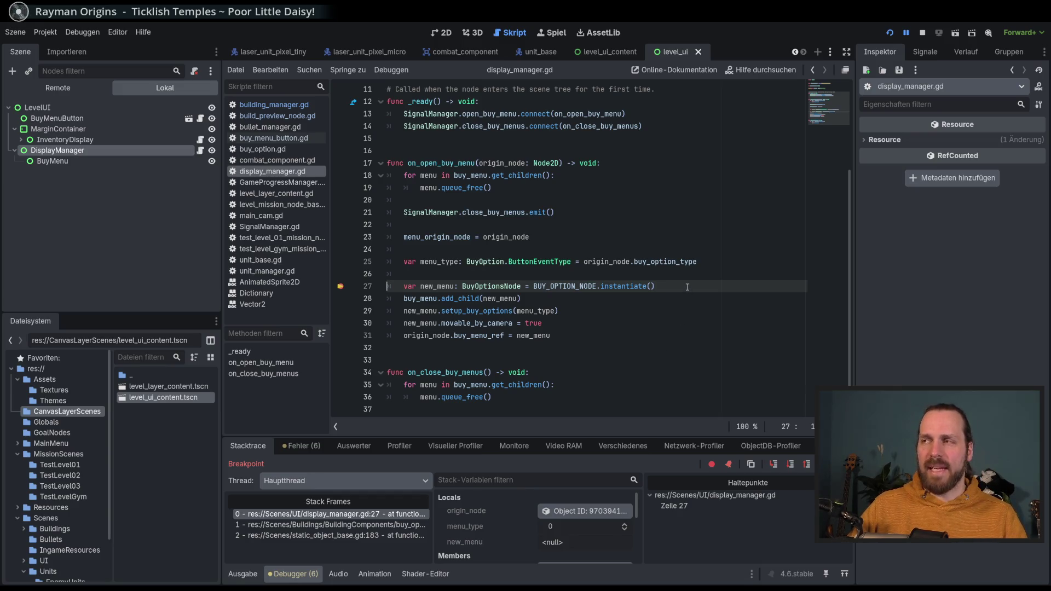
# Step: Inspect new_menu on line 27, confirming it is <null>, then stop debugging with F8
pyautogui.scroll(4, 687, 286)
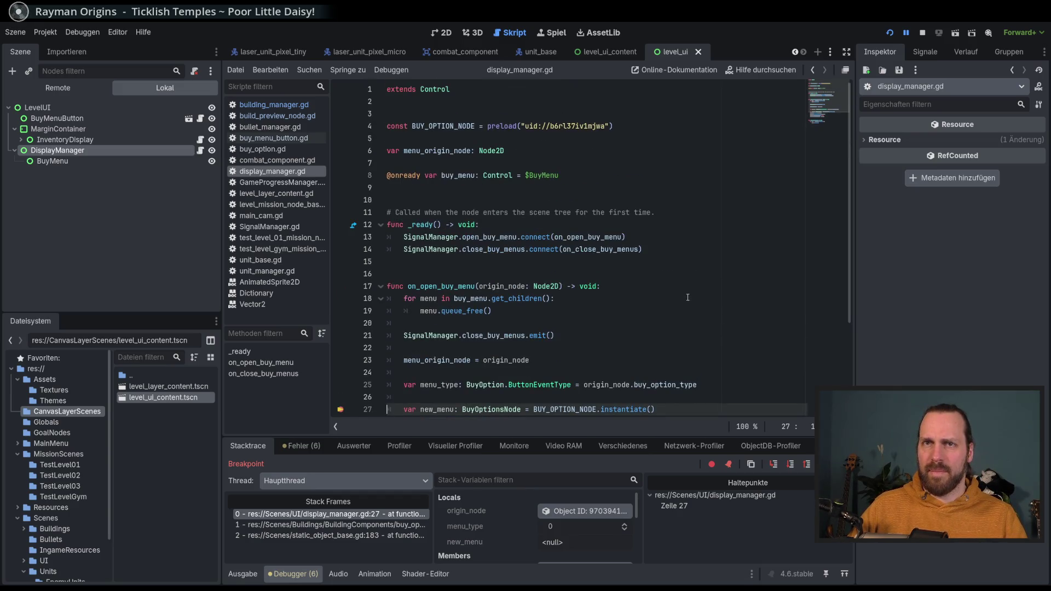
pyautogui.scroll(-4, 687, 299)
pyautogui.scroll(4, 702, 309)
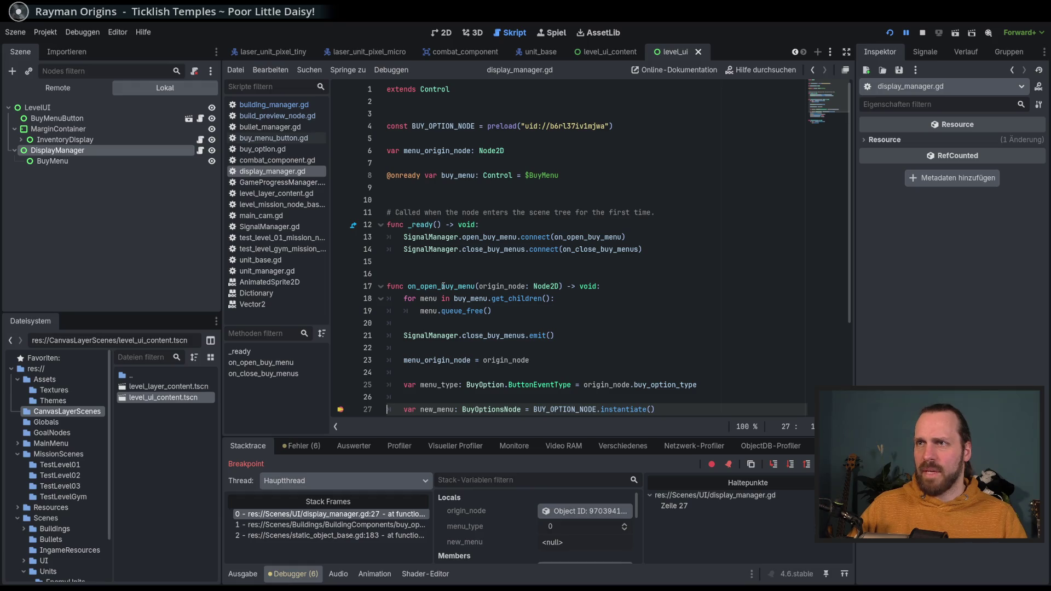
pyautogui.scroll(-4, 444, 286)
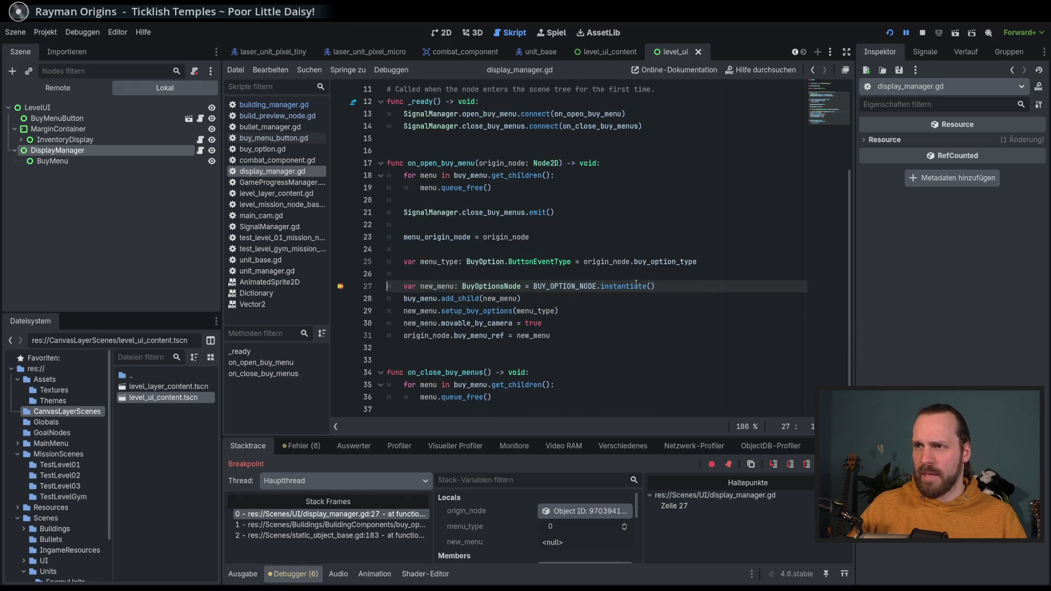
pyautogui.click(672, 286)
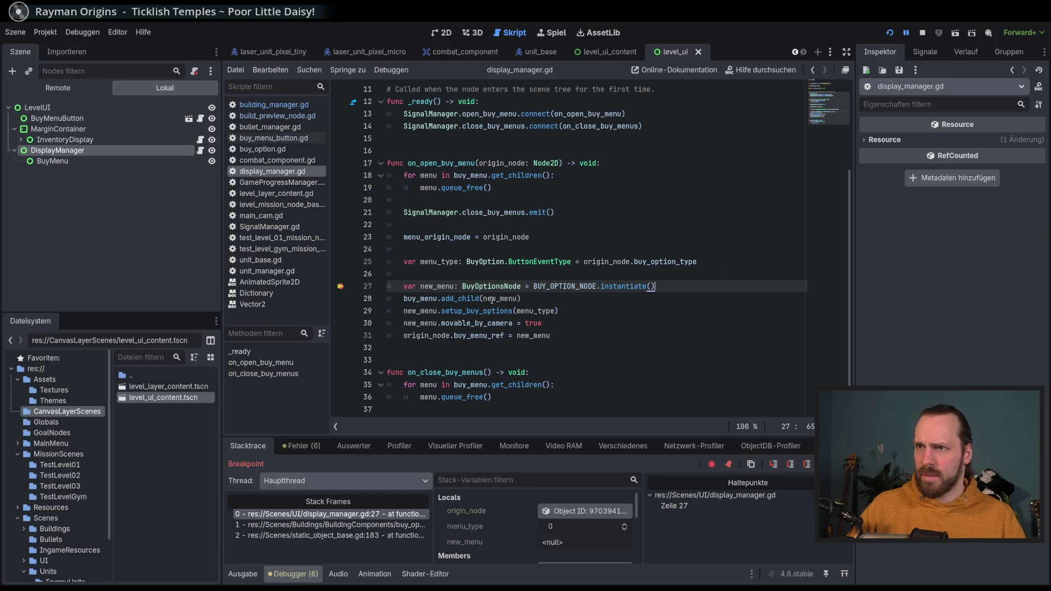
pyautogui.moveTo(499, 300)
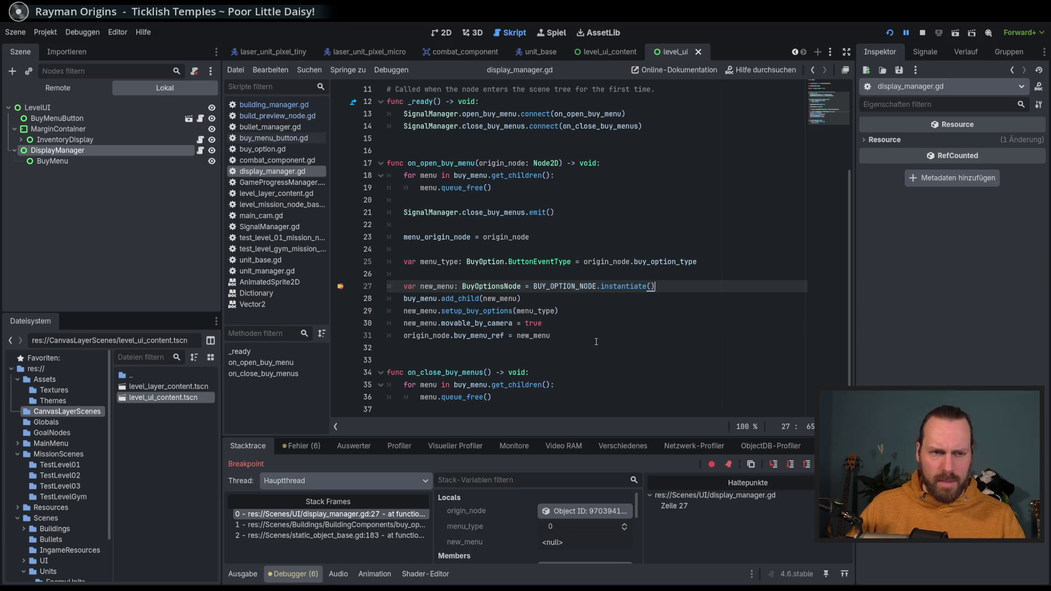
pyautogui.scroll(5, 596, 341)
pyautogui.scroll(-5, 596, 342)
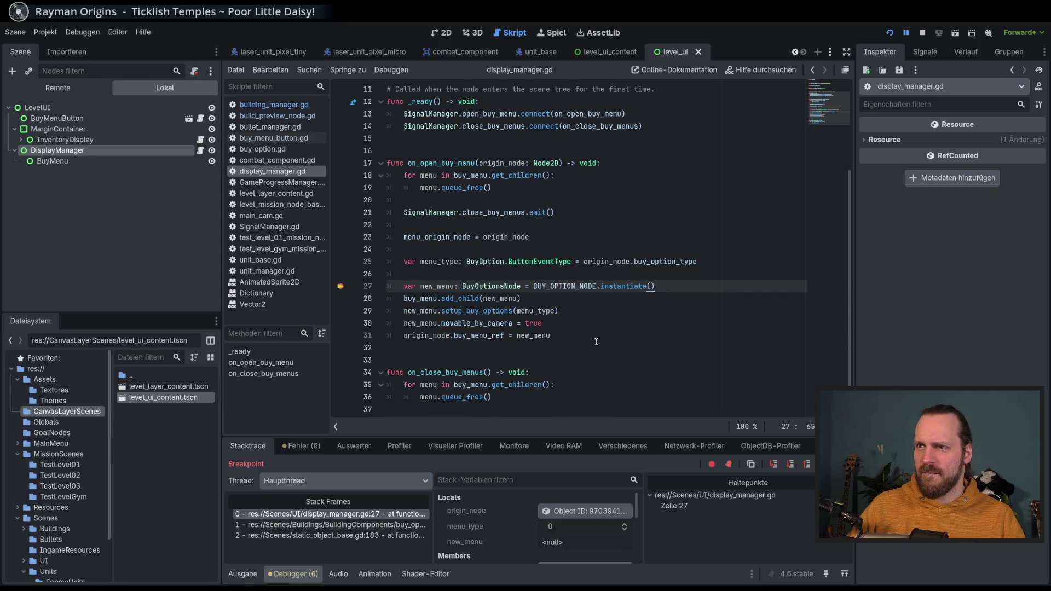
pyautogui.click(552, 302)
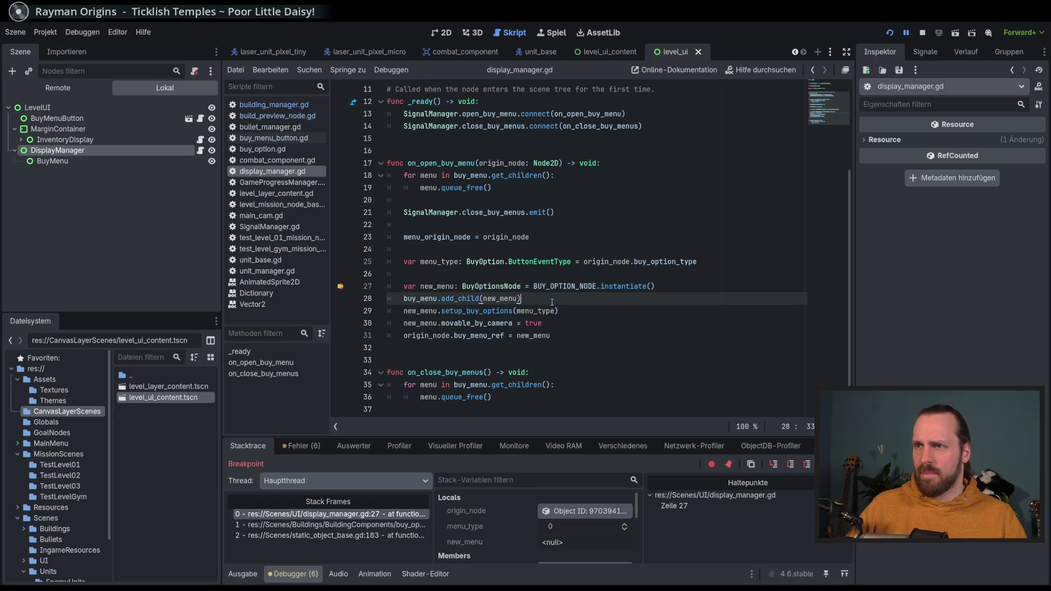
pyautogui.press('F8')
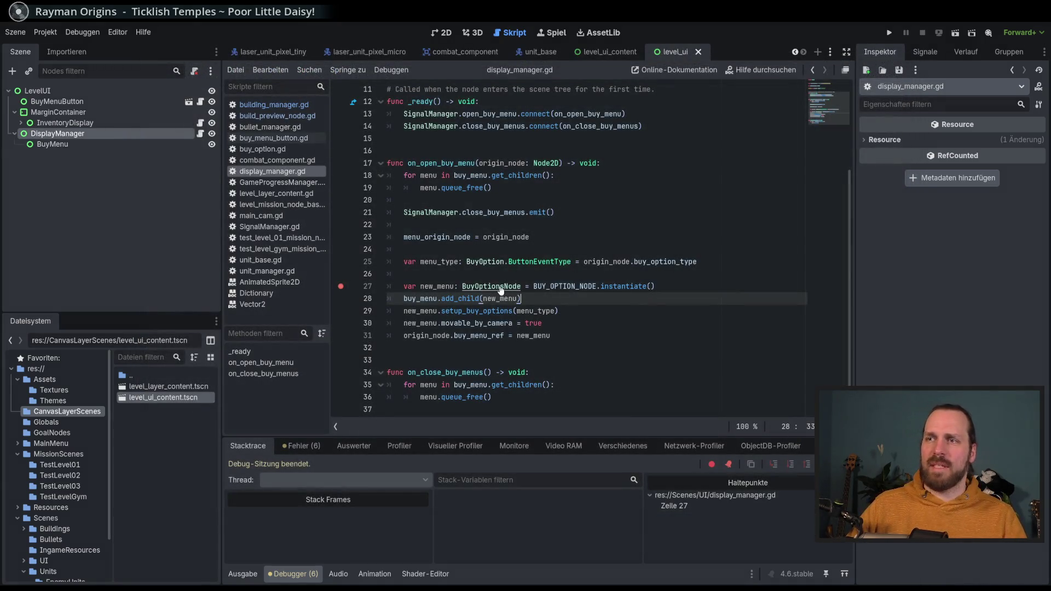
# Step: Look at the BuyOptionsNode class, return to display_manager.gd, and remove the line-27 breakpoint
pyautogui.keyDown('ctrl'); pyautogui.click(500, 290); pyautogui.keyUp('ctrl')
pyautogui.scroll(5, 596, 247)
pyautogui.hotkey('alt', 'Left')
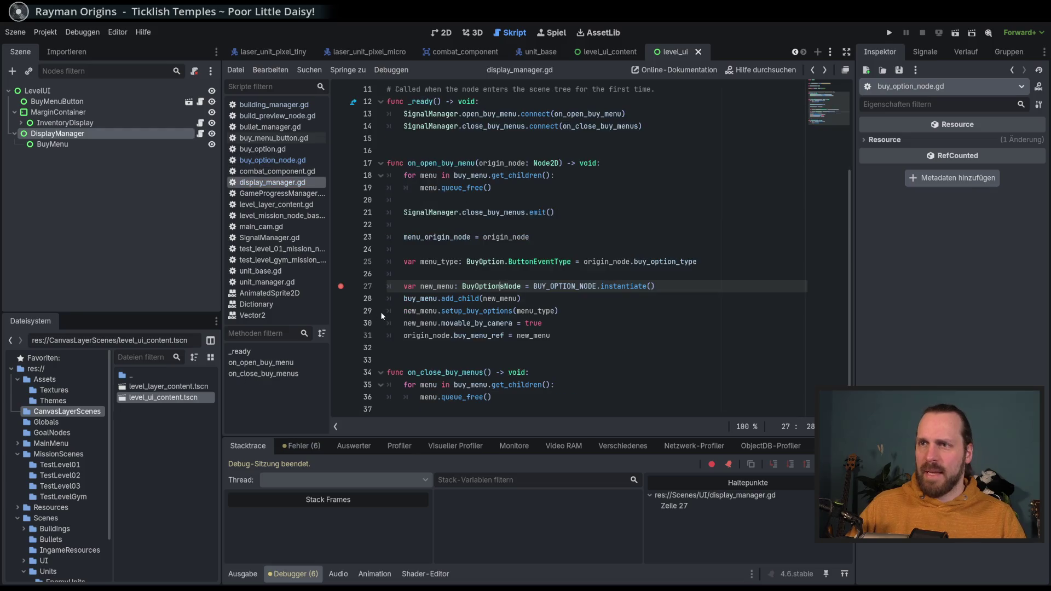
pyautogui.press('F9')
# Step: In buy_option_node.gd, add the new BuyOption to buy_options_container within add_buy_option
pyautogui.keyDown('ctrl'); pyautogui.click(491, 285); pyautogui.keyUp('ctrl')
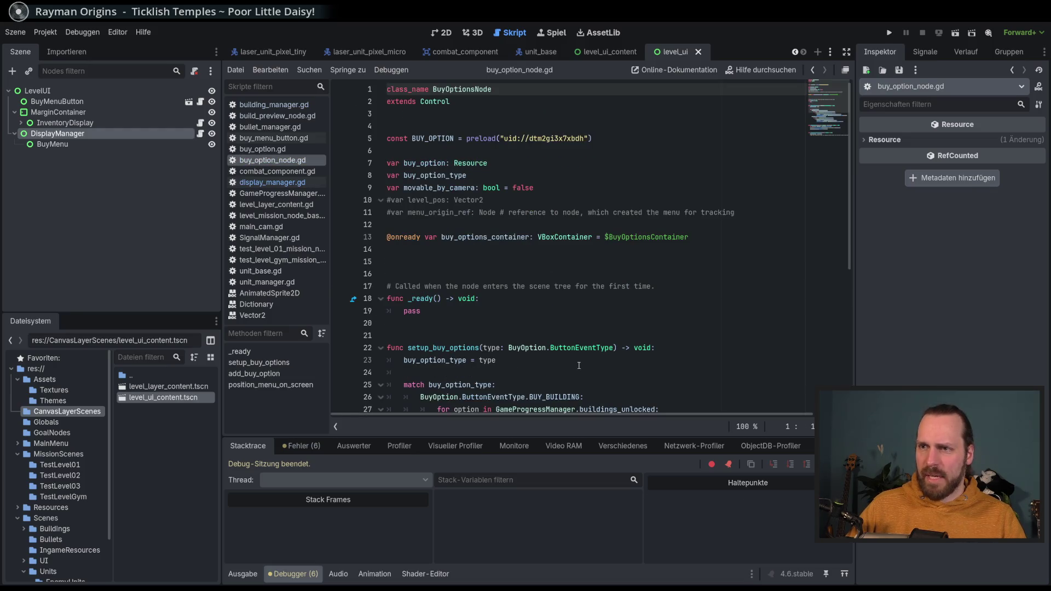
pyautogui.click(824, 128)
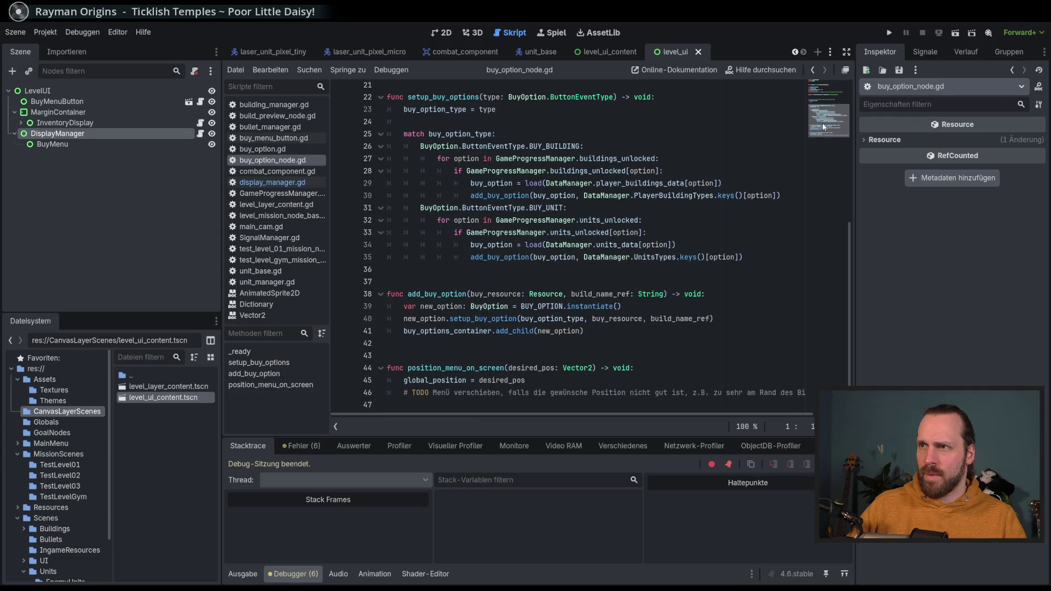
pyautogui.moveTo(823, 127); pyautogui.dragTo(824, 142)
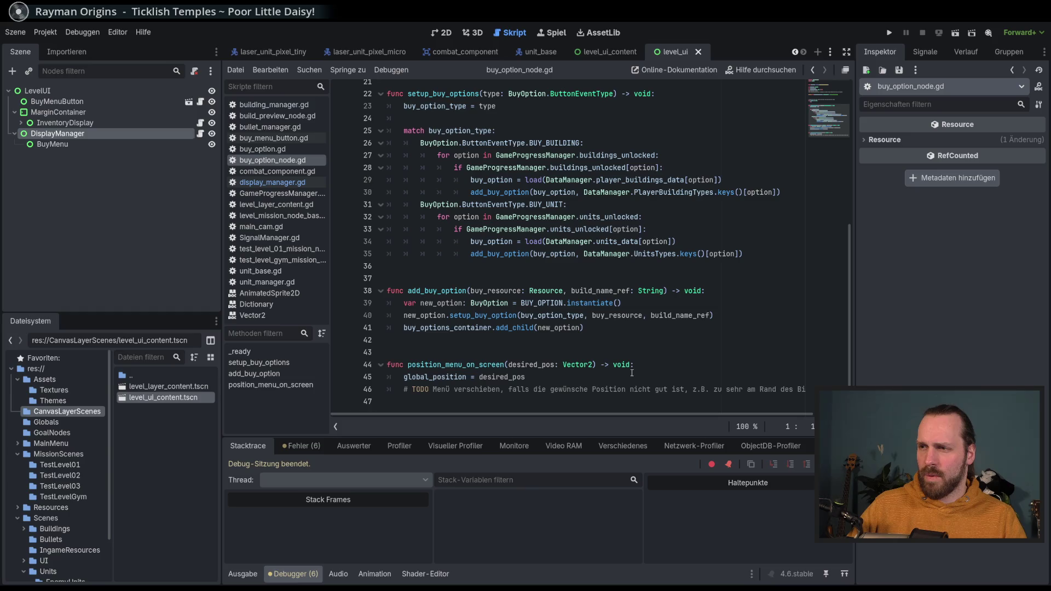
pyautogui.scroll(3, 584, 249)
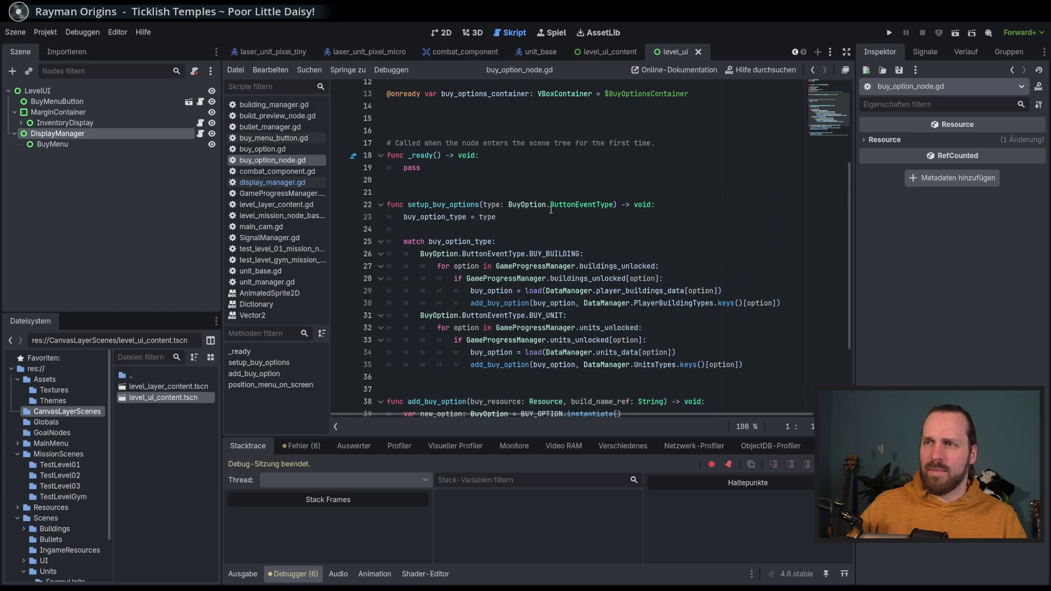
pyautogui.scroll(-3, 550, 210)
pyautogui.click(654, 327)
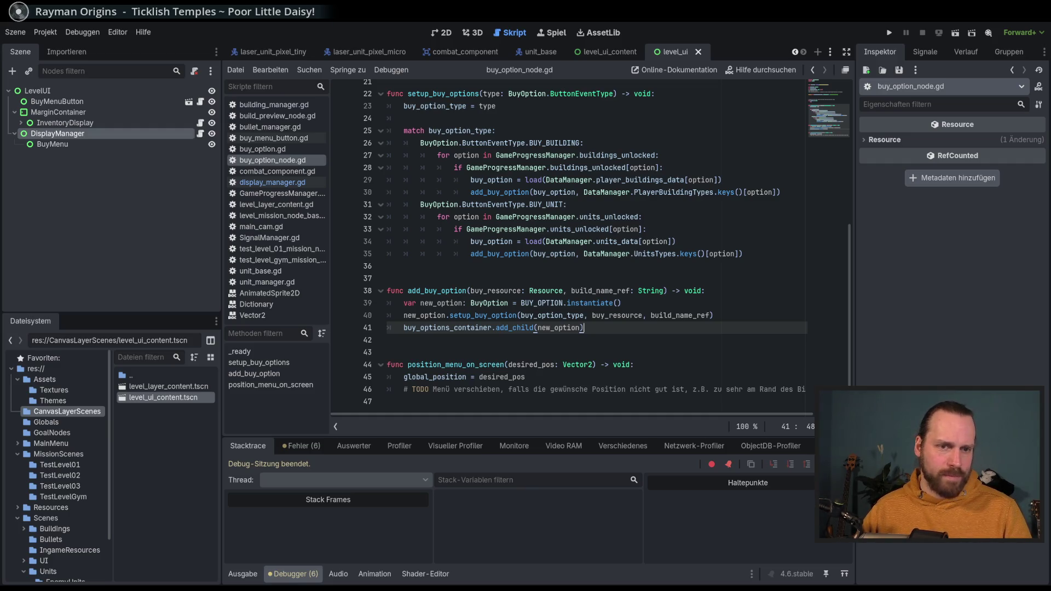
# Step: Launch the game and start Test Mission 01 at 8.0× game speed
pyautogui.click(608, 378)
pyautogui.press('F5')
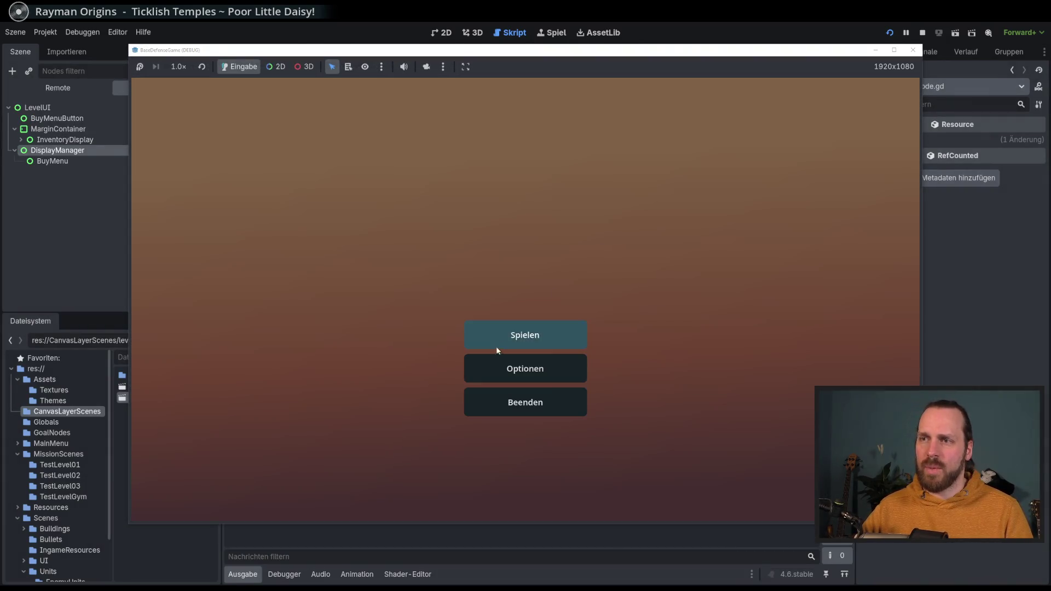
pyautogui.click(496, 344)
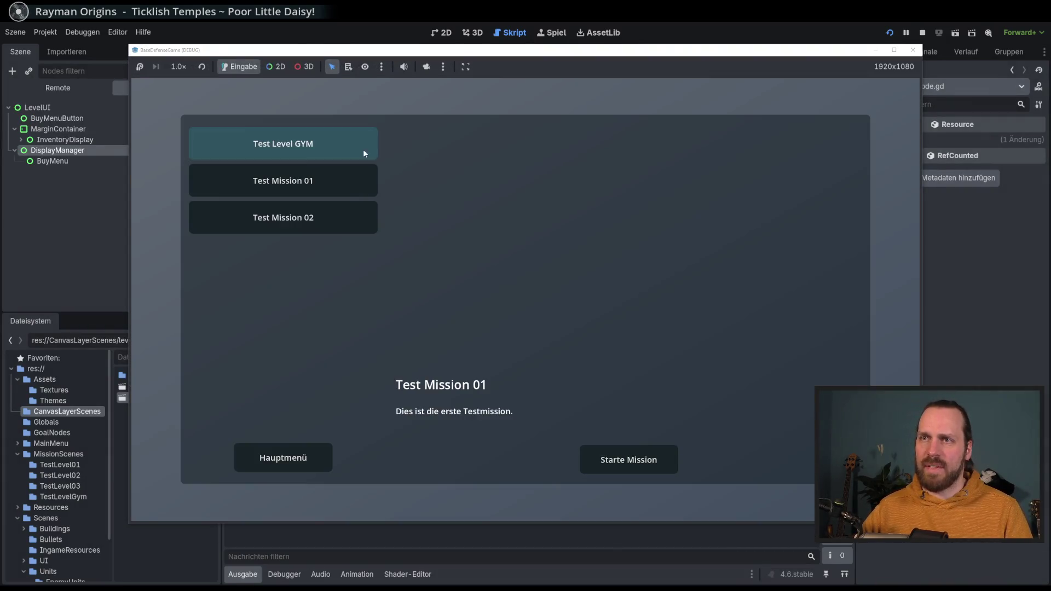
pyautogui.click(334, 149)
pyautogui.click(321, 170)
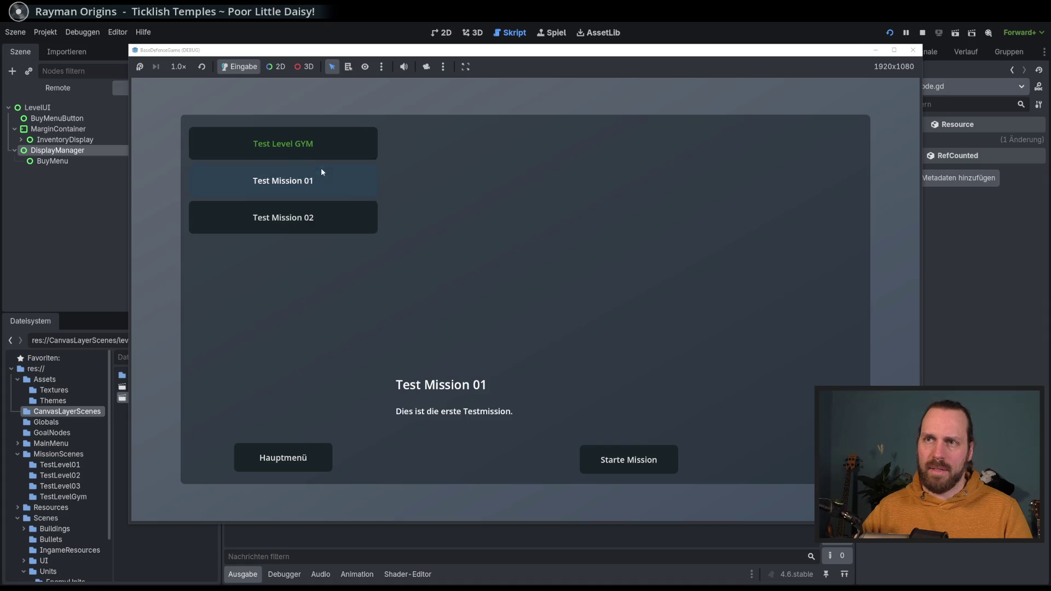
pyautogui.click(617, 454)
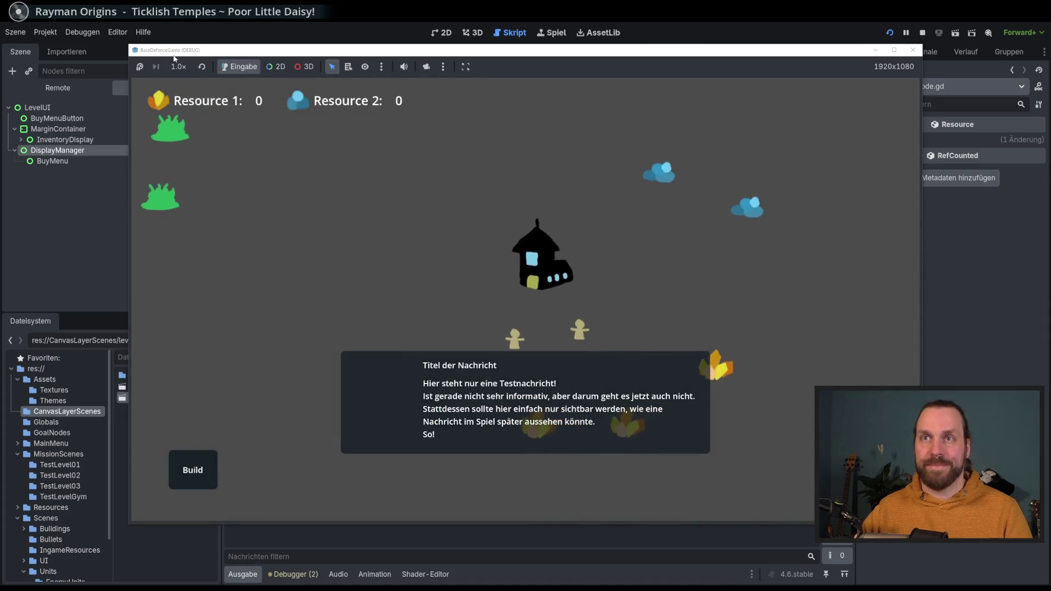
pyautogui.click(178, 66)
pyautogui.click(195, 210)
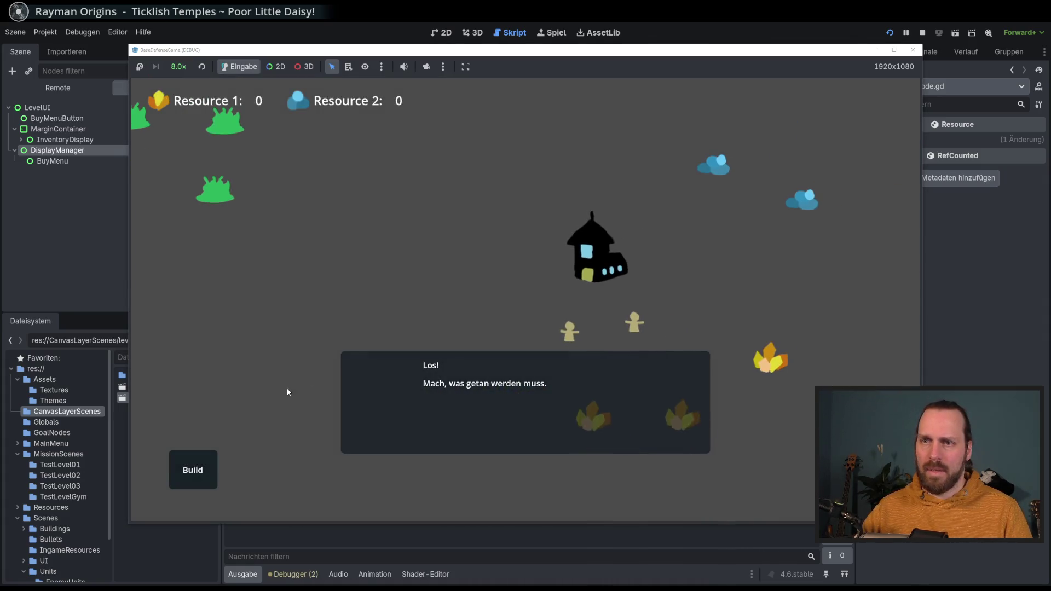
# Step: Build a Landing Platform, buy two Laser Dude units, and send them against the plants
pyautogui.click(211, 457)
pyautogui.click(193, 470)
pyautogui.click(202, 416)
pyautogui.click(493, 305)
pyautogui.click(492, 305)
pyautogui.click(483, 241)
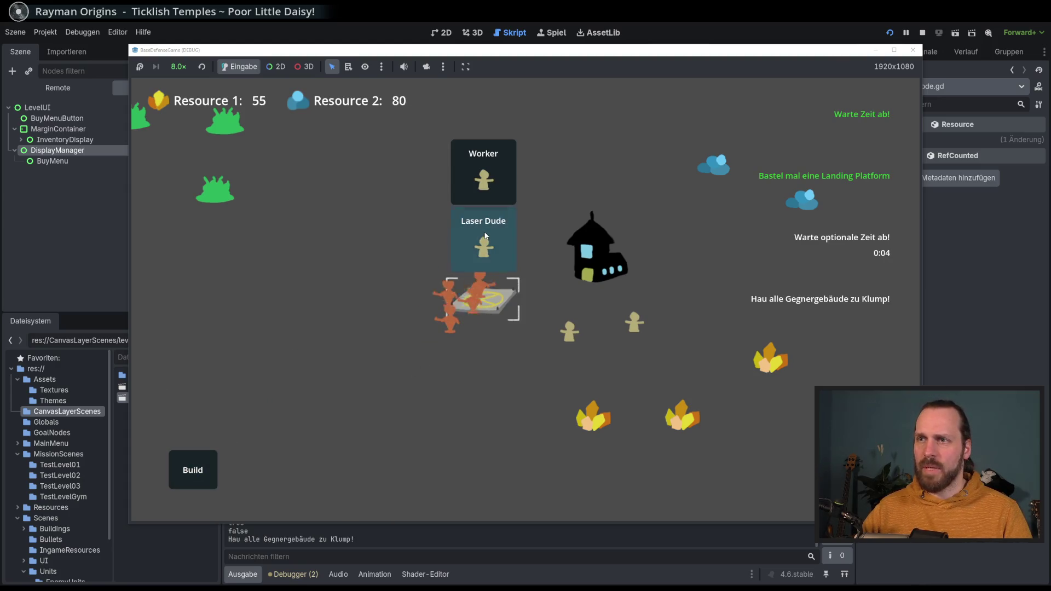
pyautogui.click(483, 240)
pyautogui.click(567, 389)
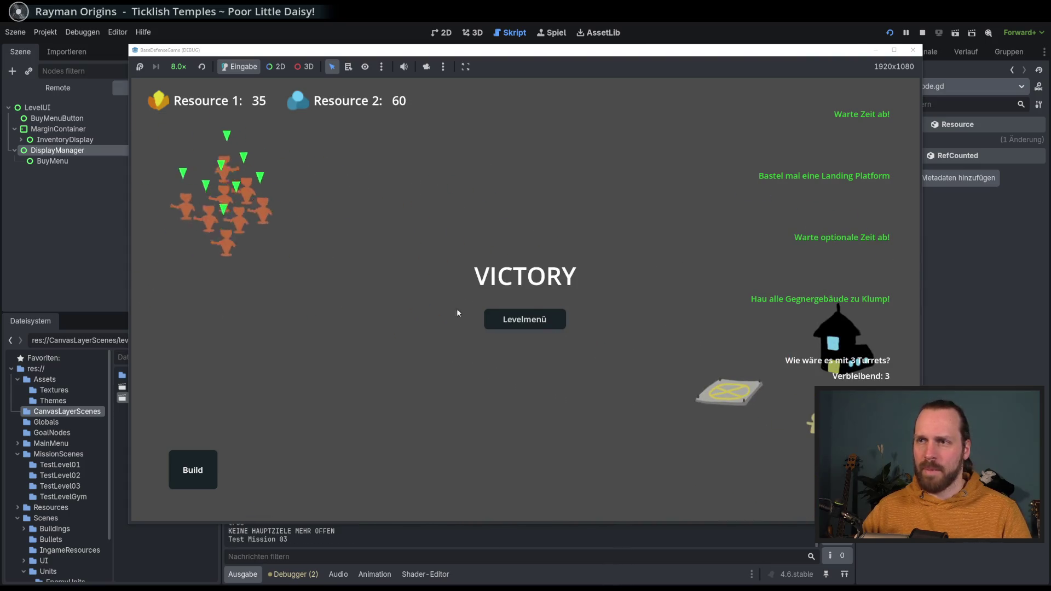
# Step: After victory, restart Test Mission 01 and check the Laser Turret is offered in the buildings list
pyautogui.click(527, 324)
pyautogui.click(330, 186)
pyautogui.click(613, 460)
pyautogui.click(232, 470)
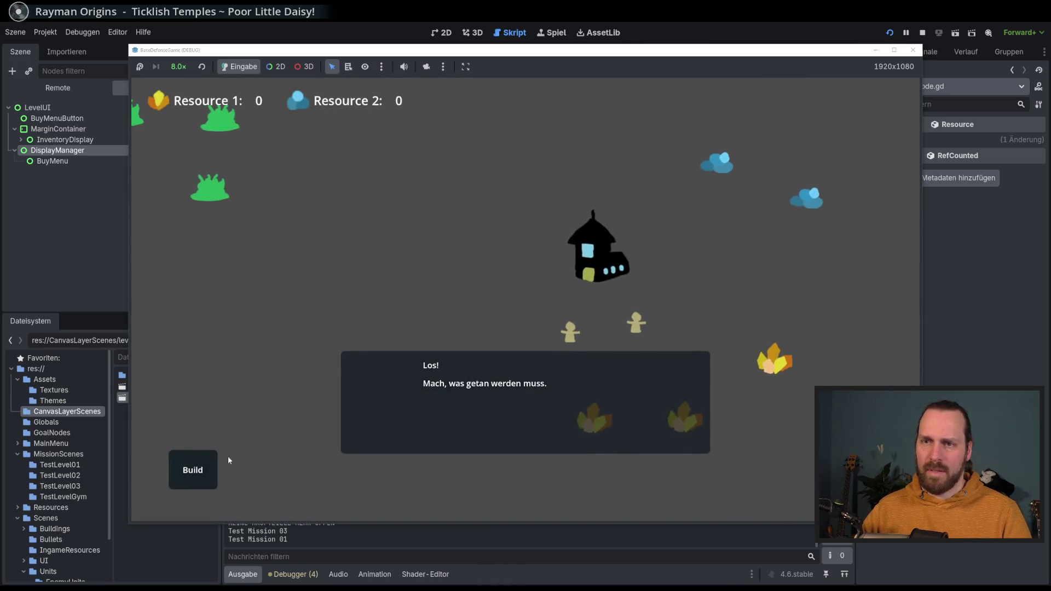
pyautogui.click(216, 463)
pyautogui.click(204, 416)
pyautogui.click(191, 430)
pyautogui.click(408, 405)
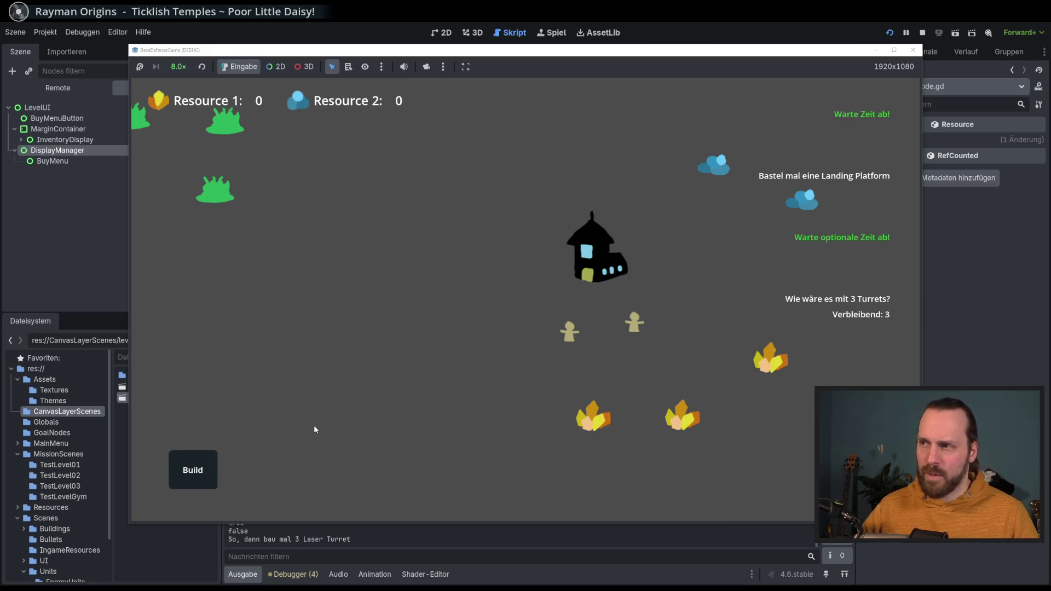
# Step: Box-select units around the map and inspect the main house and a green bush
pyautogui.moveTo(420, 241); pyautogui.dragTo(569, 291)
pyautogui.moveTo(454, 279)
pyautogui.mouseDown()
pyautogui.moveTo(597, 348)
pyautogui.moveTo(375, 318)
pyautogui.mouseUp()
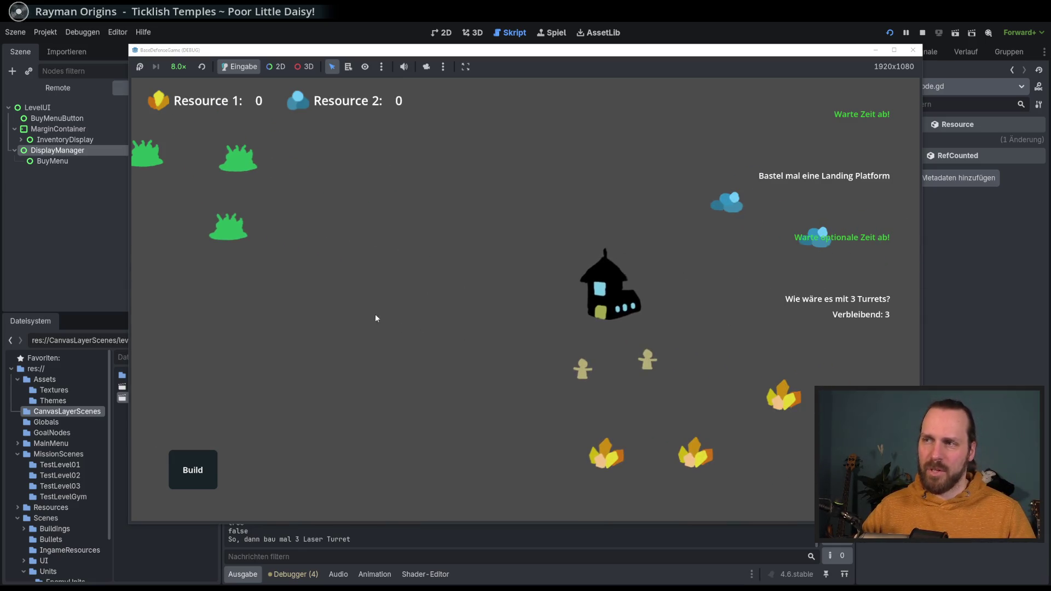
pyautogui.click(449, 285)
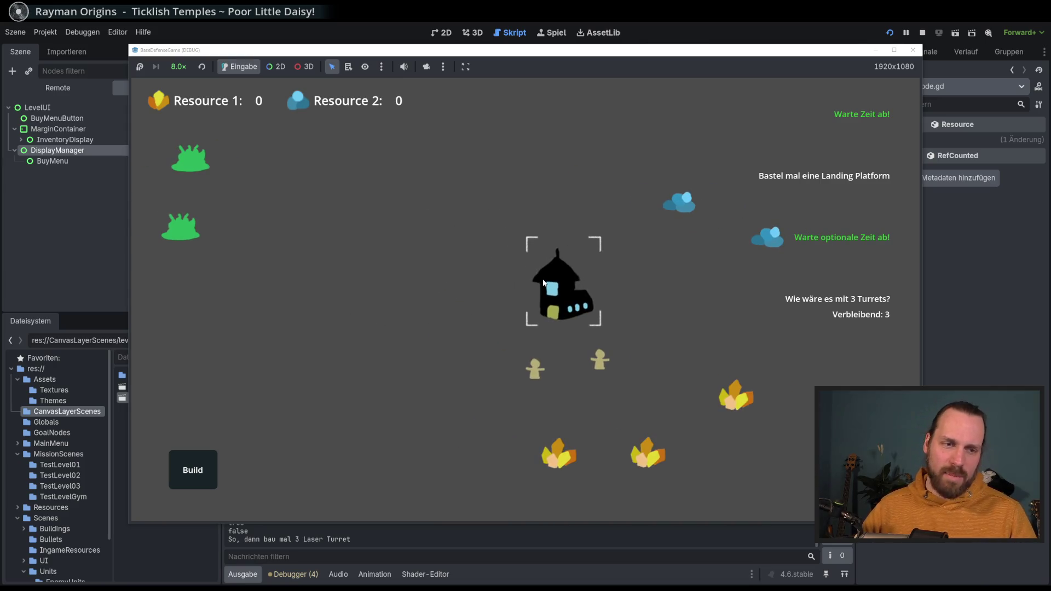
pyautogui.click(309, 194)
pyautogui.moveTo(444, 275); pyautogui.dragTo(498, 308)
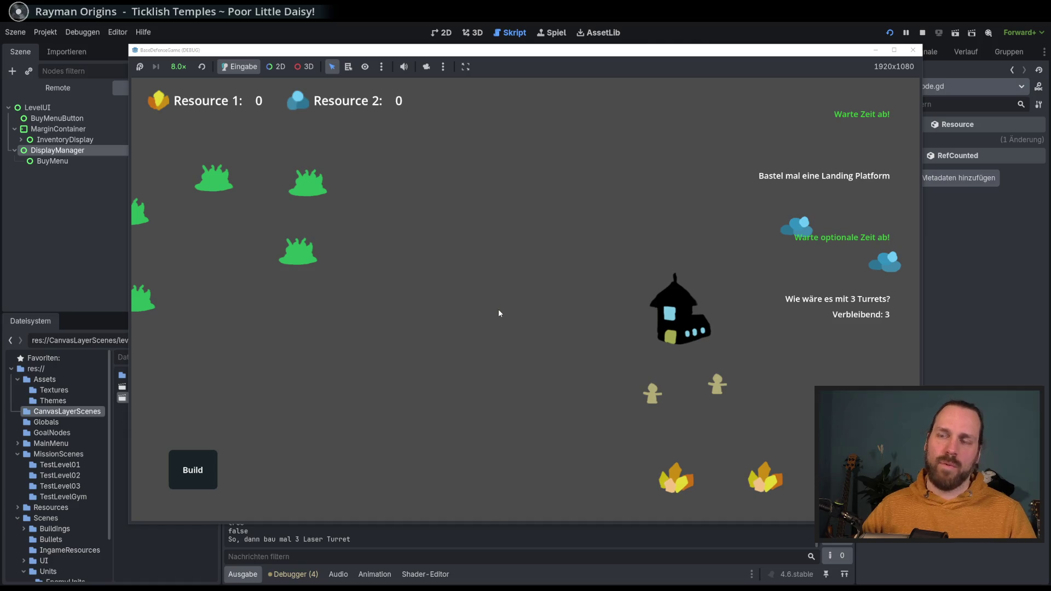
pyautogui.moveTo(397, 221)
pyautogui.mouseDown()
pyautogui.moveTo(479, 284)
pyautogui.moveTo(432, 263)
pyautogui.mouseUp()
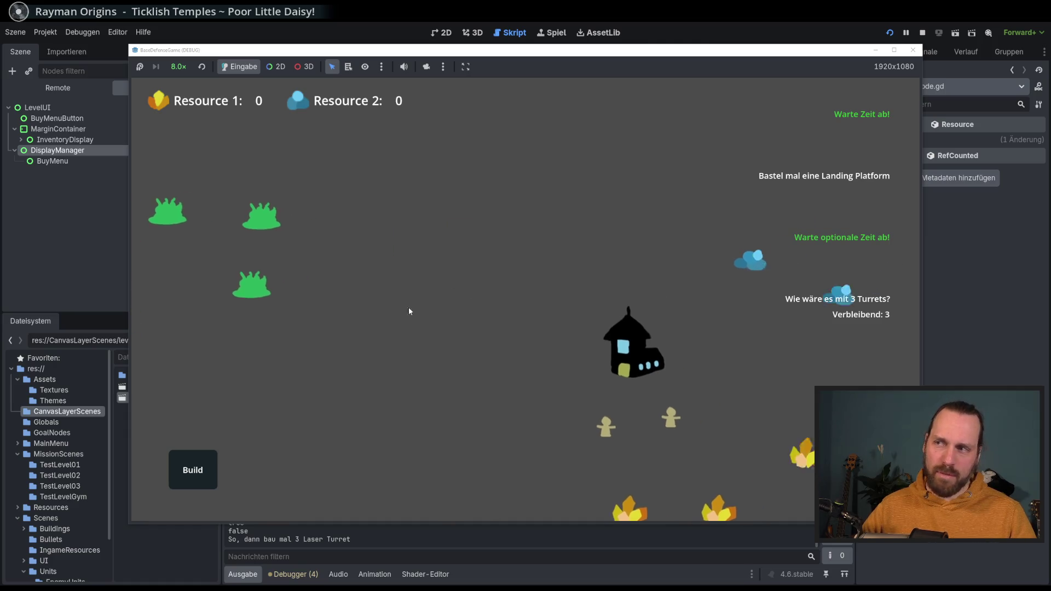
pyautogui.moveTo(258, 197)
pyautogui.mouseDown()
pyautogui.moveTo(340, 284)
pyautogui.moveTo(427, 293)
pyautogui.mouseUp()
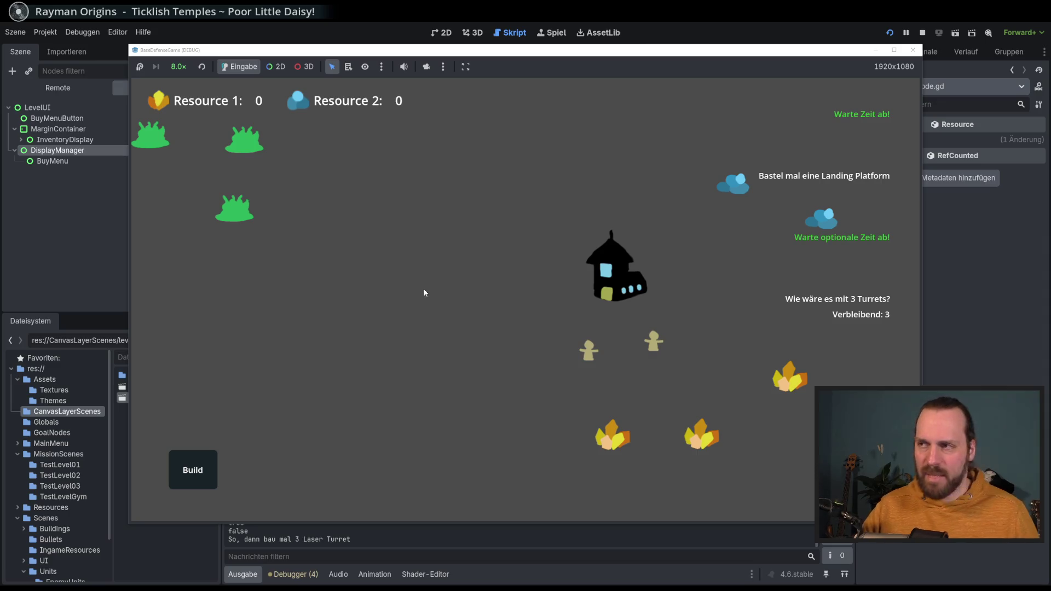
# Step: Place a Laser Turret and a second Landing Platform, then buy a Laser Dude from it
pyautogui.click(204, 465)
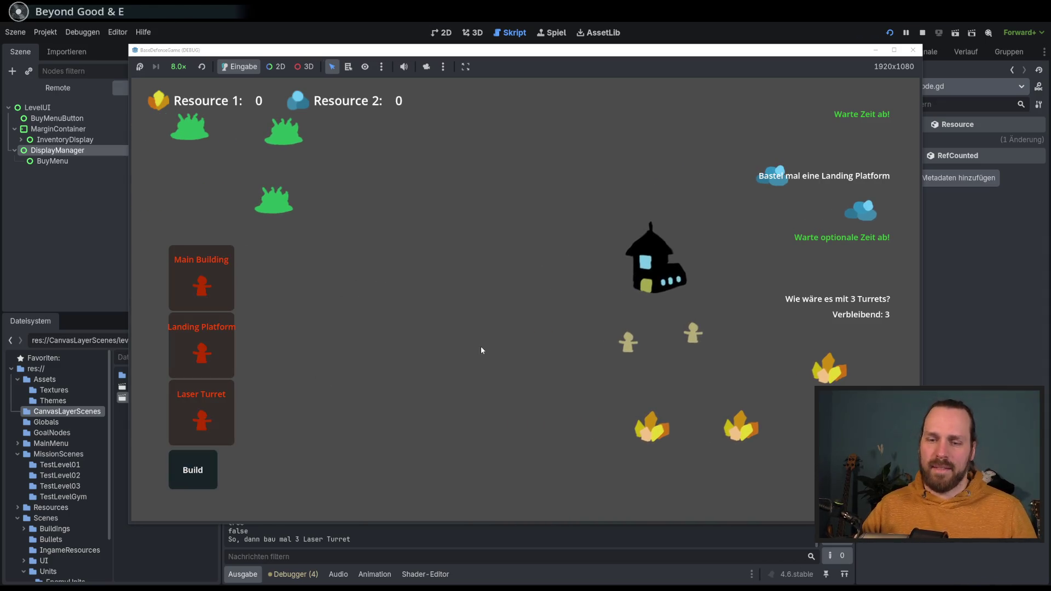
pyautogui.click(202, 416)
pyautogui.click(405, 211)
pyautogui.click(203, 463)
pyautogui.click(201, 345)
pyautogui.click(632, 301)
pyautogui.click(631, 301)
pyautogui.click(641, 263)
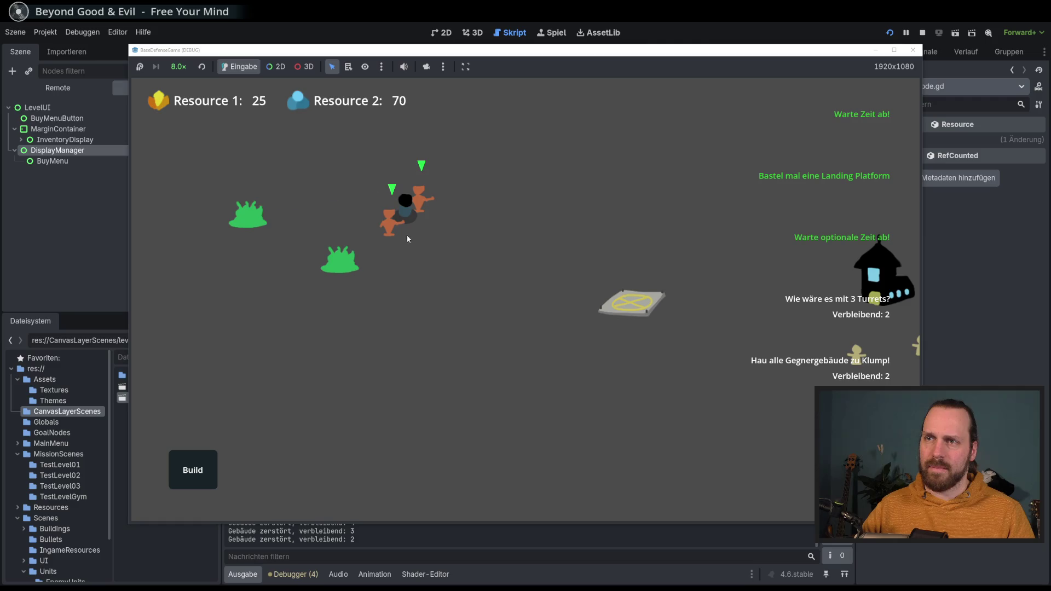
# Step: After victory, go back to the main menu and quit the game
pyautogui.click(518, 322)
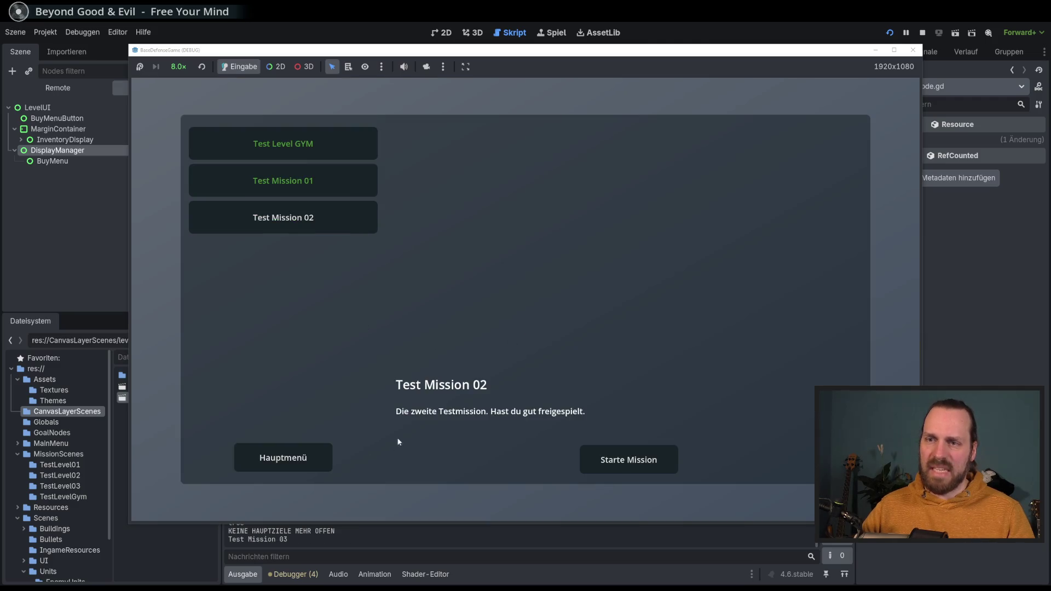
pyautogui.press('Escape')
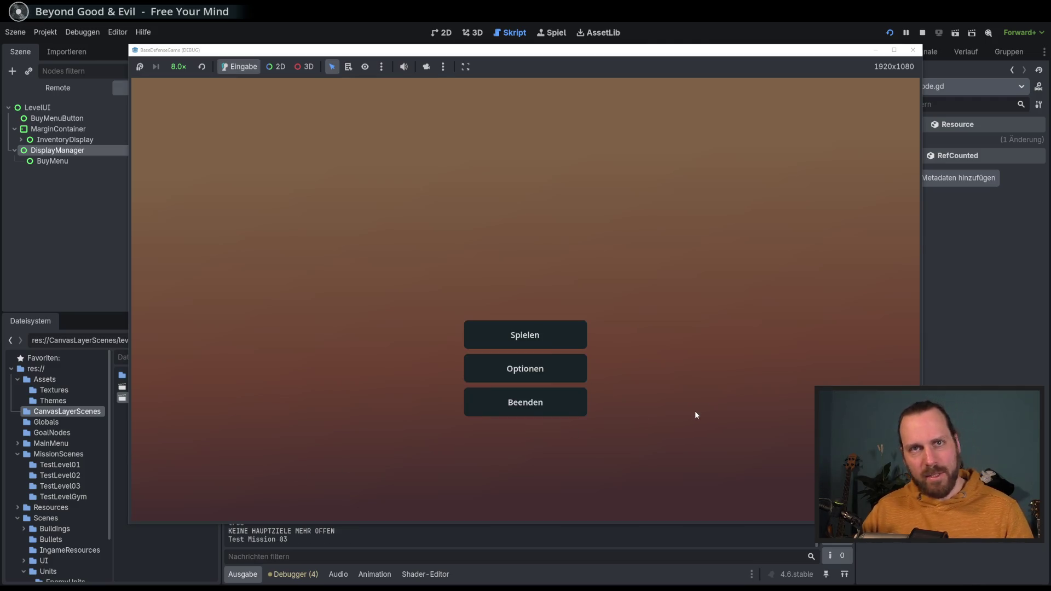
pyautogui.click(555, 411)
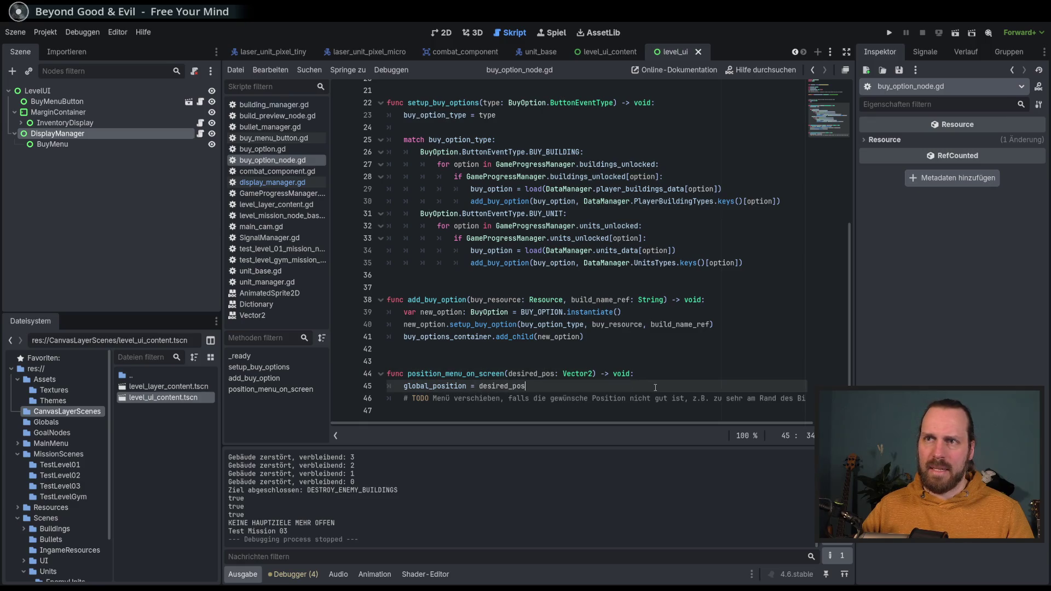
# Step: Relaunch the game, start Test Mission 01, then pause and end it
pyautogui.press('F5')
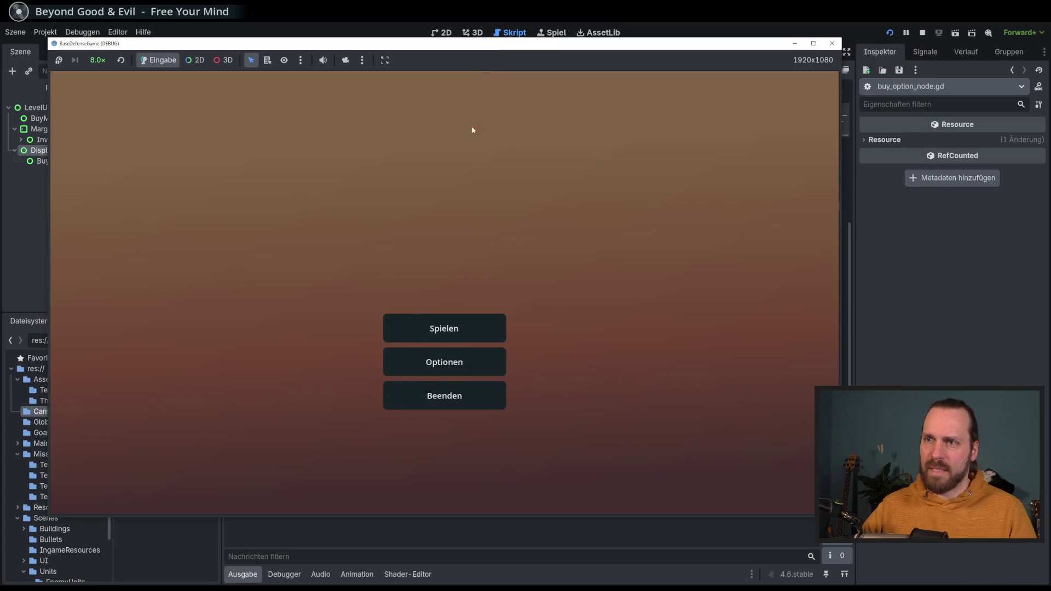
pyautogui.click(442, 326)
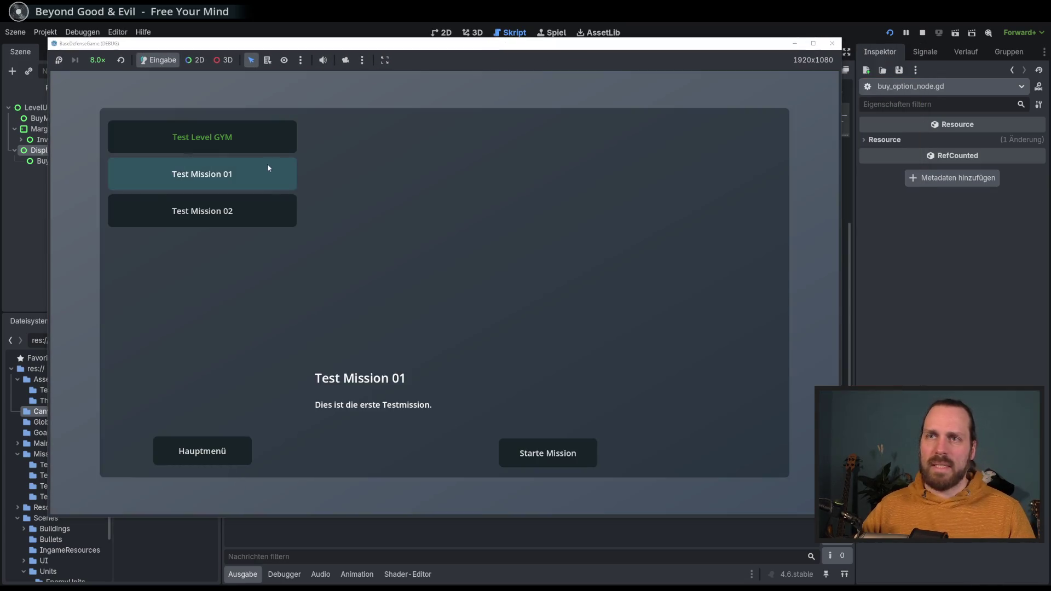
pyautogui.click(547, 456)
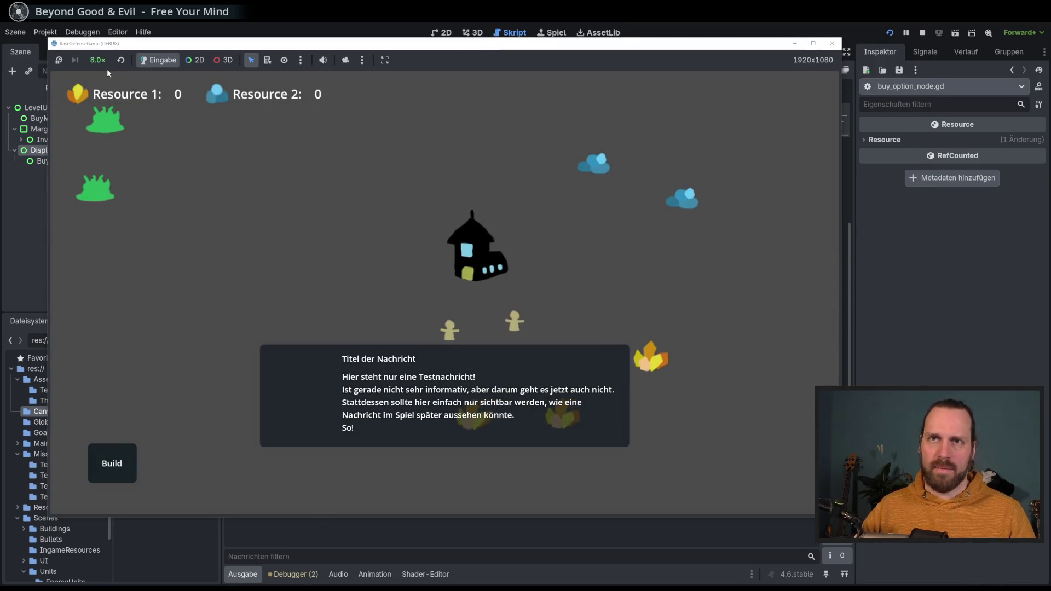
pyautogui.press('Escape')
pyautogui.click(474, 320)
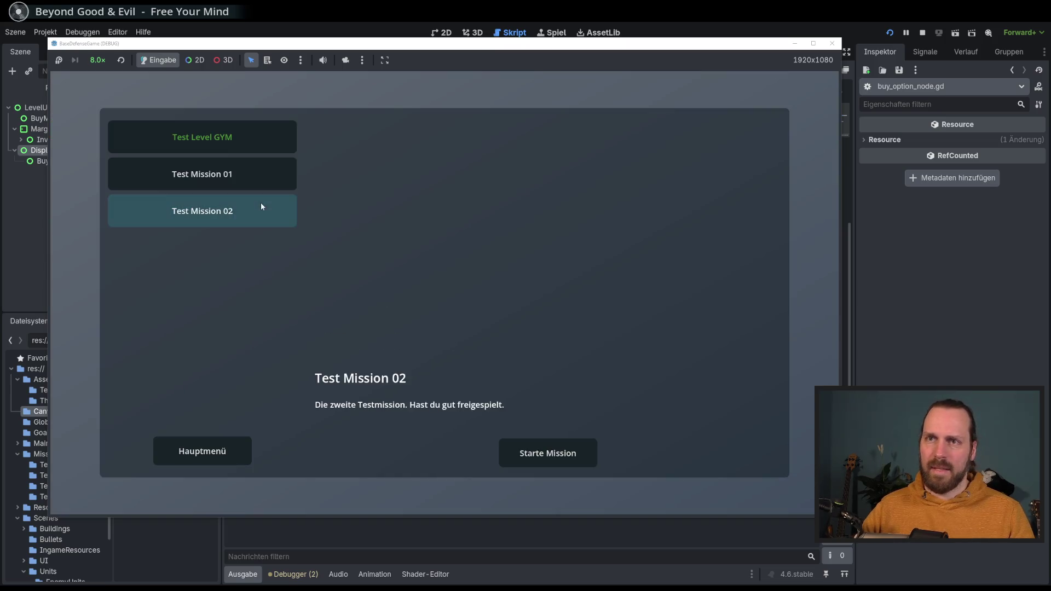
# Step: Play Test Mission 02 at 4.0× speed and return to the level menu after winning
pyautogui.click(227, 211)
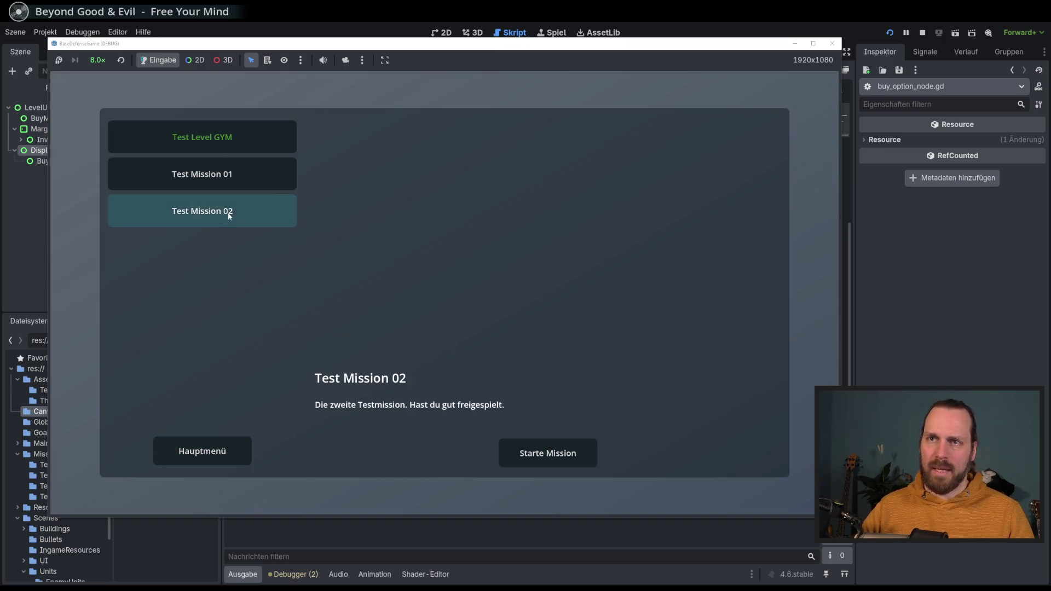
pyautogui.click(533, 442)
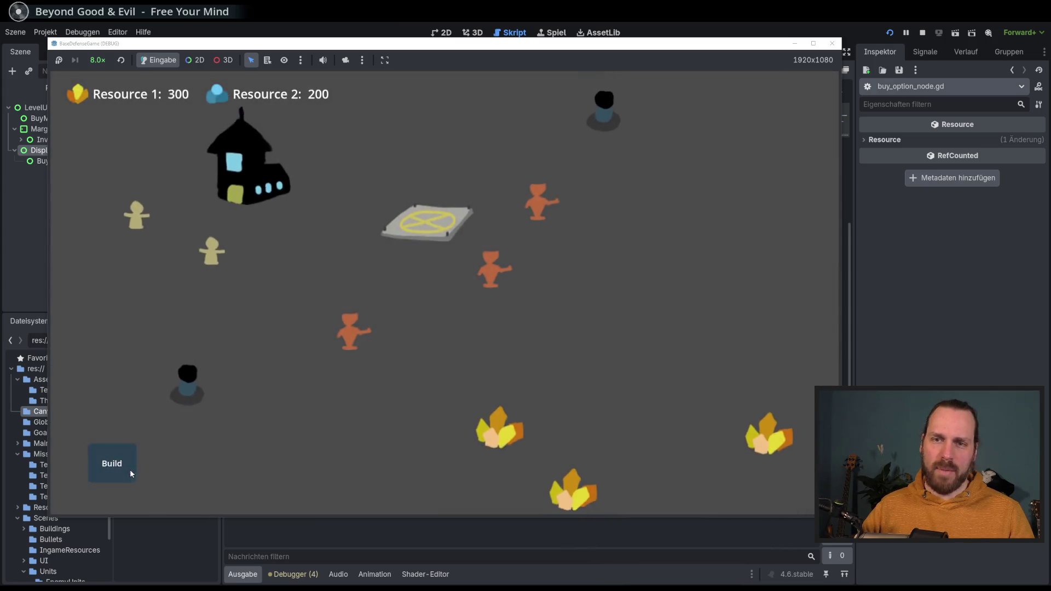
pyautogui.click(129, 468)
pyautogui.click(107, 439)
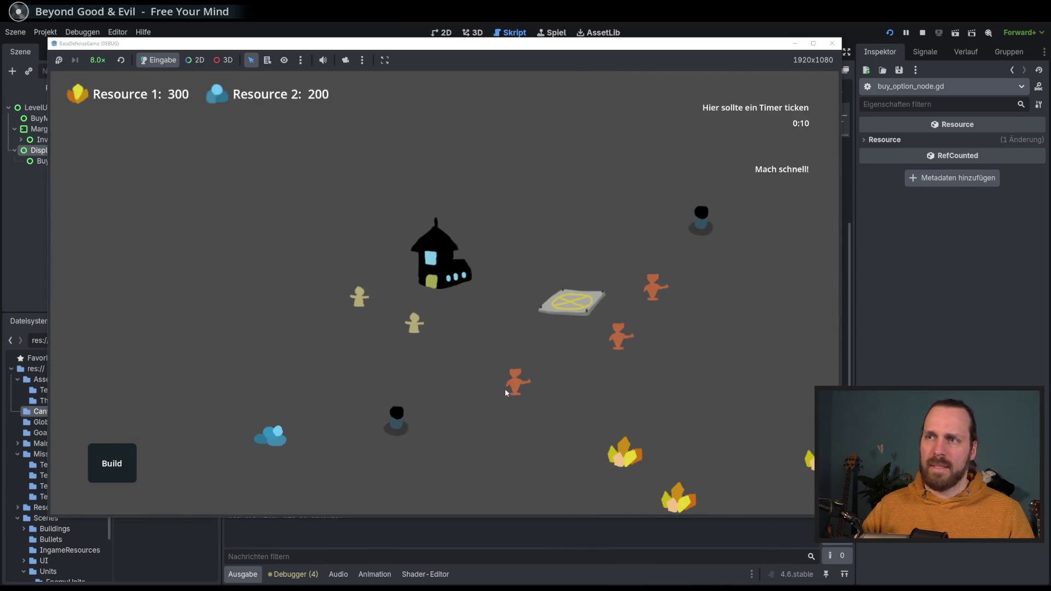
pyautogui.click(99, 61)
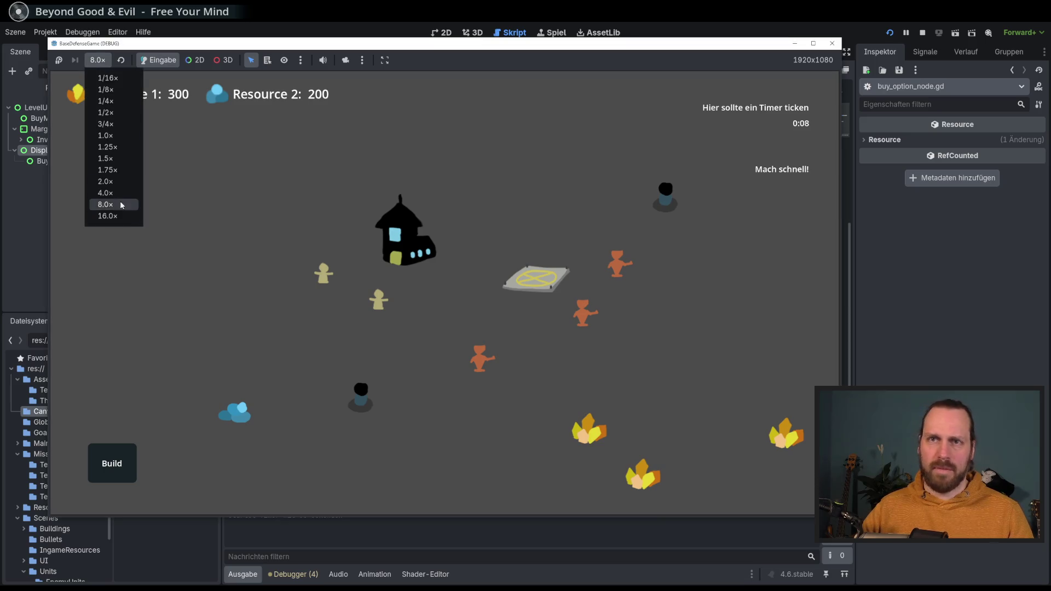
pyautogui.click(105, 193)
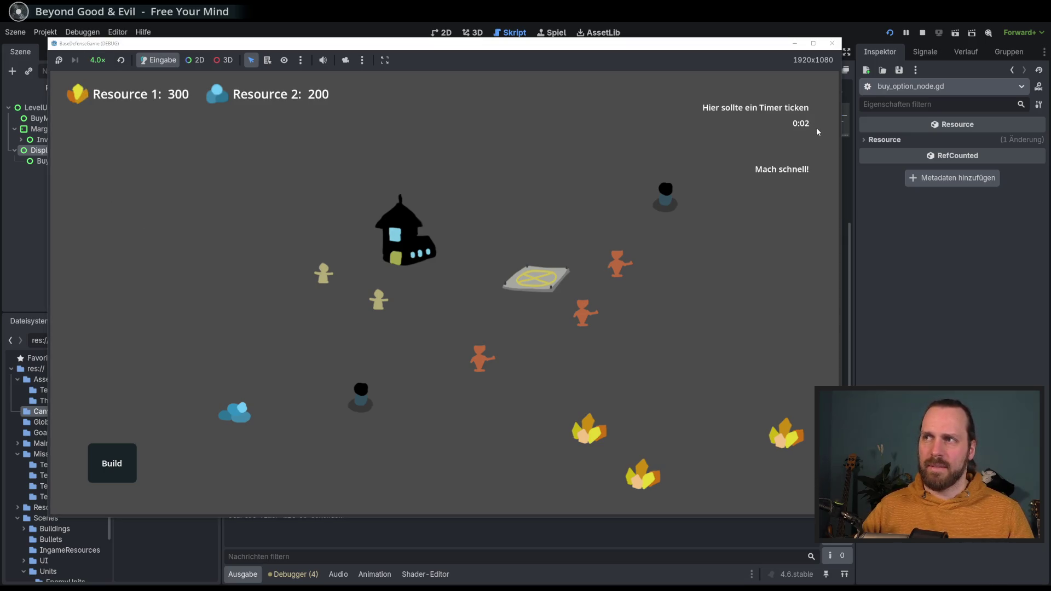
pyautogui.click(456, 311)
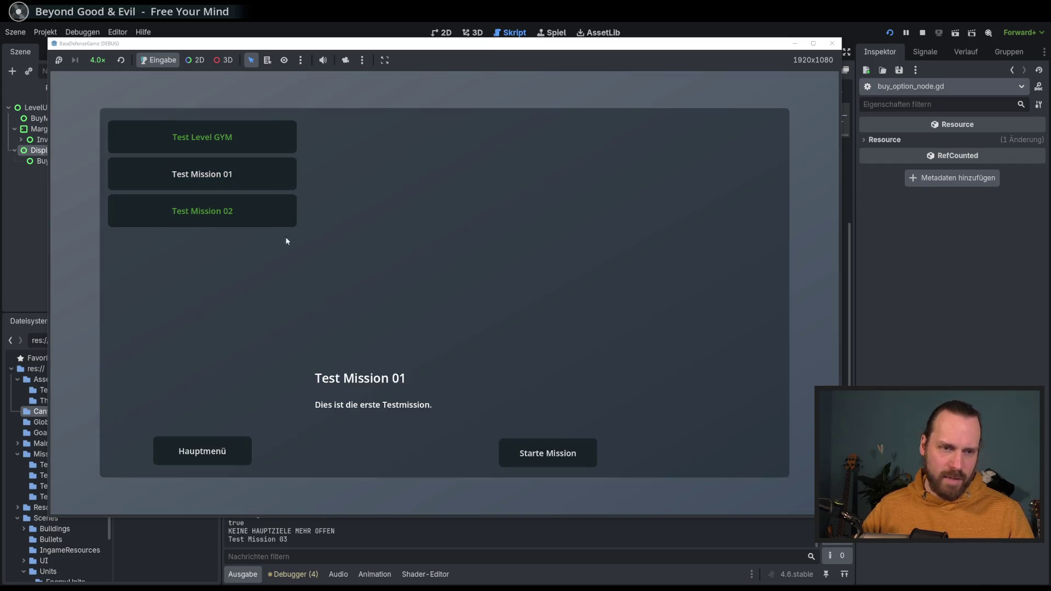
# Step: Start Test Mission 01 at 8.0× game speed and place a Landing Platform on the map
pyautogui.click(547, 454)
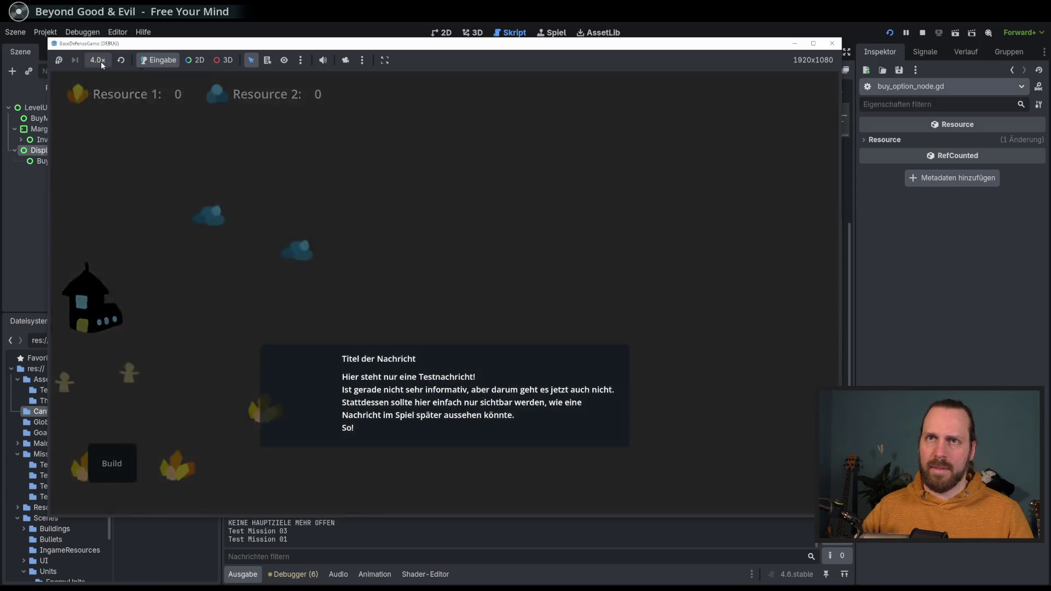
pyautogui.click(98, 60)
pyautogui.click(123, 208)
pyautogui.click(125, 461)
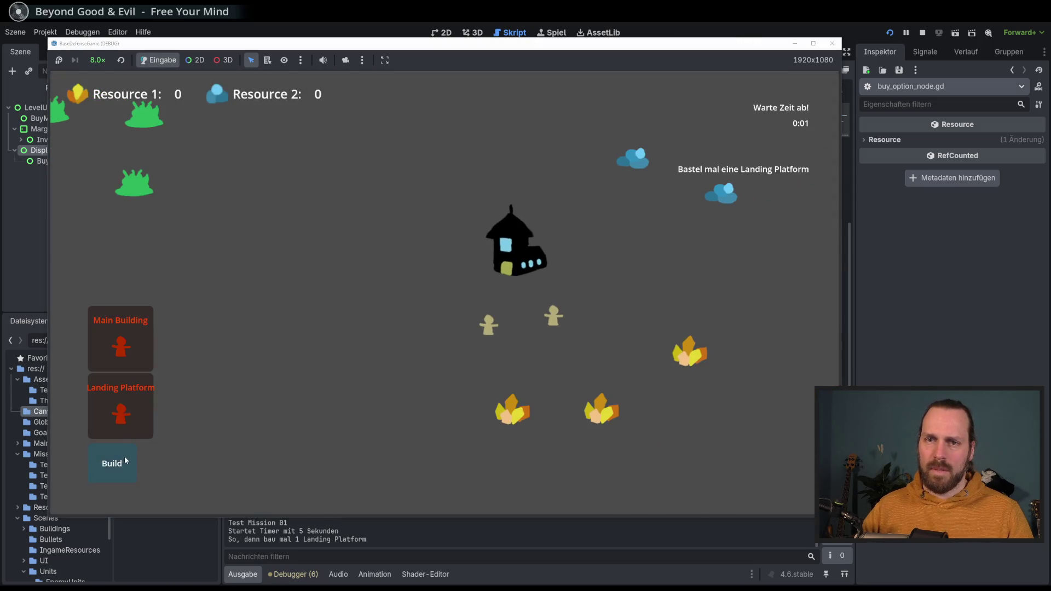
pyautogui.click(112, 463)
pyautogui.moveTo(121, 408); pyautogui.dragTo(394, 295)
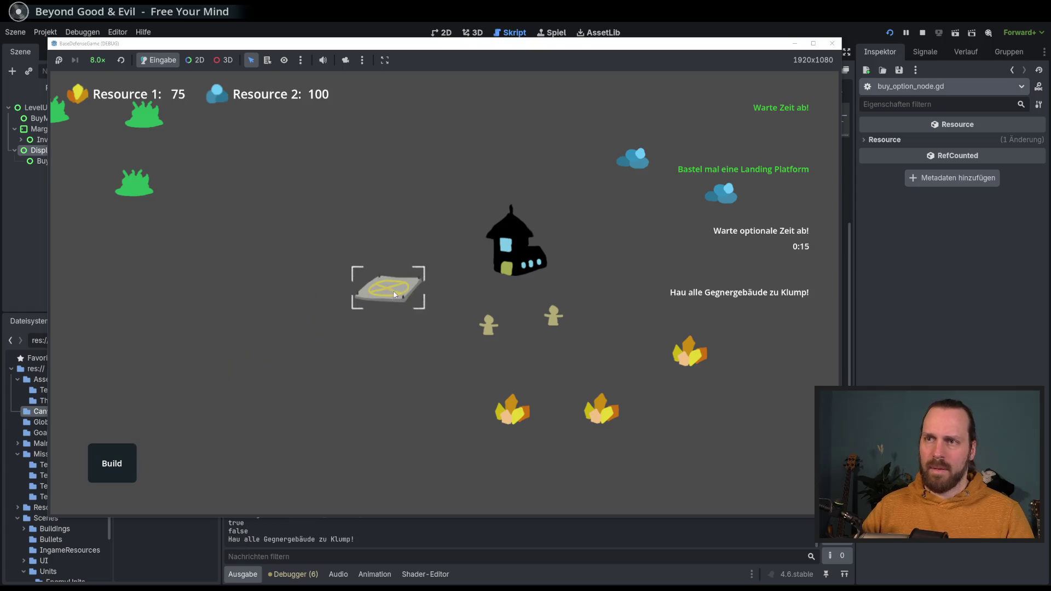
# Step: Buy workers at the Landing Platform, select them all and send them to clear the bushes
pyautogui.click(394, 295)
pyautogui.click(478, 180)
pyautogui.click(479, 180)
pyautogui.click(419, 334)
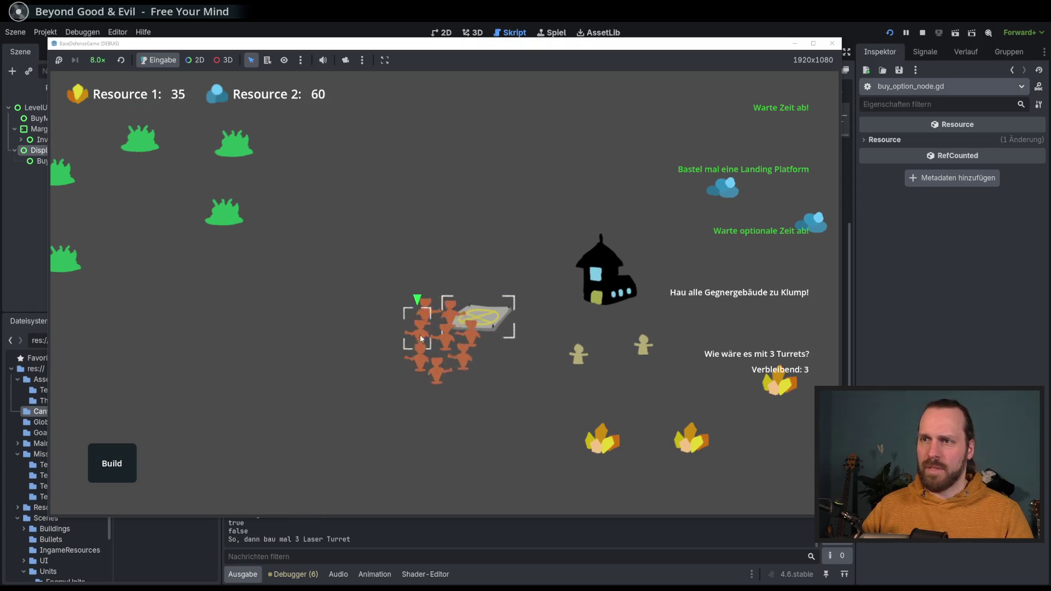
pyautogui.doubleClick(420, 337)
pyautogui.click(112, 463)
pyautogui.click(115, 465)
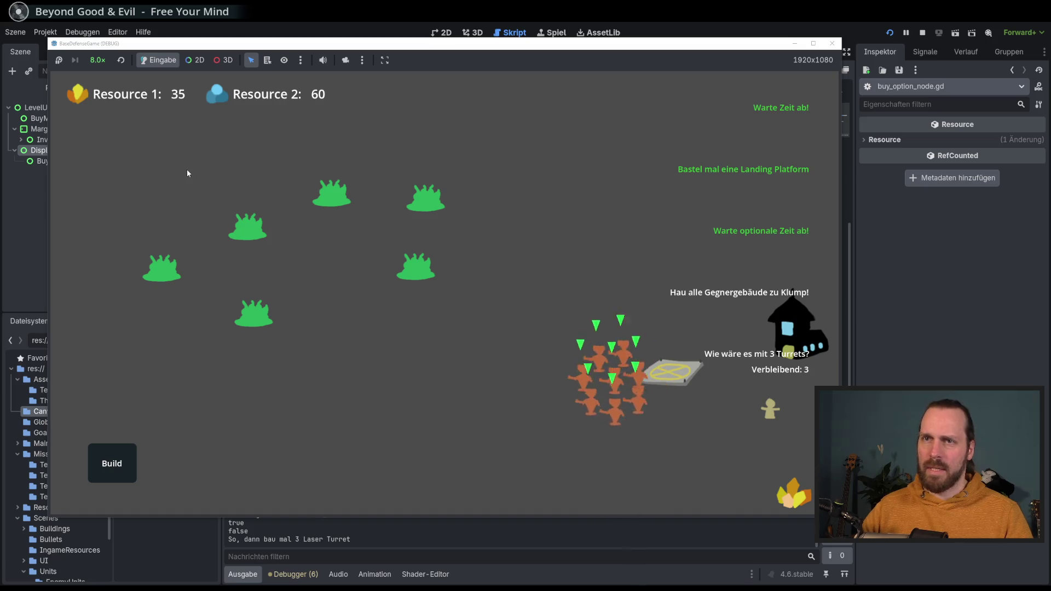
pyautogui.rightClick(202, 223)
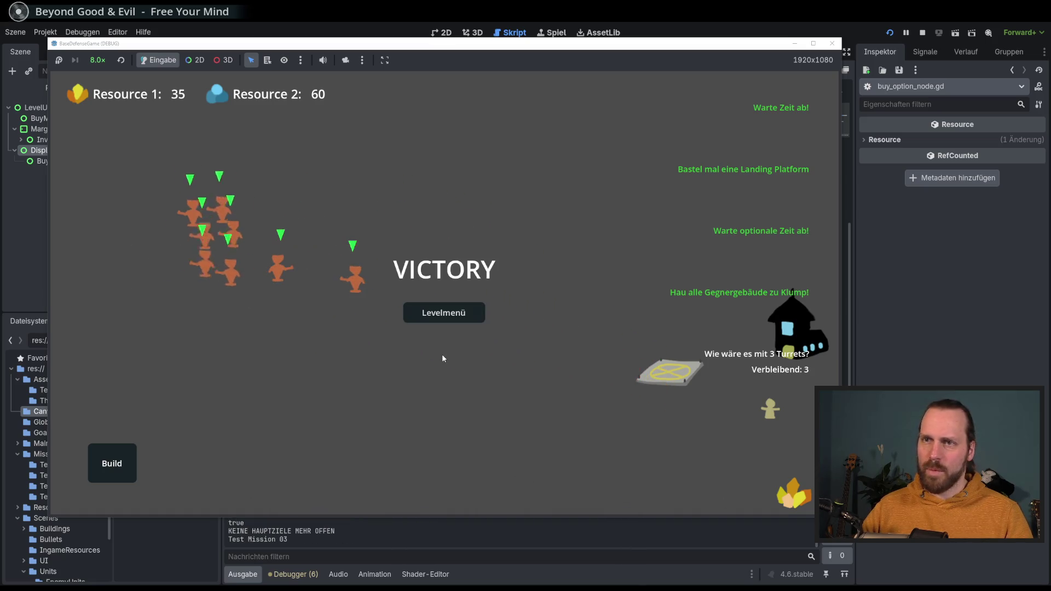
# Step: After victory, launch Test Mission 02 and check its build list for the Laser Turret
pyautogui.click(459, 317)
pyautogui.click(251, 211)
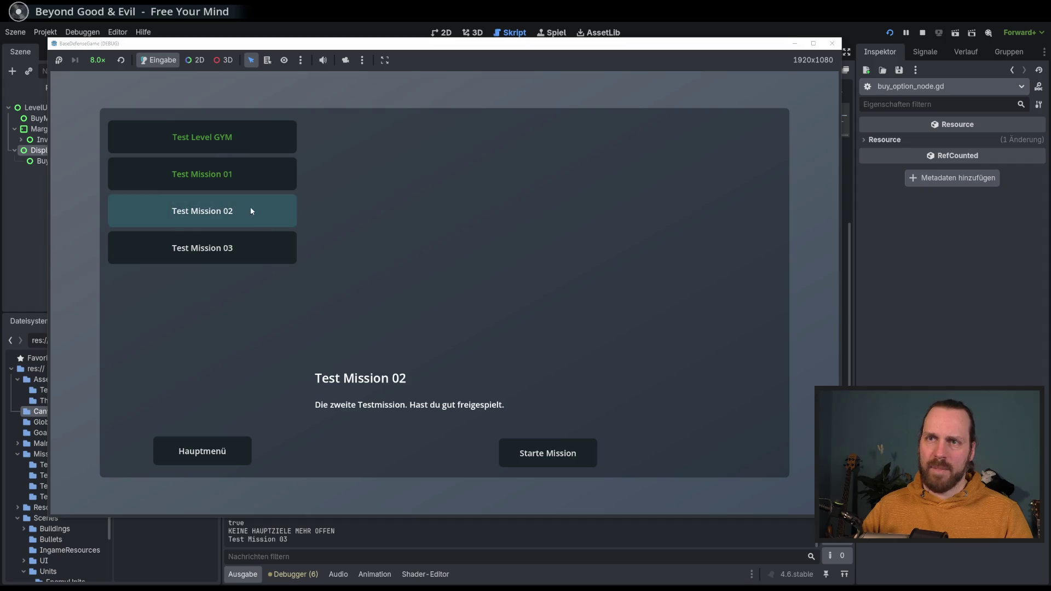
pyautogui.click(551, 454)
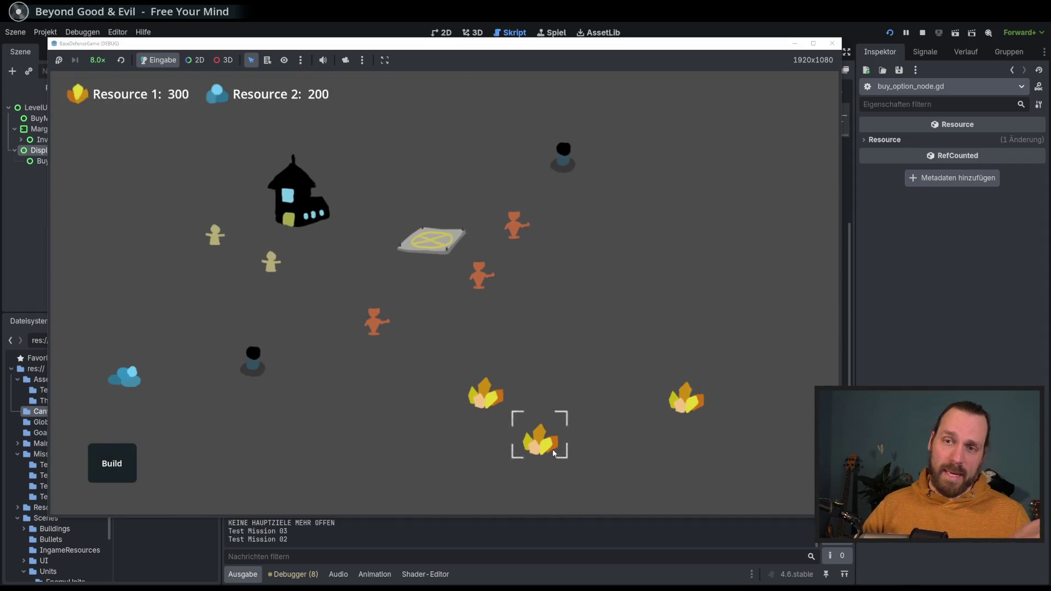
pyautogui.click(111, 463)
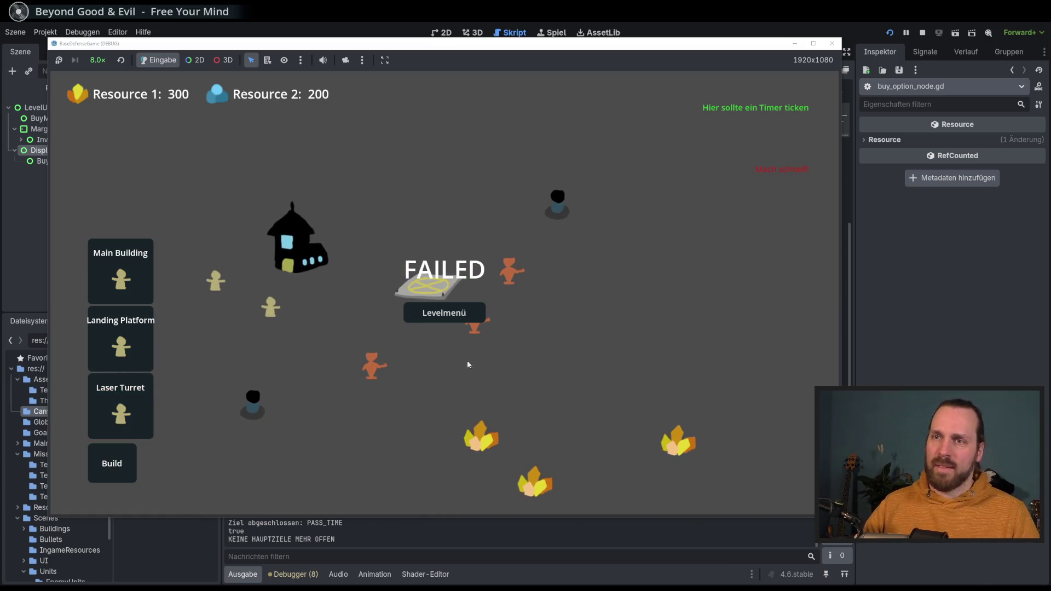
# Step: Stop the running game with F8 and look over buy_option_node.gd around line 44
pyautogui.press('F8')
pyautogui.click(641, 373)
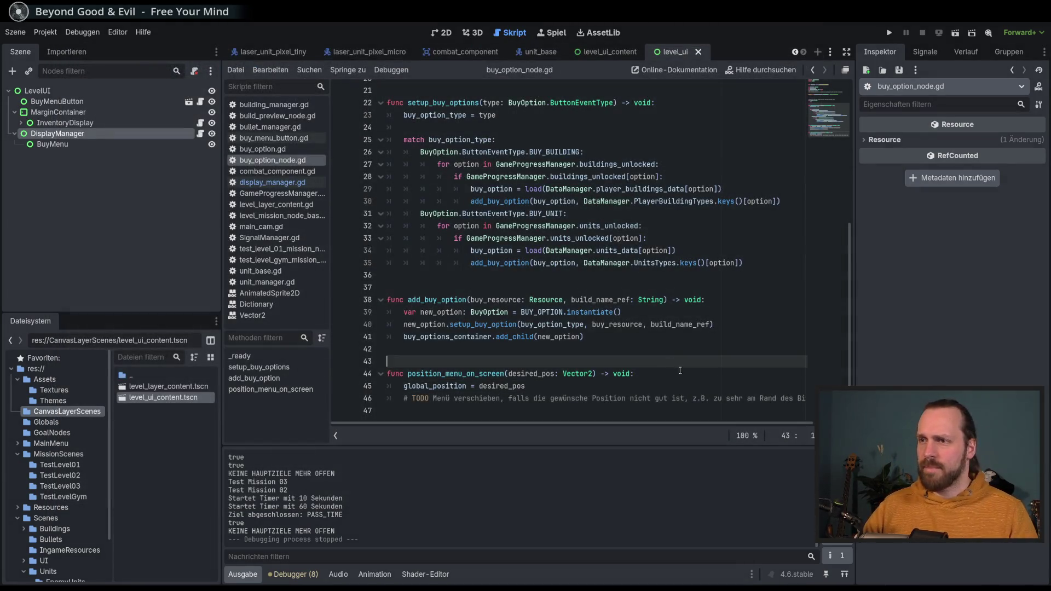
pyautogui.scroll(1, 851, 344)
pyautogui.scroll(-1, 852, 344)
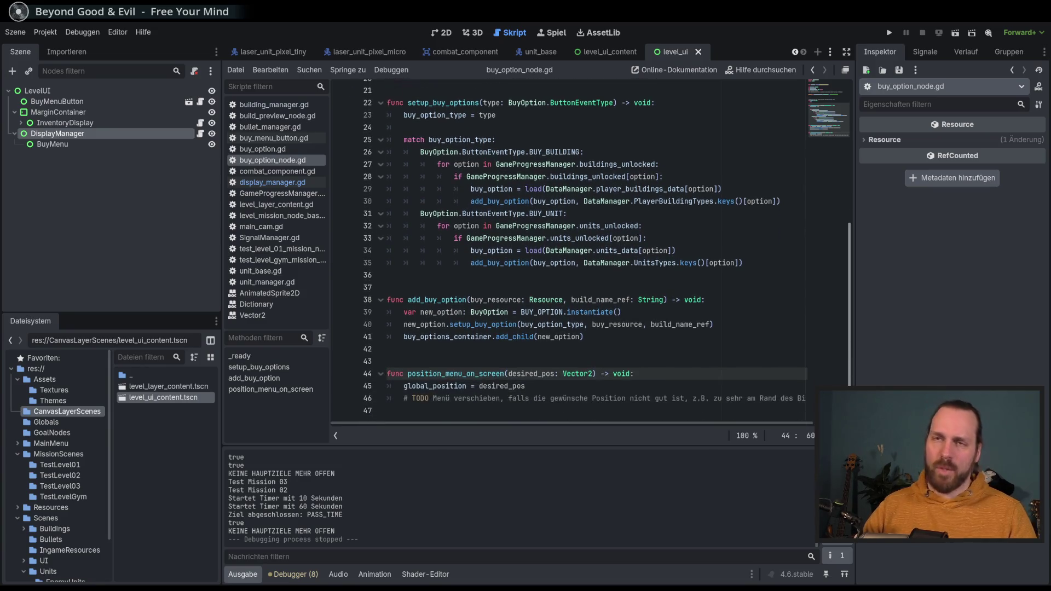
pyautogui.scroll(2, 752, 336)
pyautogui.scroll(-2, 752, 336)
# Step: Review lines 39–41 around build_name_ref, then show the level_ui scene in the 2D editor
pyautogui.click(752, 336)
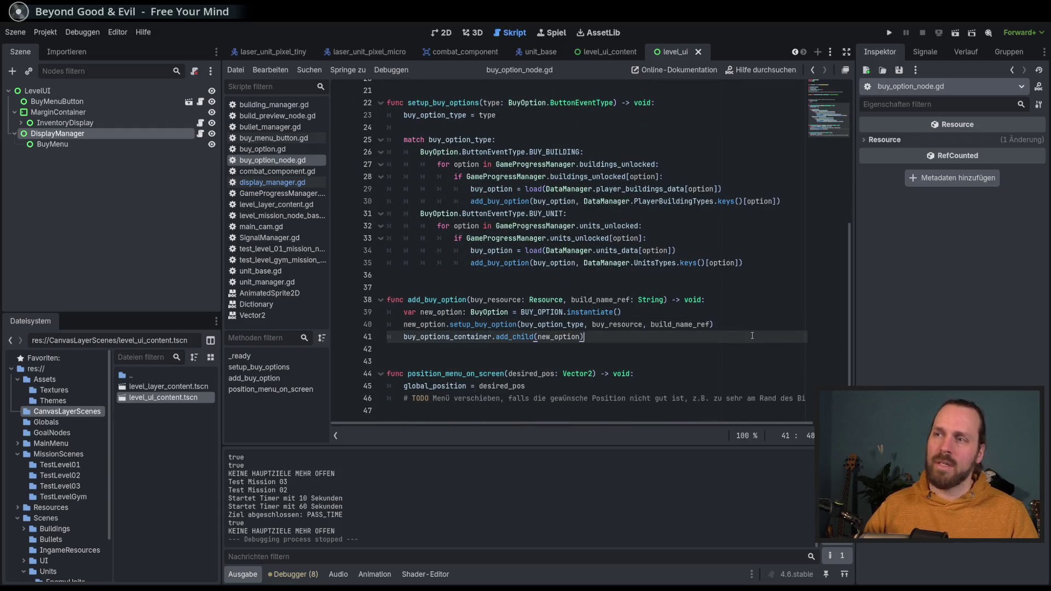
pyautogui.click(751, 325)
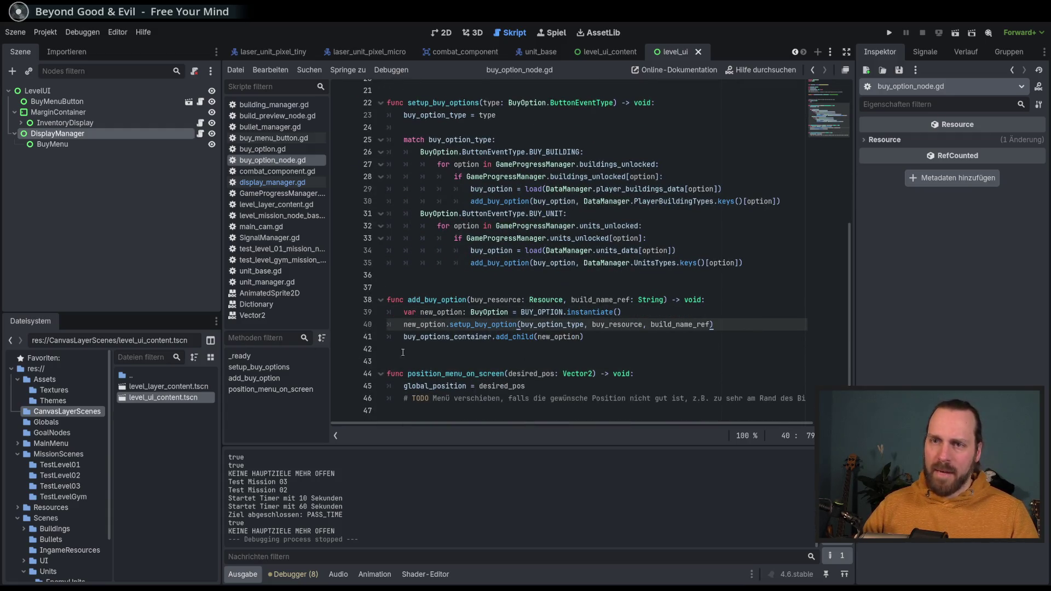
pyautogui.scroll(1, 383, 339)
pyautogui.click(680, 335)
pyautogui.press('Up')
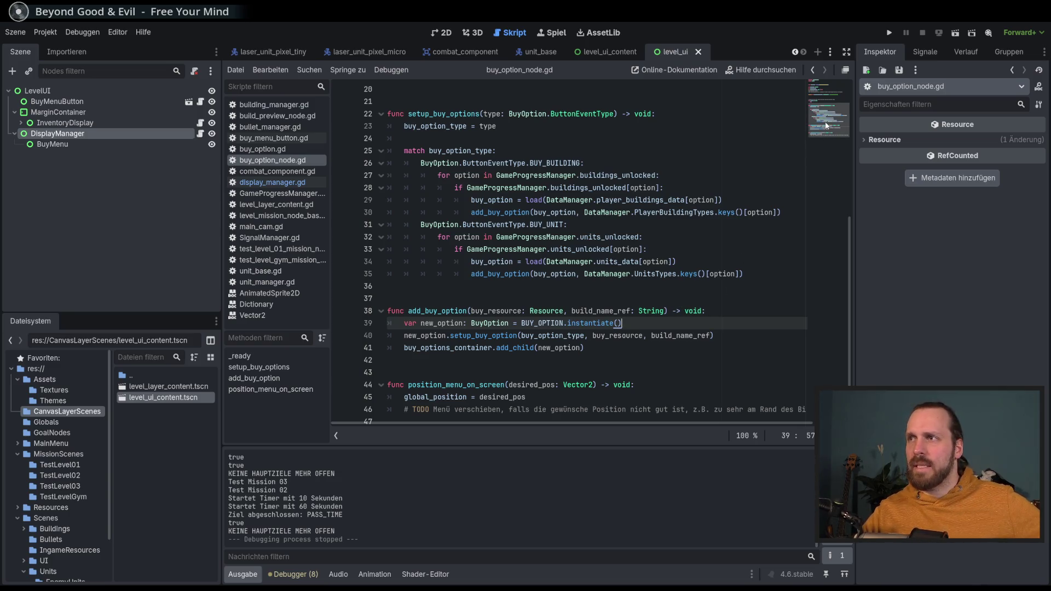
pyautogui.scroll(-1, 569, 197)
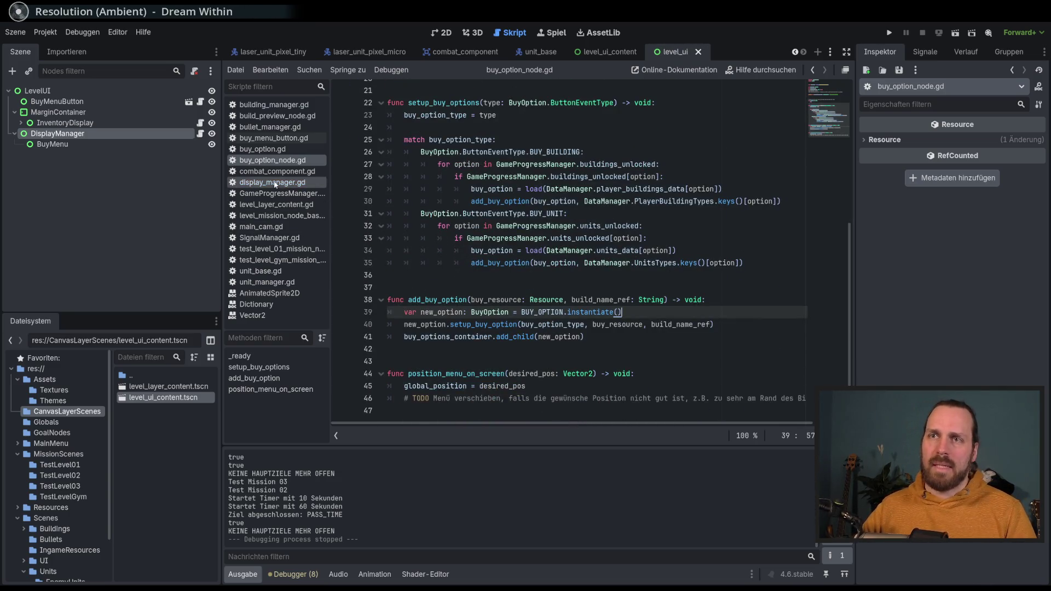
pyautogui.click(434, 34)
pyautogui.scroll(-3, 459, 176)
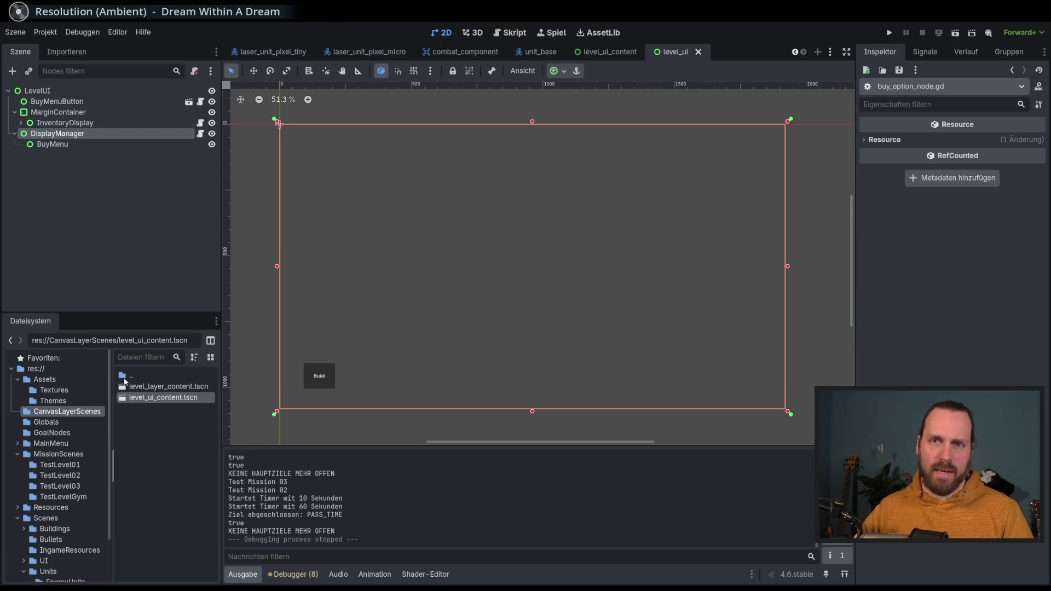
pyautogui.scroll(-3, 104, 481)
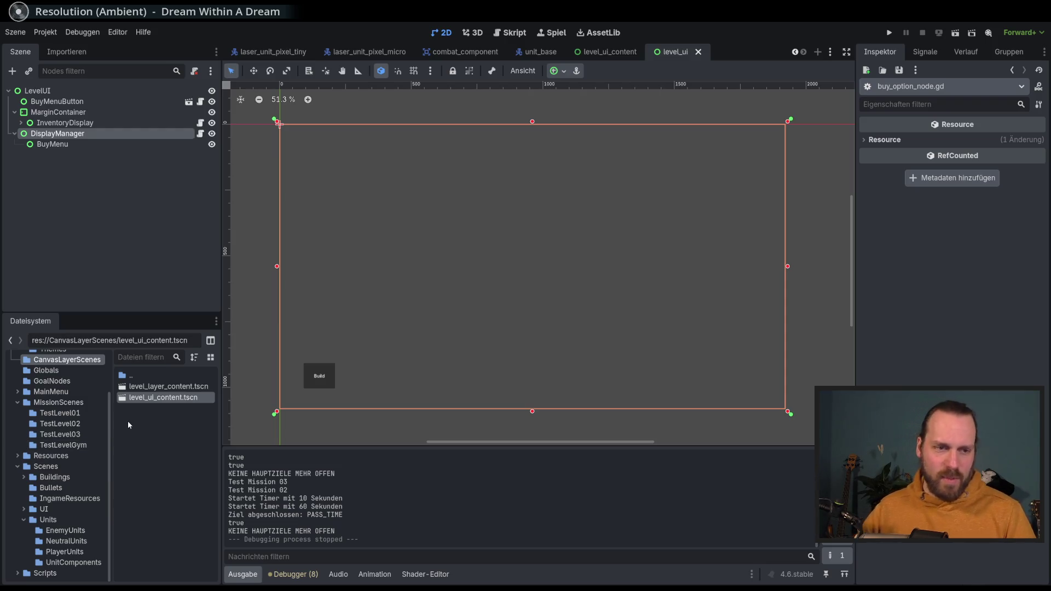
pyautogui.scroll(3, 113, 420)
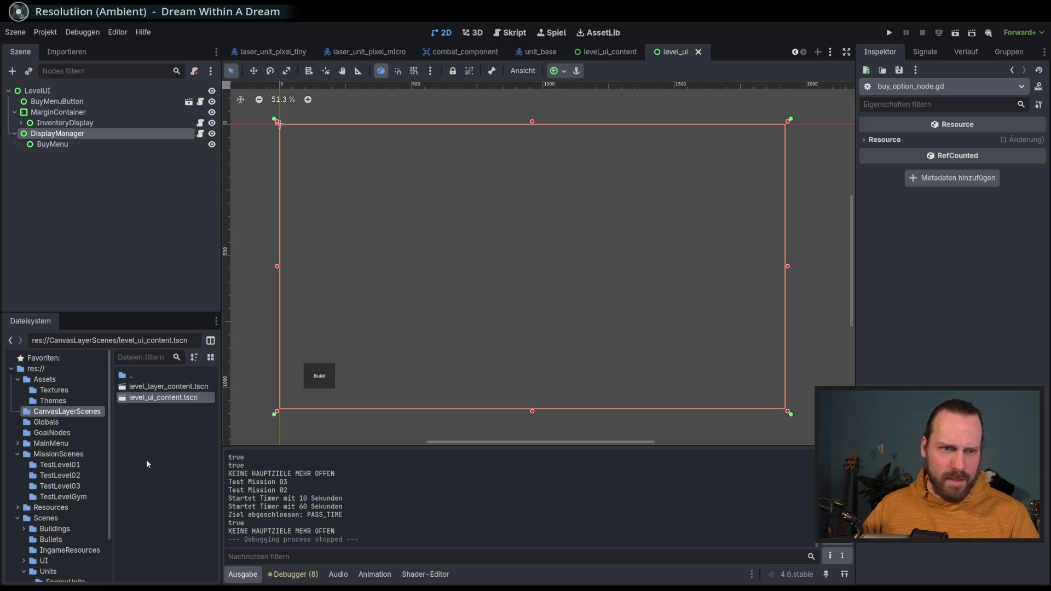
pyautogui.moveTo(109, 439); pyautogui.dragTo(230, 451)
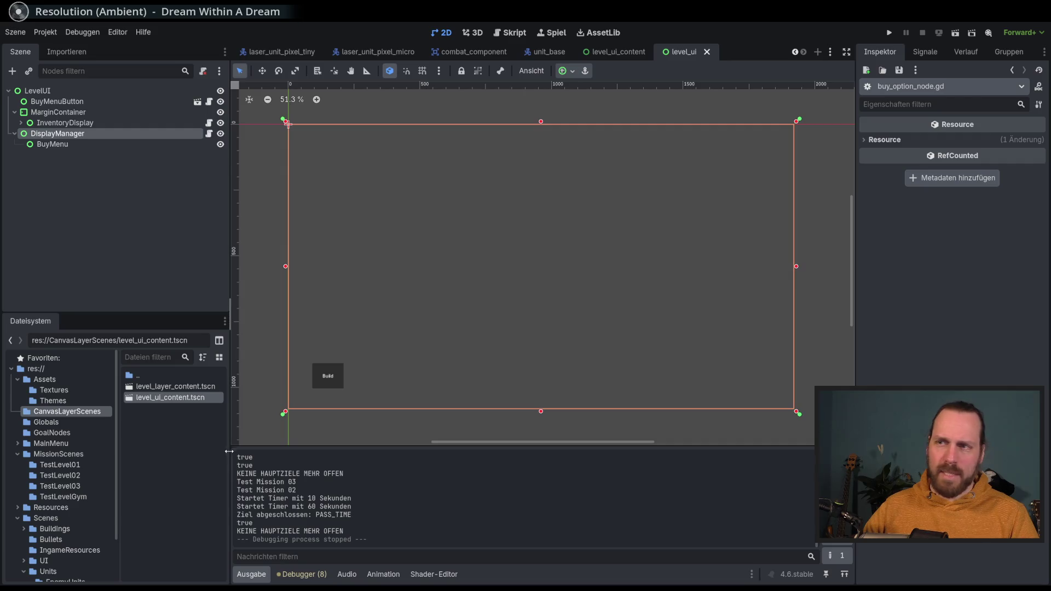
pyautogui.scroll(-3, 509, 335)
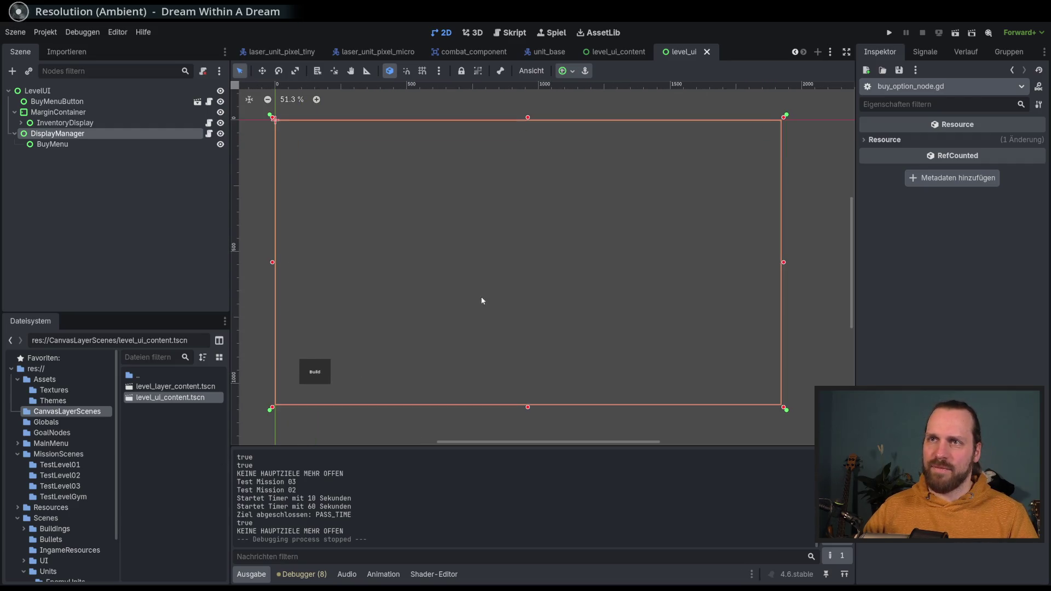
pyautogui.moveTo(500, 288); pyautogui.dragTo(498, 301)
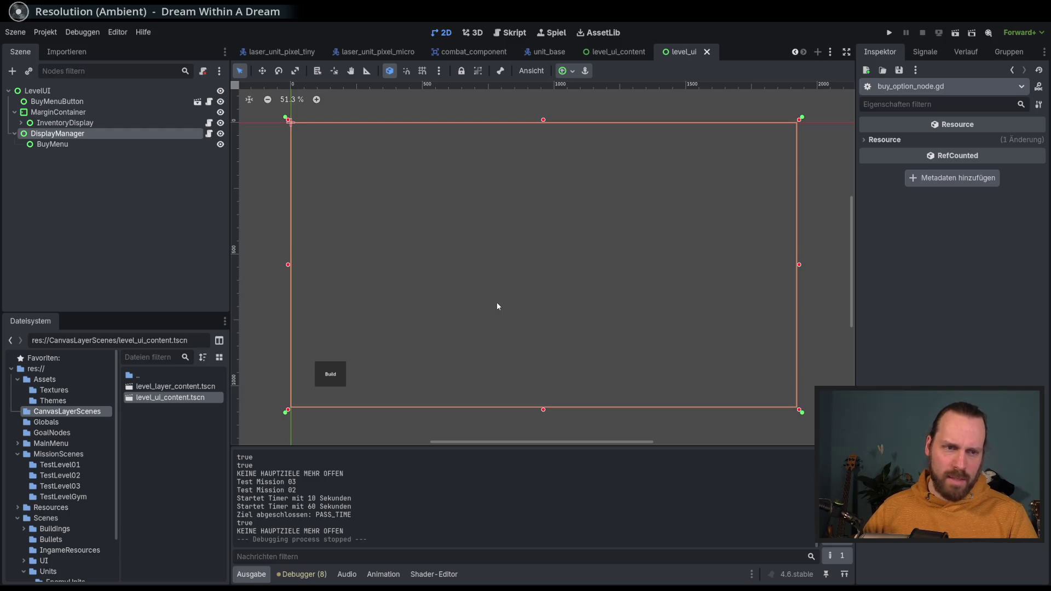
pyautogui.moveTo(497, 303); pyautogui.dragTo(498, 307)
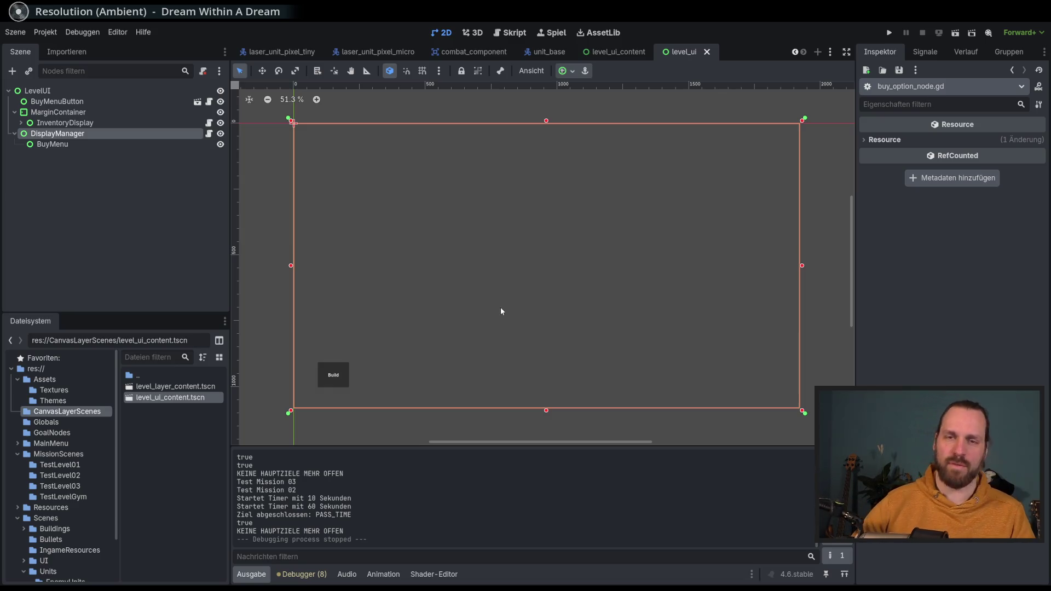
pyautogui.scroll(-3, 99, 449)
pyautogui.scroll(3, 99, 449)
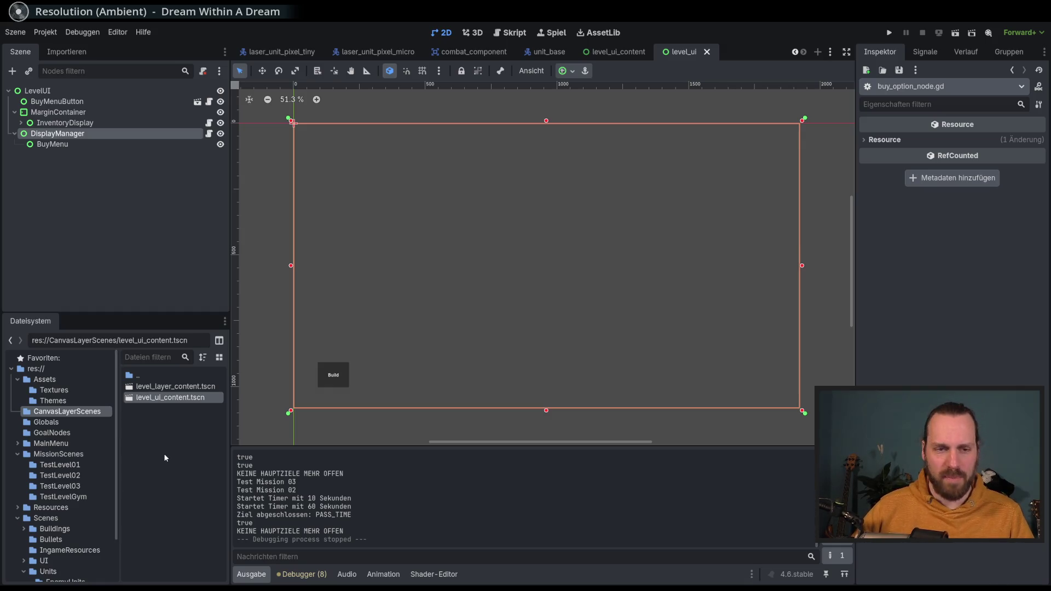
pyautogui.moveTo(457, 308); pyautogui.dragTo(455, 303)
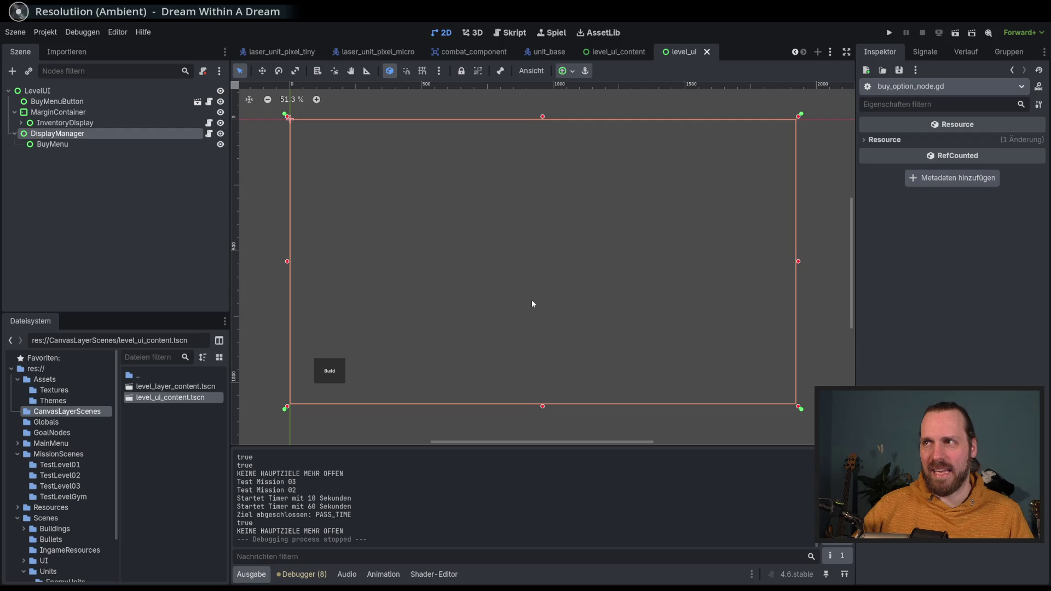
pyautogui.click(830, 51)
pyautogui.click(785, 55)
pyautogui.rightClick(684, 56)
pyautogui.click(684, 56)
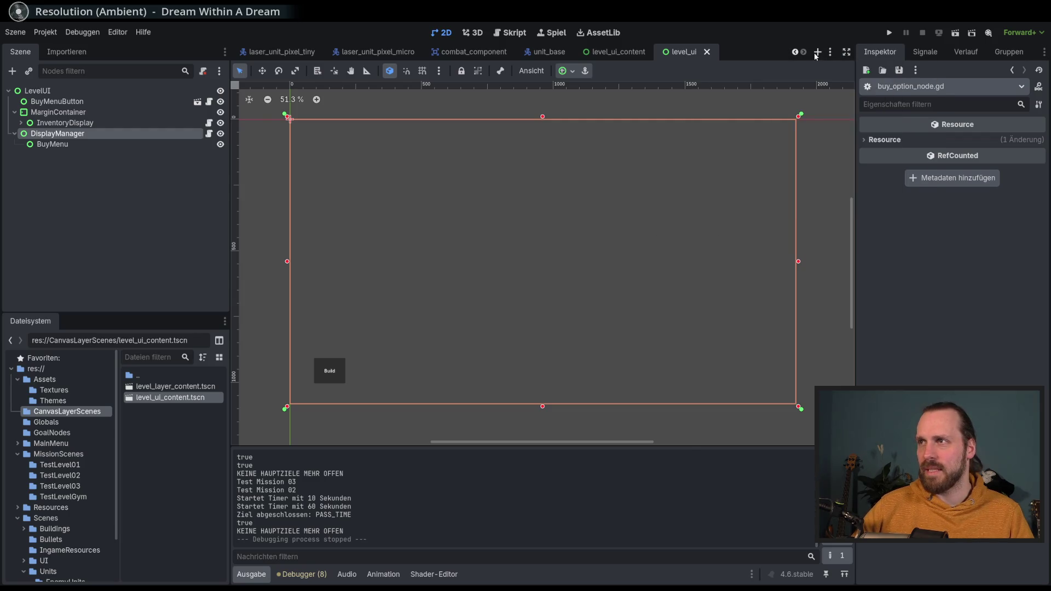
pyautogui.click(829, 52)
pyautogui.click(797, 55)
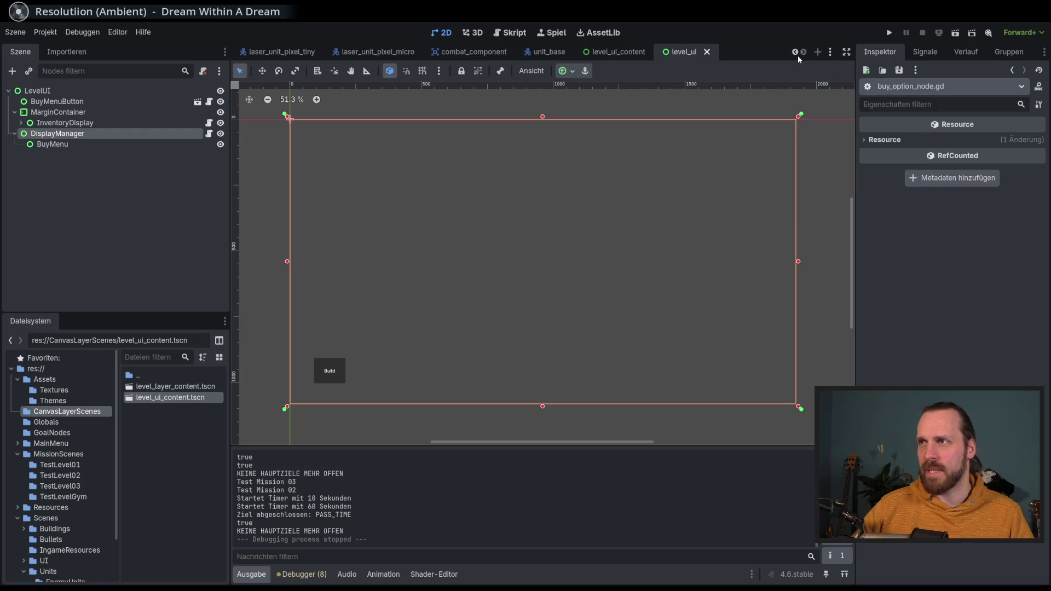
pyautogui.click(794, 52)
pyautogui.click(804, 52)
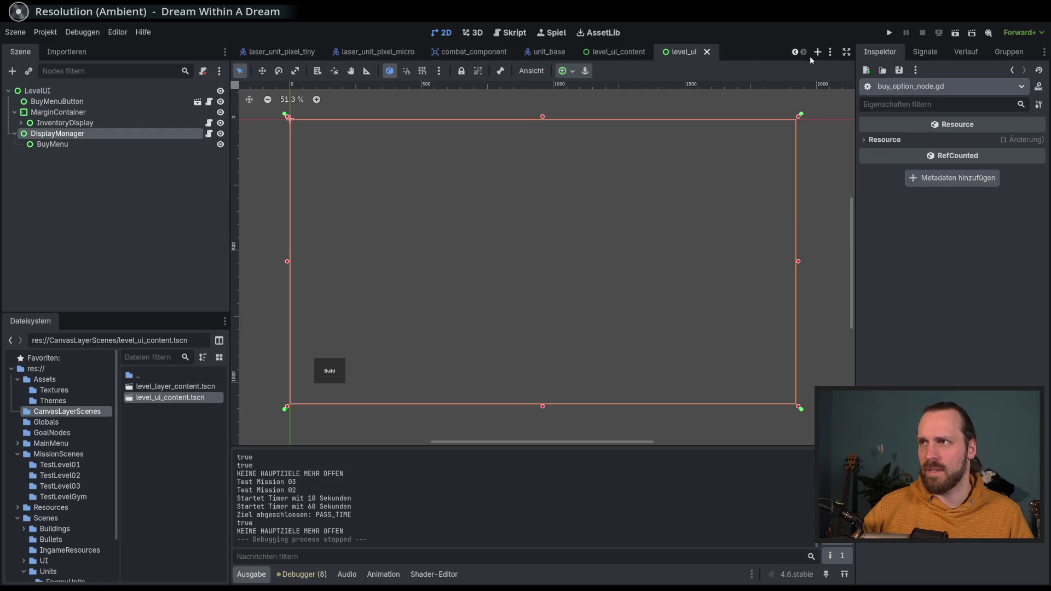
# Step: Close all open scenes from the scene tabs
pyautogui.click(831, 52)
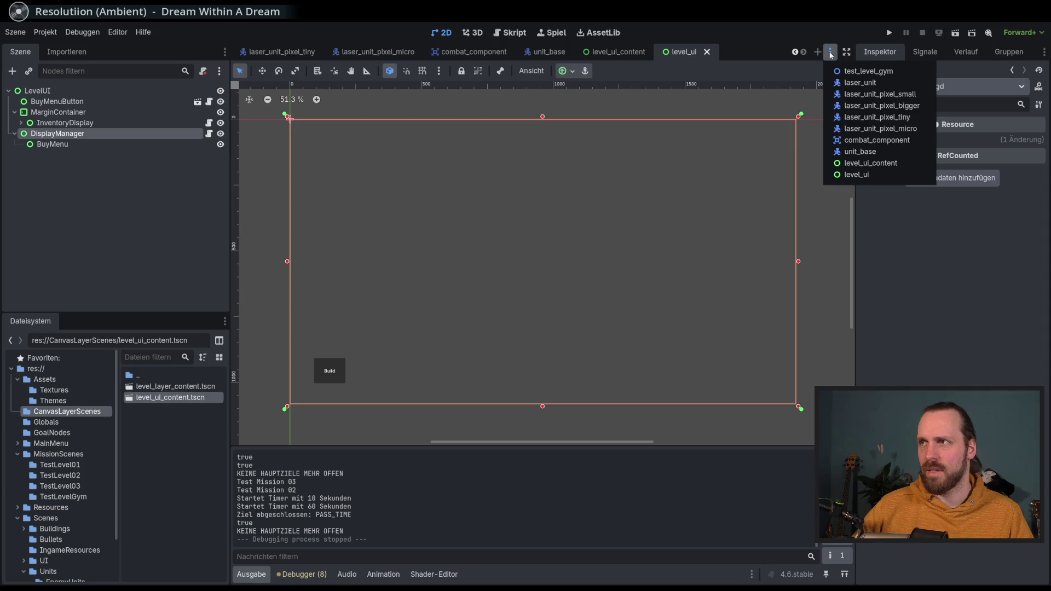
pyautogui.rightClick(734, 51)
pyautogui.rightClick(733, 50)
pyautogui.click(760, 101)
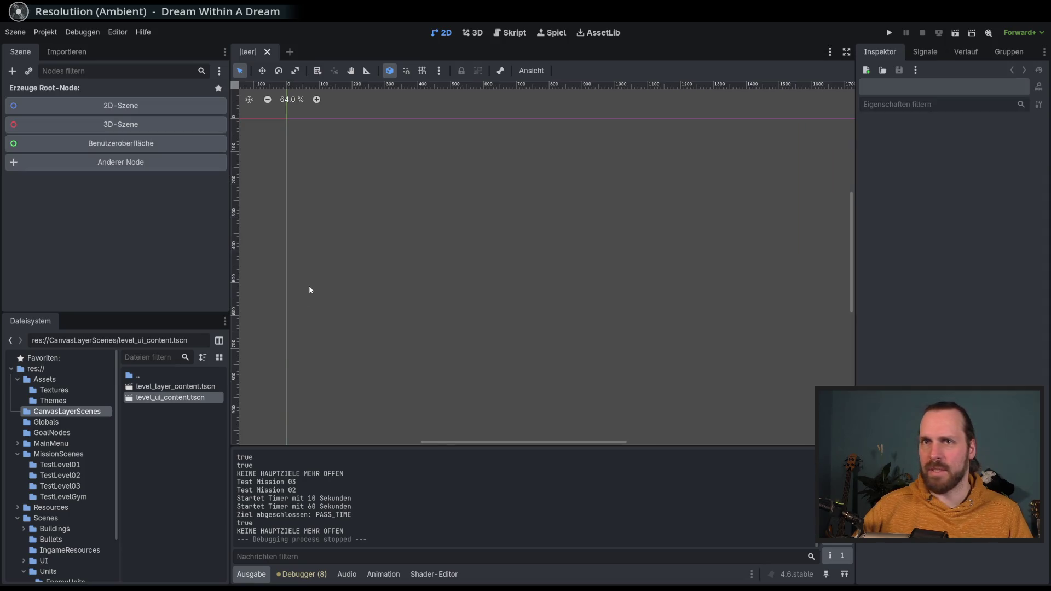
# Step: Close the gym mission script and all remaining scripts in the Script workspace
pyautogui.click(518, 32)
pyautogui.rightClick(290, 260)
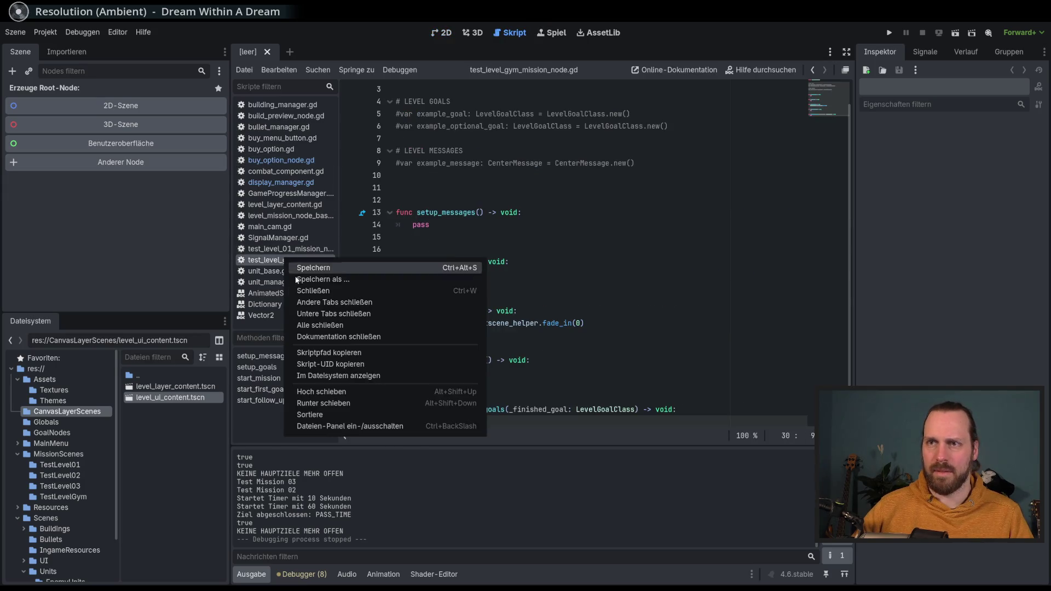
pyautogui.click(348, 296)
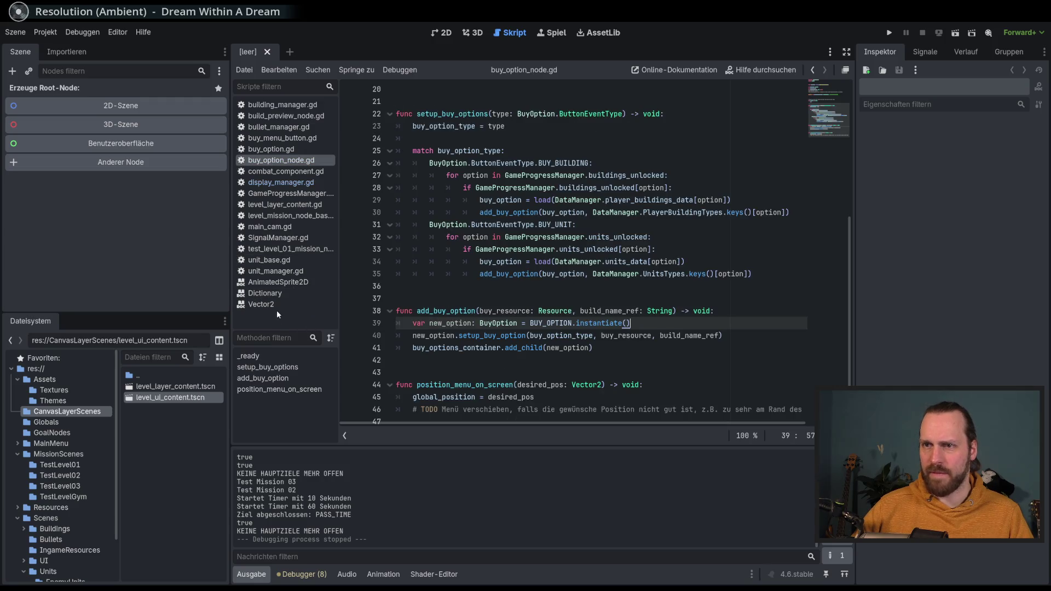
pyautogui.rightClick(278, 310)
pyautogui.click(330, 356)
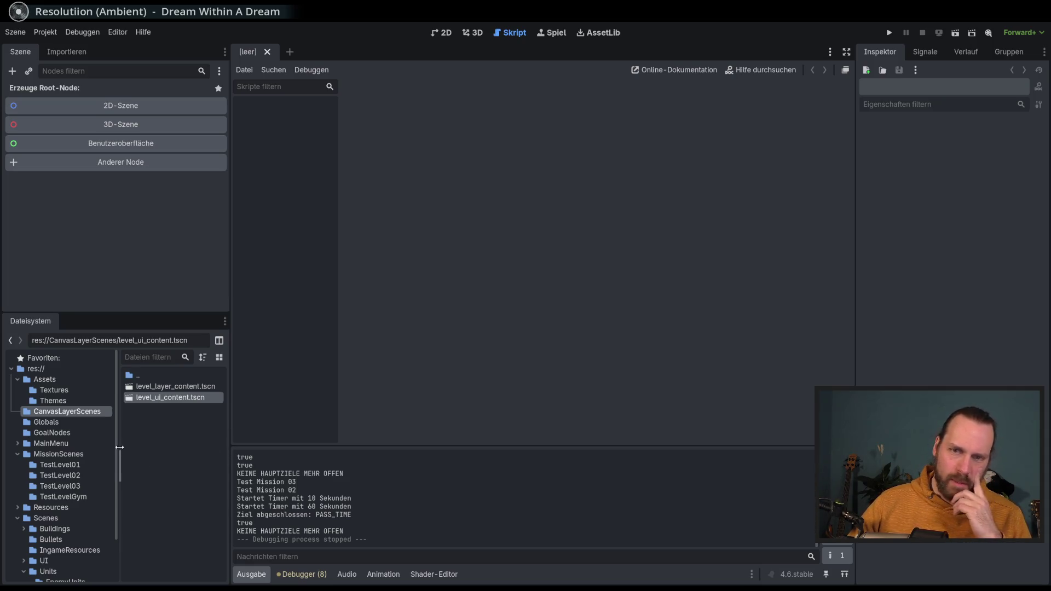
# Step: Browse to res://MainMenu/MissionSelectScreen/ and select mission_selection_screen.tscn, widening the left panels
pyautogui.scroll(-3, 118, 492)
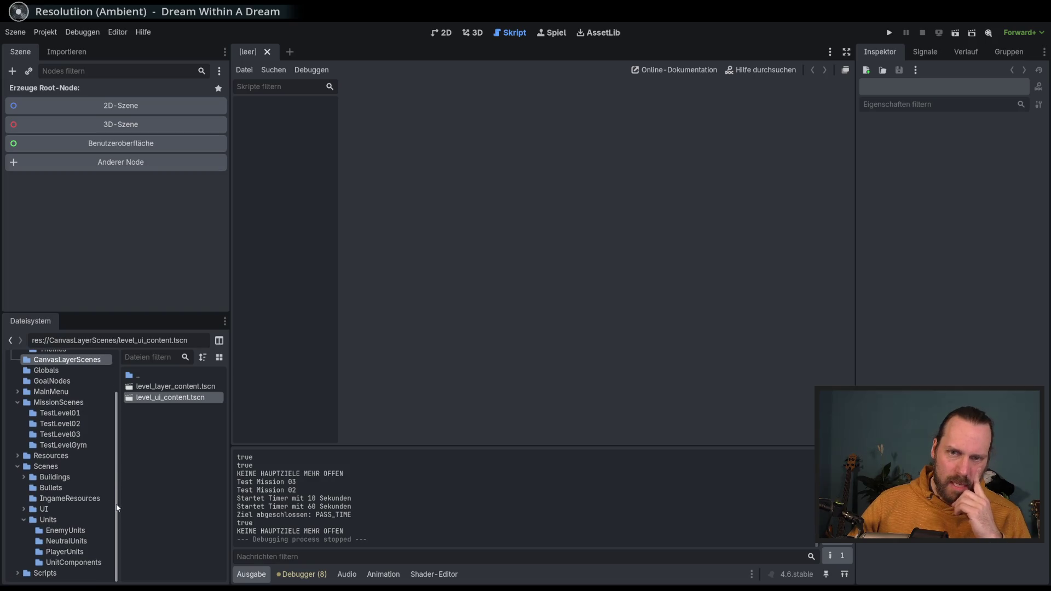
pyautogui.scroll(2, 118, 508)
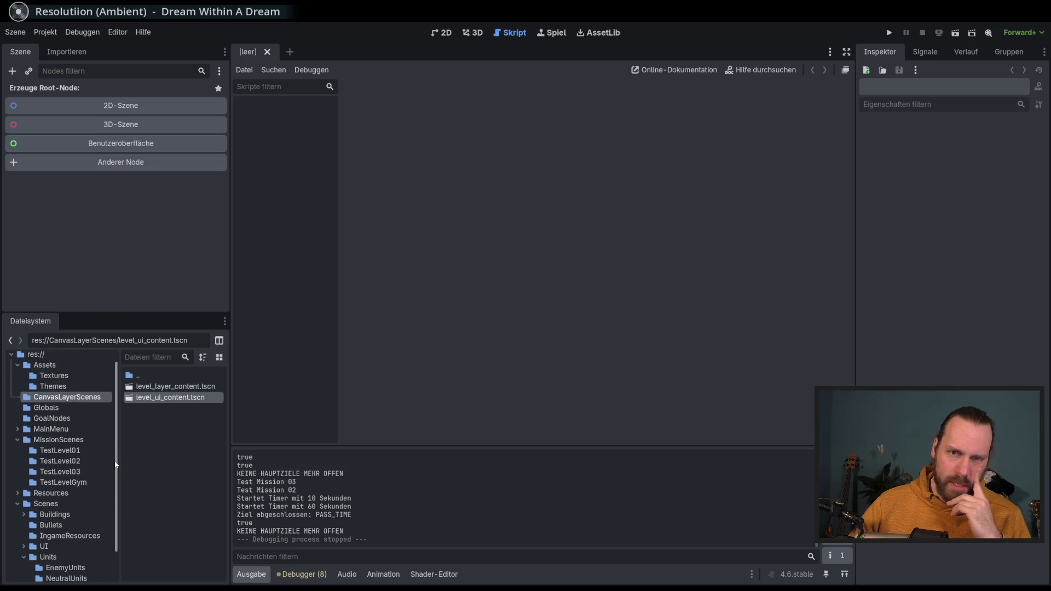
pyautogui.click(70, 430)
pyautogui.doubleClick(70, 430)
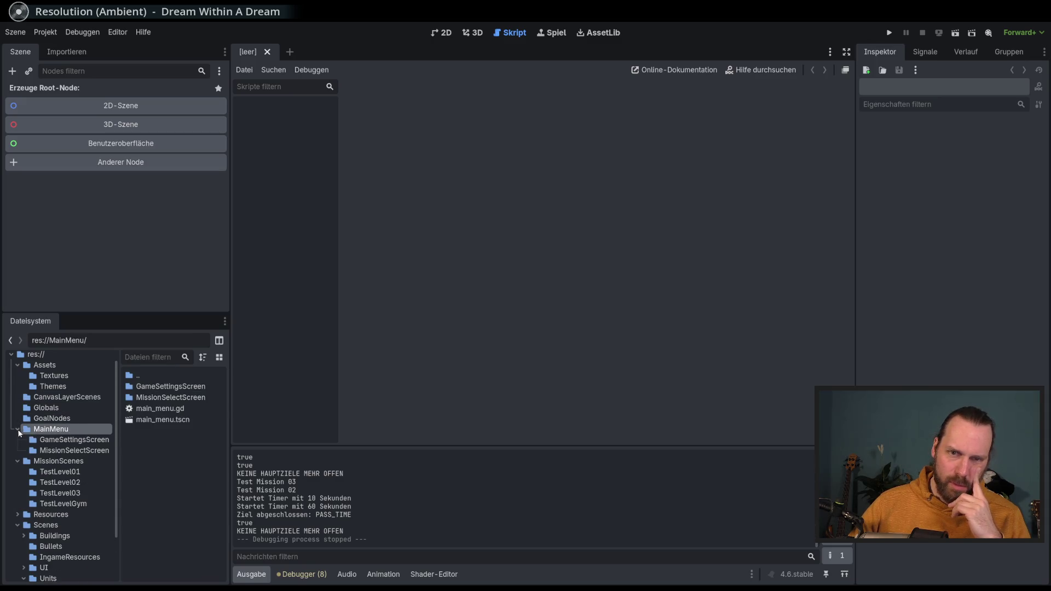
pyautogui.click(76, 451)
pyautogui.moveTo(229, 415); pyautogui.dragTo(244, 414)
pyautogui.click(202, 420)
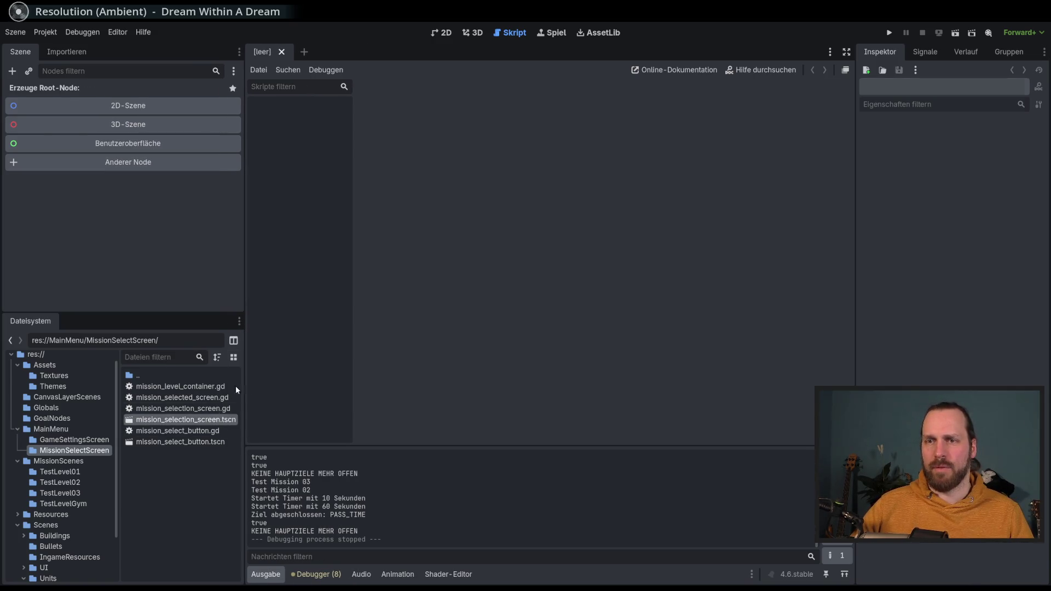
# Step: Show the mission_selection_screen scene in the 2D workspace, clear the selection and zoom out
pyautogui.click(450, 34)
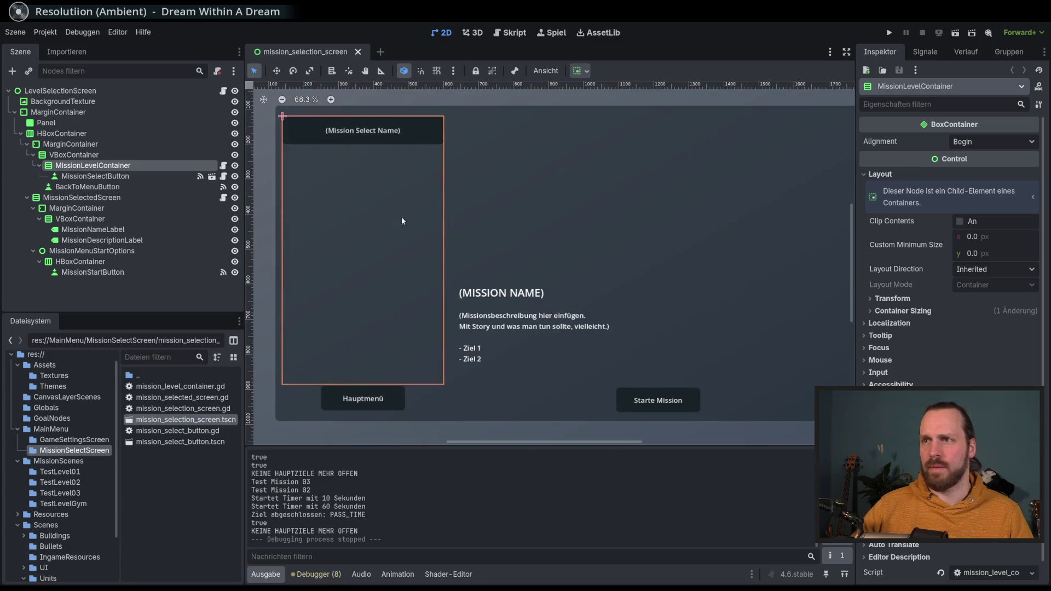
pyautogui.scroll(-3, 402, 220)
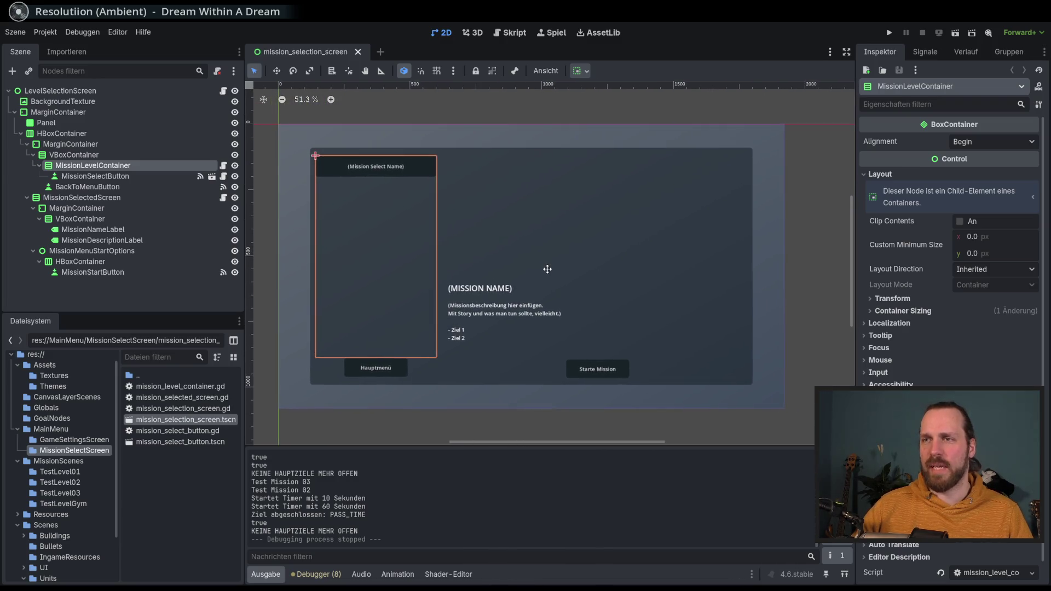
pyautogui.click(182, 293)
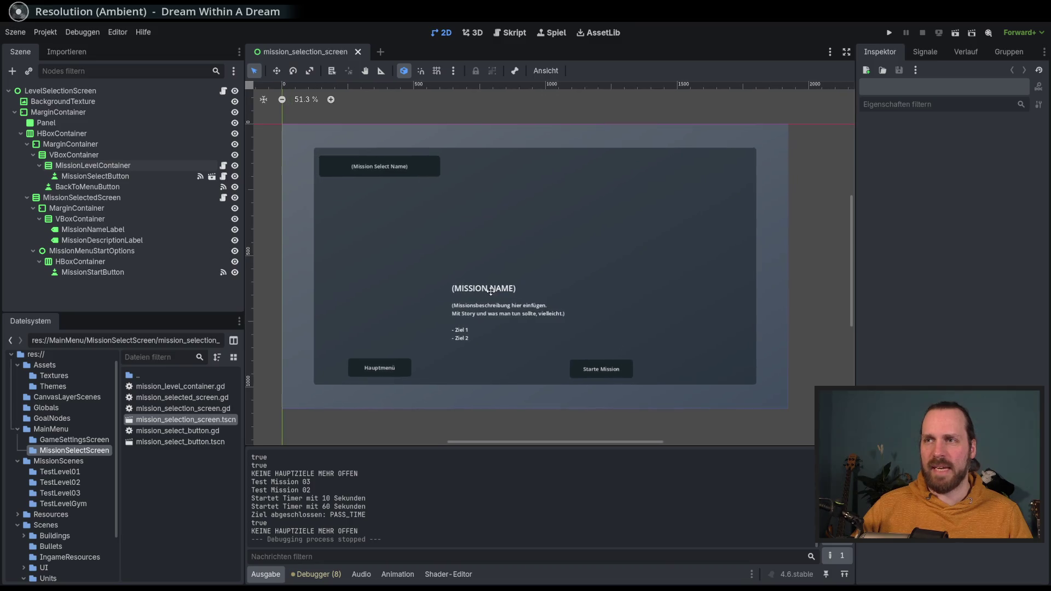
pyautogui.scroll(-1, 490, 293)
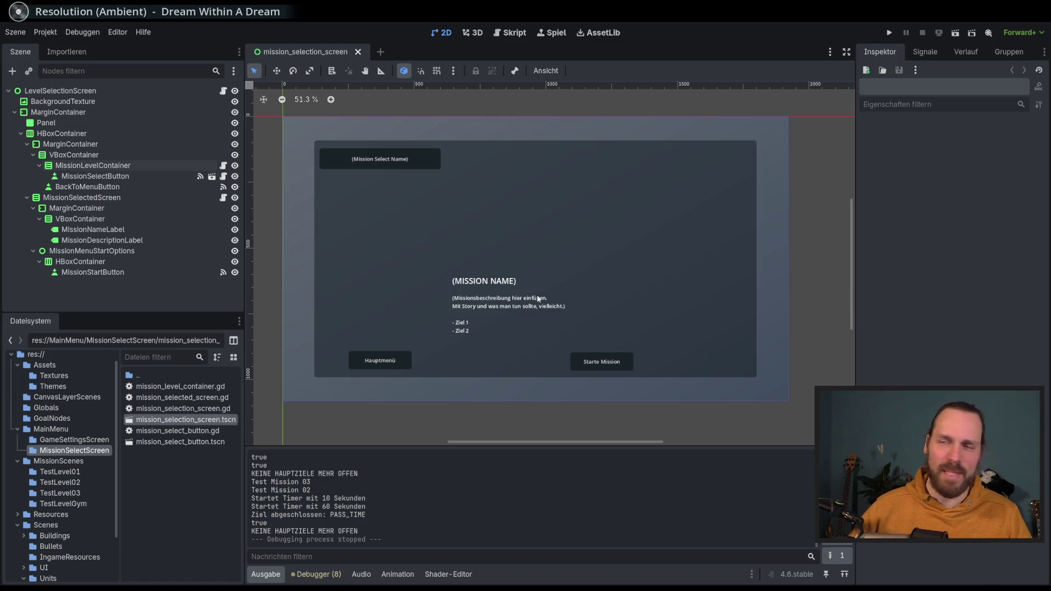
pyautogui.hscroll(-1, 541, 281)
pyautogui.scroll(-1, 541, 281)
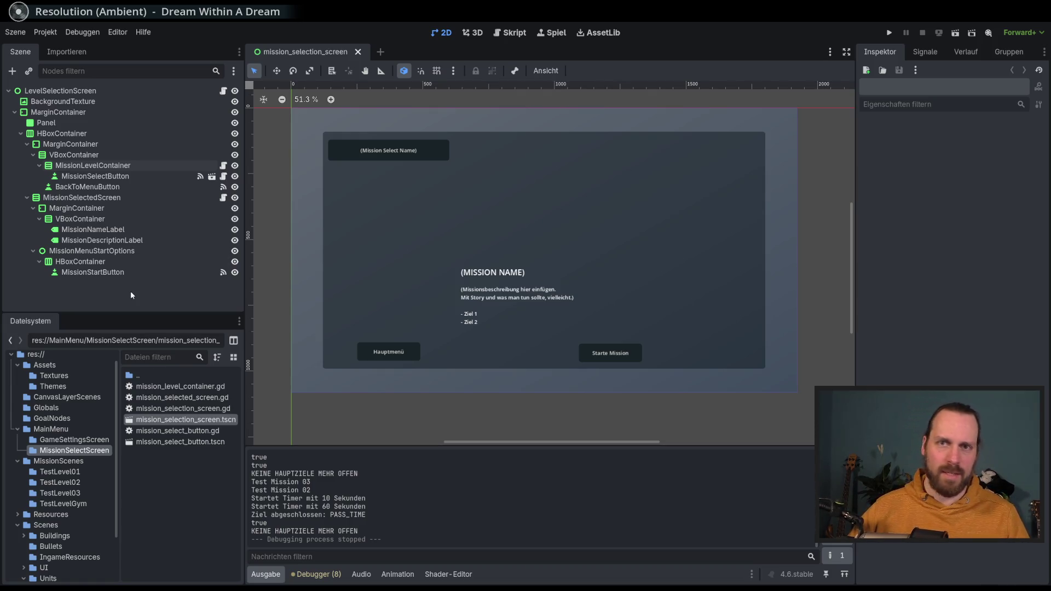
# Step: Inspect the MissionMenuStartOptions node and the MissionStartButton properties
pyautogui.click(91, 251)
pyautogui.click(82, 296)
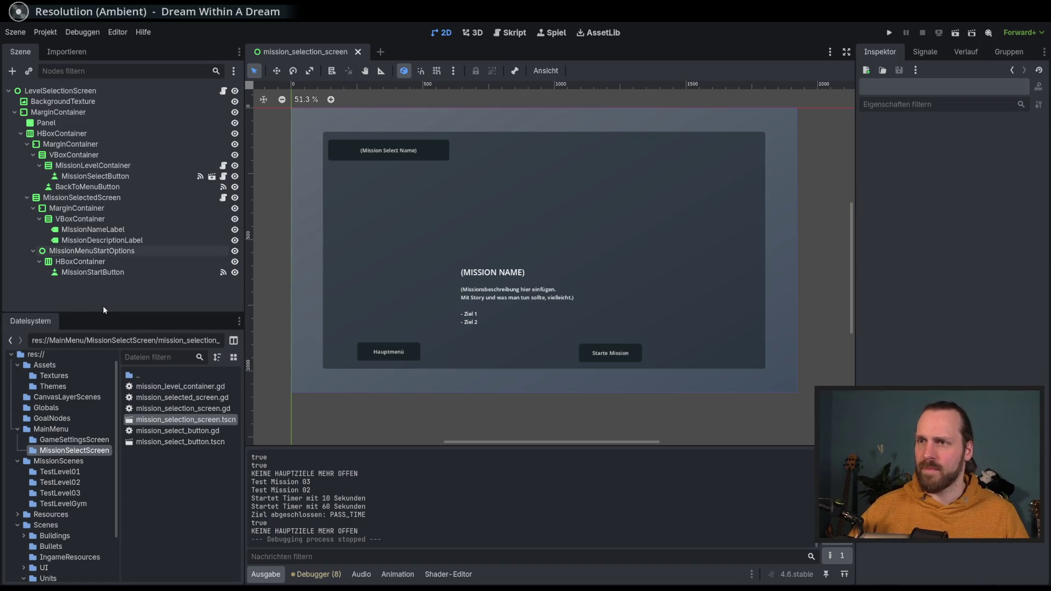
pyautogui.click(87, 251)
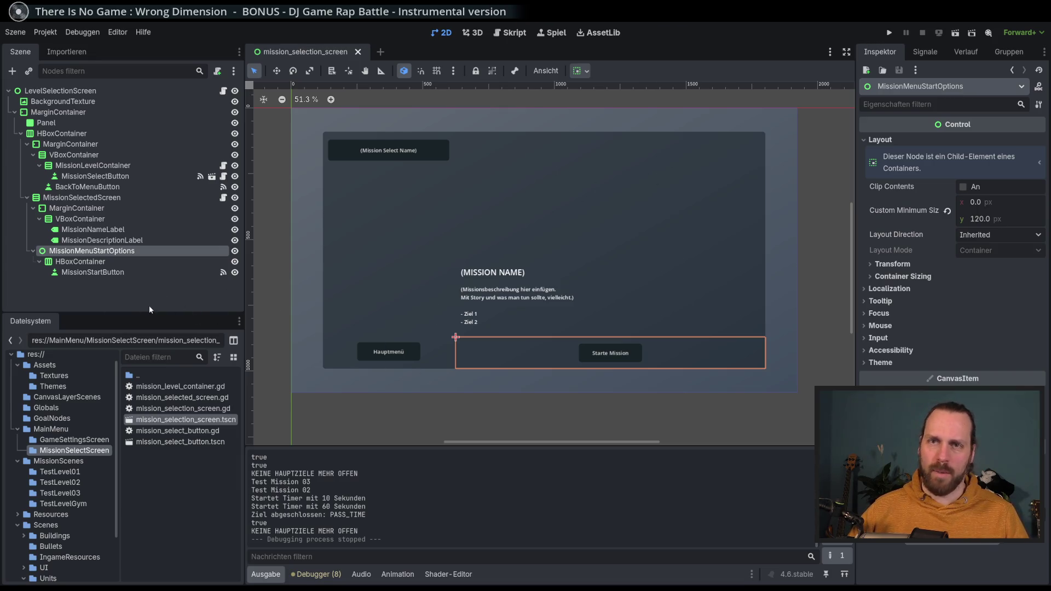
pyautogui.click(125, 272)
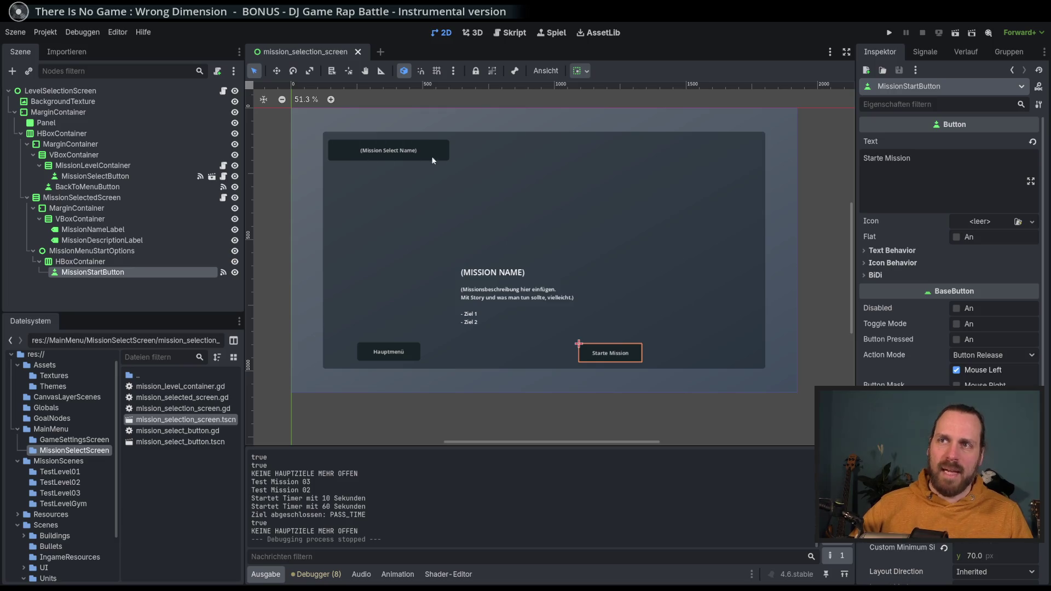
pyautogui.scroll(1, 466, 239)
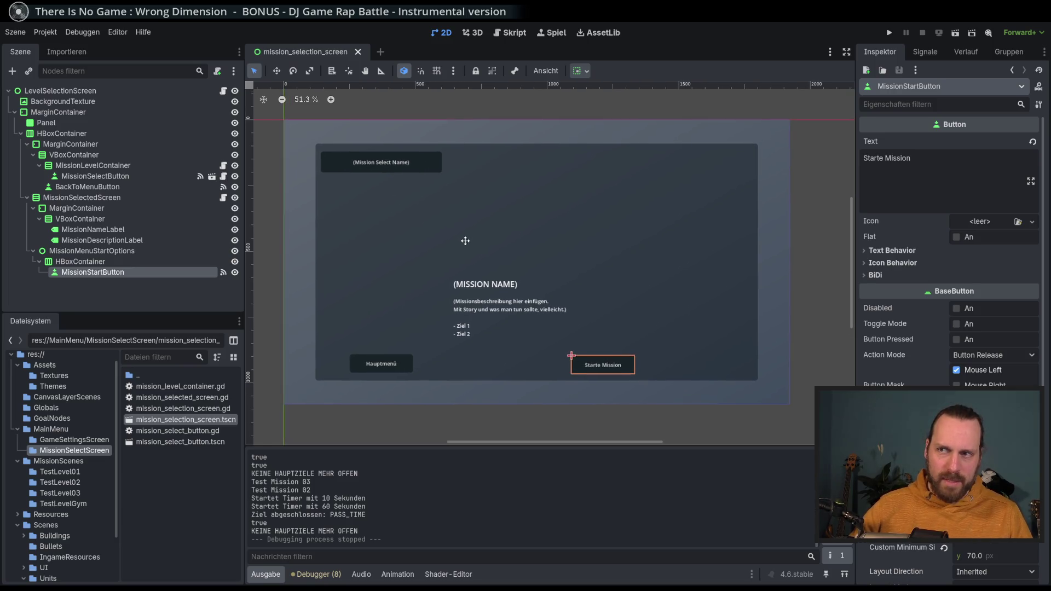
pyautogui.scroll(1, 616, 218)
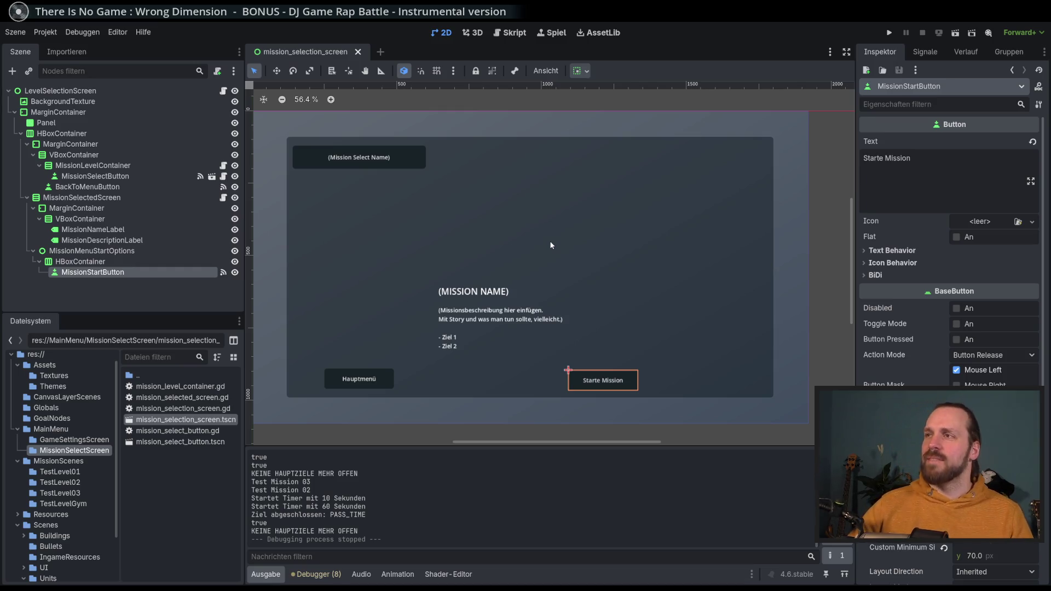
pyautogui.moveTo(539, 243)
pyautogui.mouseDown()
pyautogui.moveTo(574, 241)
pyautogui.moveTo(568, 248)
pyautogui.mouseUp()
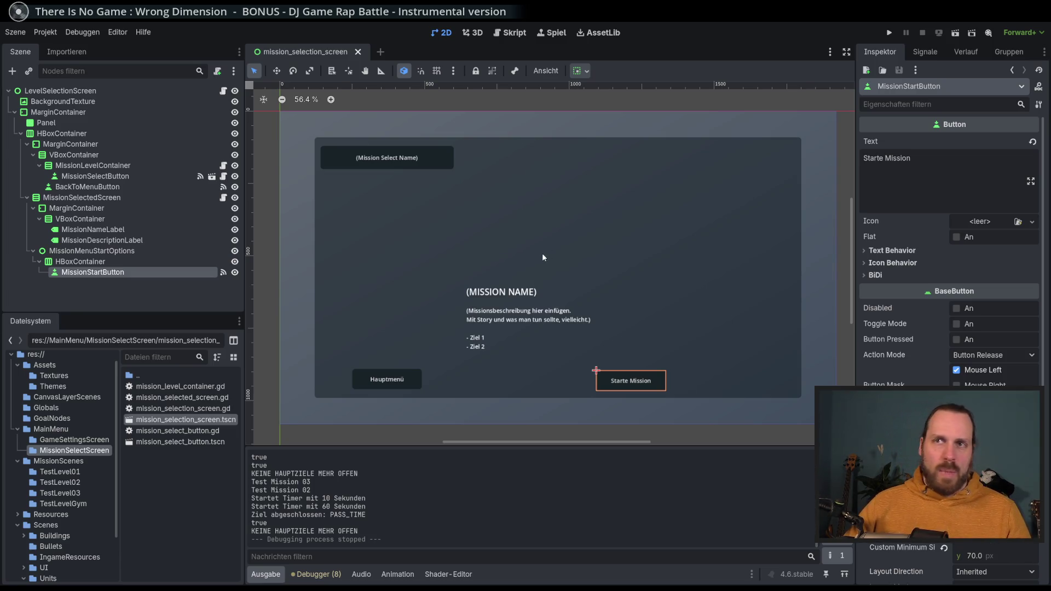
pyautogui.moveTo(541, 249); pyautogui.dragTo(536, 251)
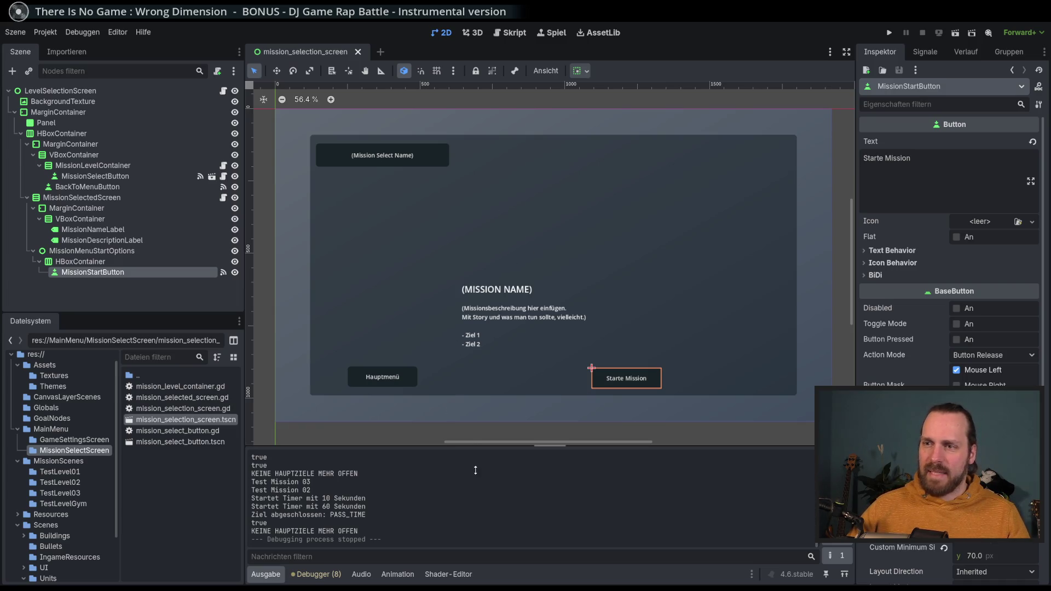
pyautogui.moveTo(244, 298); pyautogui.dragTo(244, 299)
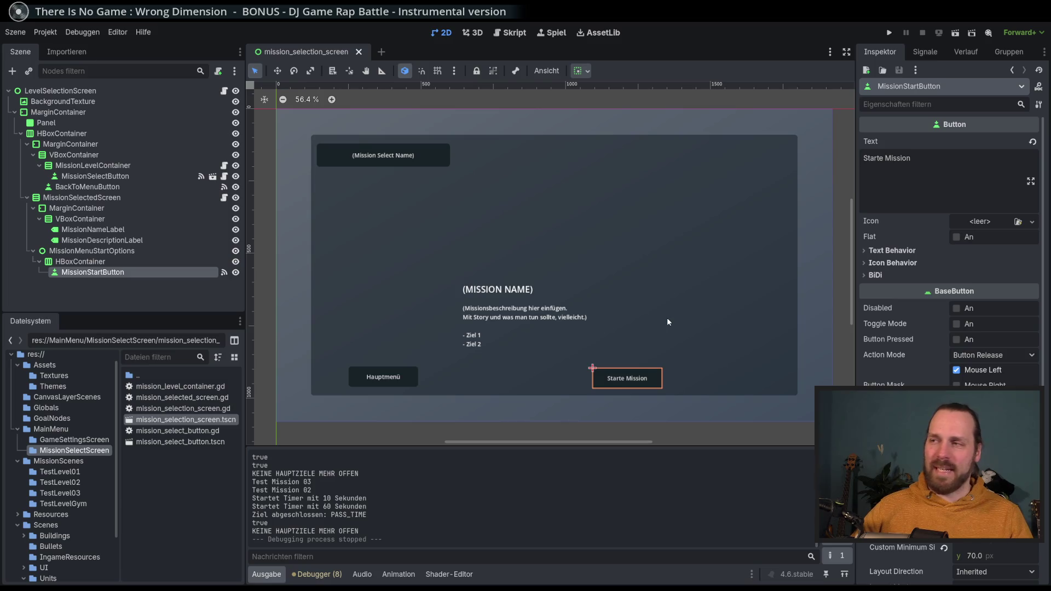
pyautogui.scroll(-1, 621, 293)
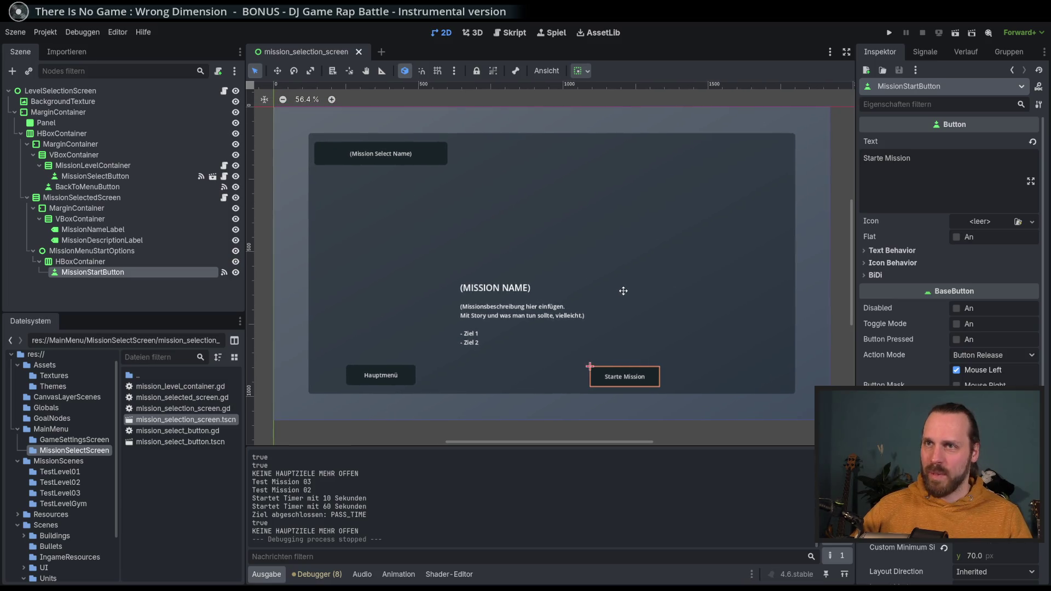
pyautogui.moveTo(625, 292); pyautogui.dragTo(624, 292)
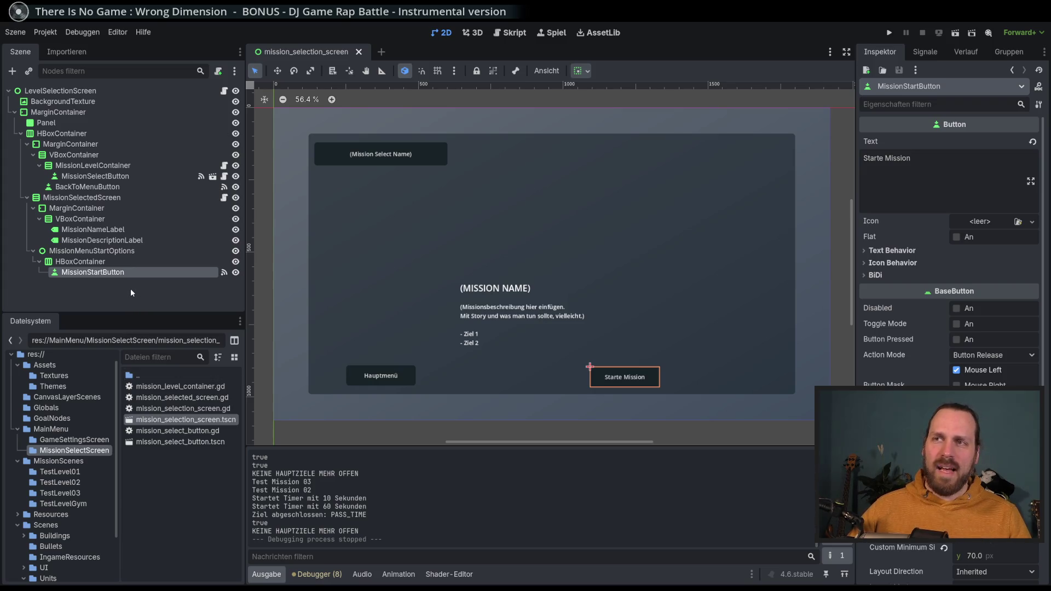
pyautogui.press('Up')
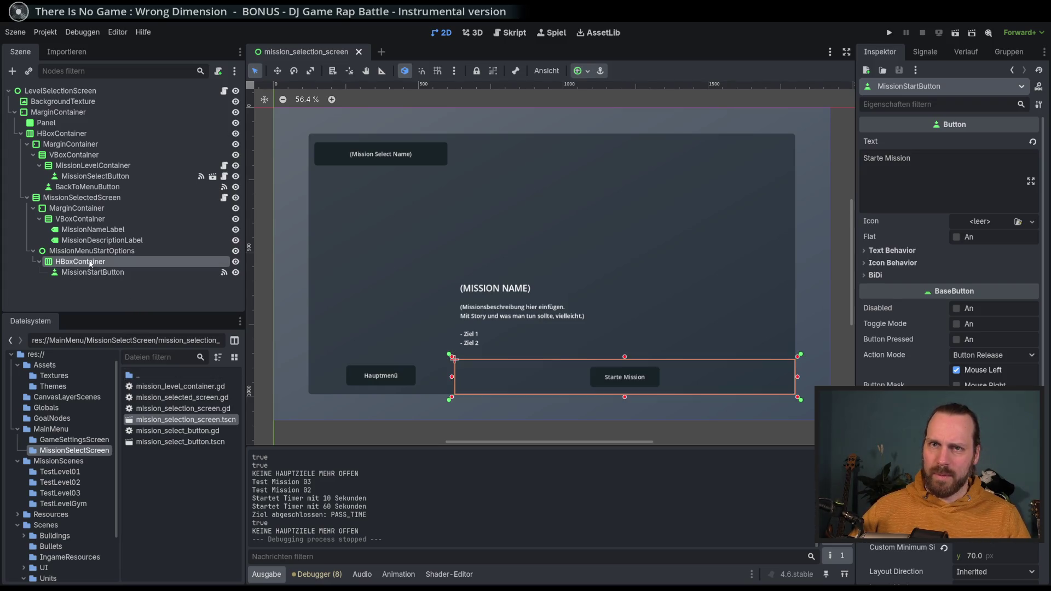
# Step: Add a 'control' Control child to MissionSelectedScreen and drag it above MarginContainer
pyautogui.press('Up')
pyautogui.press('Up')
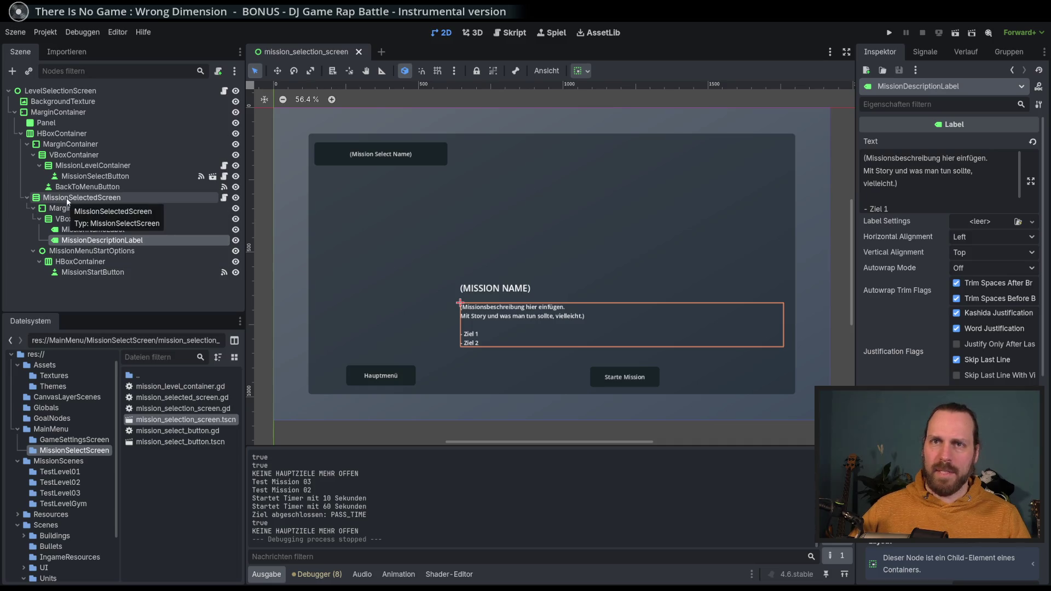
pyautogui.click(68, 198)
pyautogui.click(75, 211)
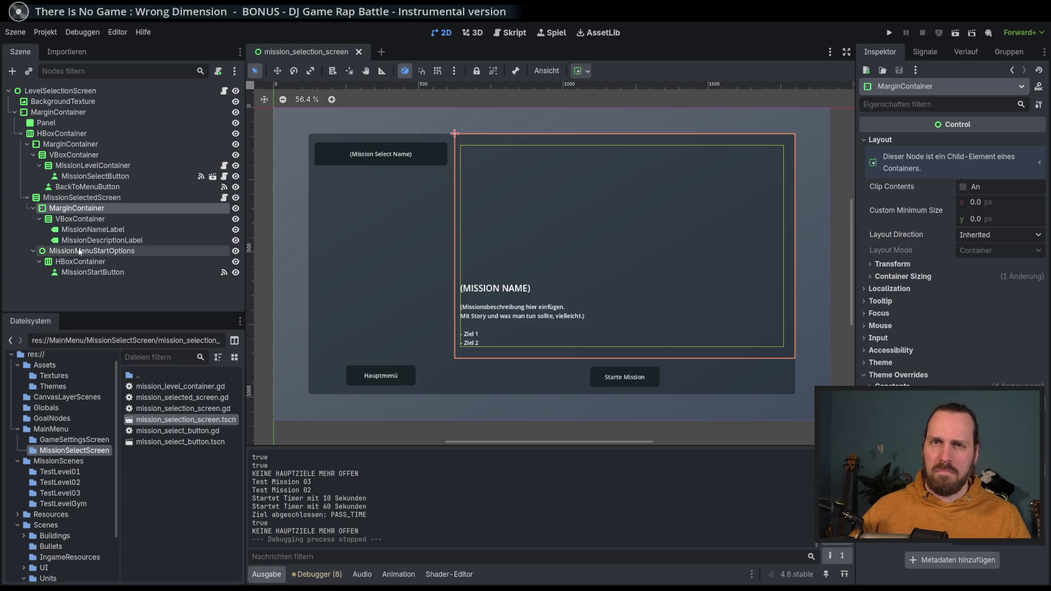
pyautogui.click(79, 198)
pyautogui.click(12, 72)
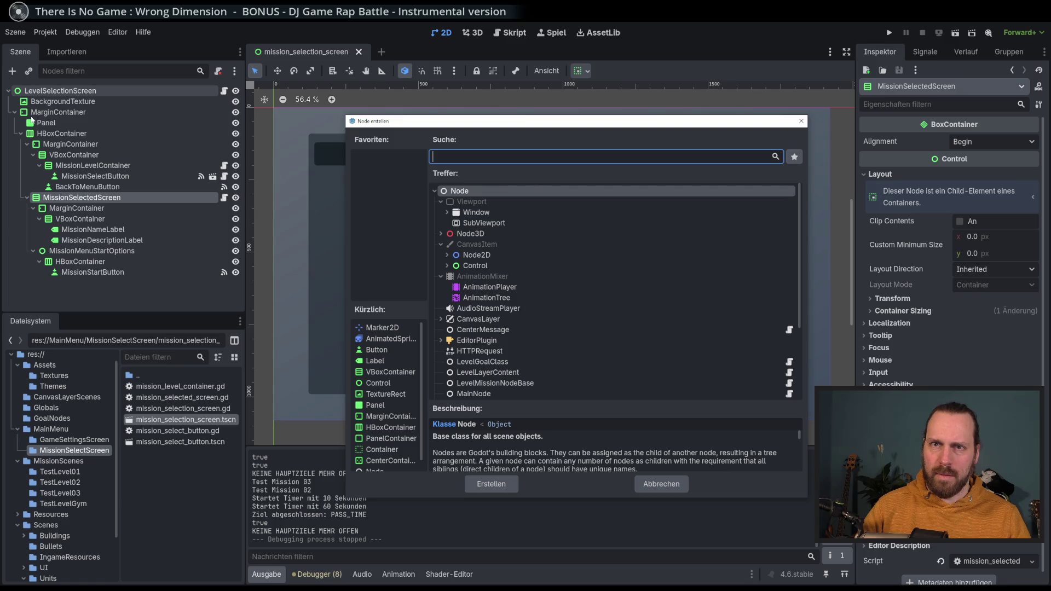
pyautogui.write('control')
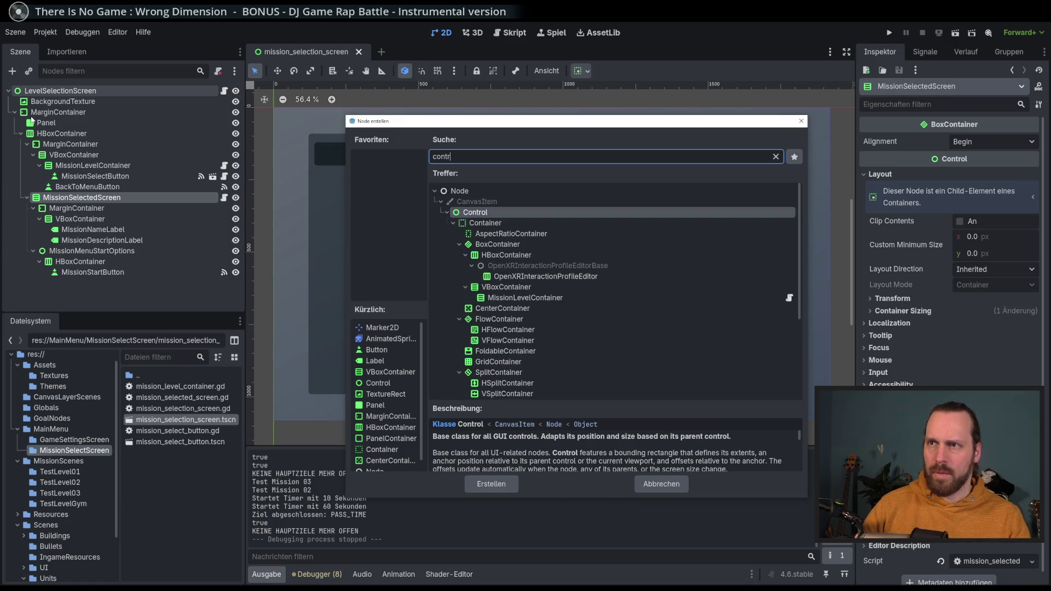
pyautogui.press('Return')
pyautogui.moveTo(73, 284); pyautogui.dragTo(84, 206)
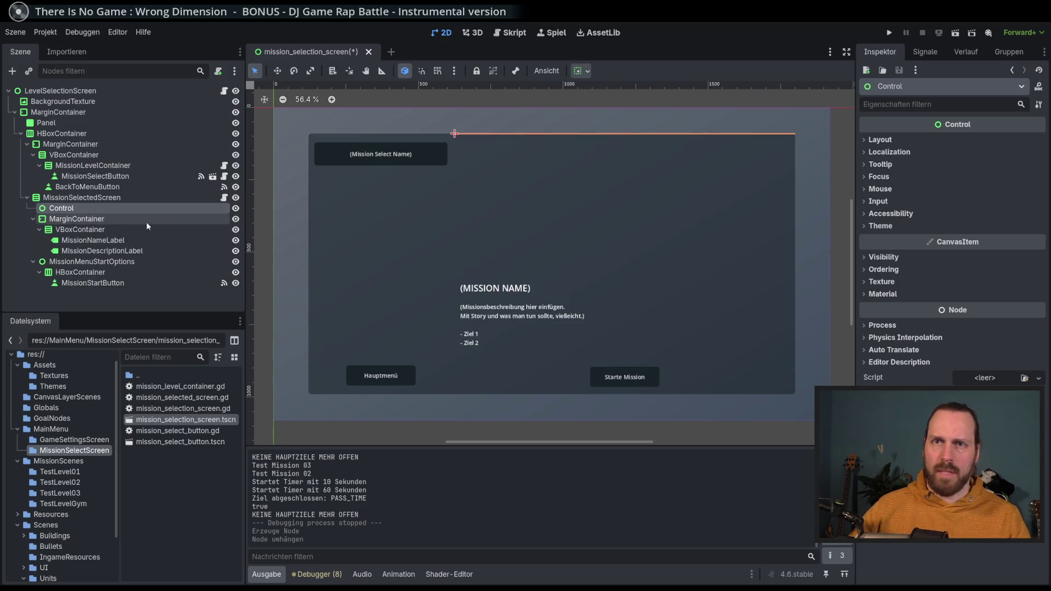
# Step: Set the Control's Layout Custom Minimum Size y to 150, then lower it to 100
pyautogui.click(878, 140)
pyautogui.click(993, 219)
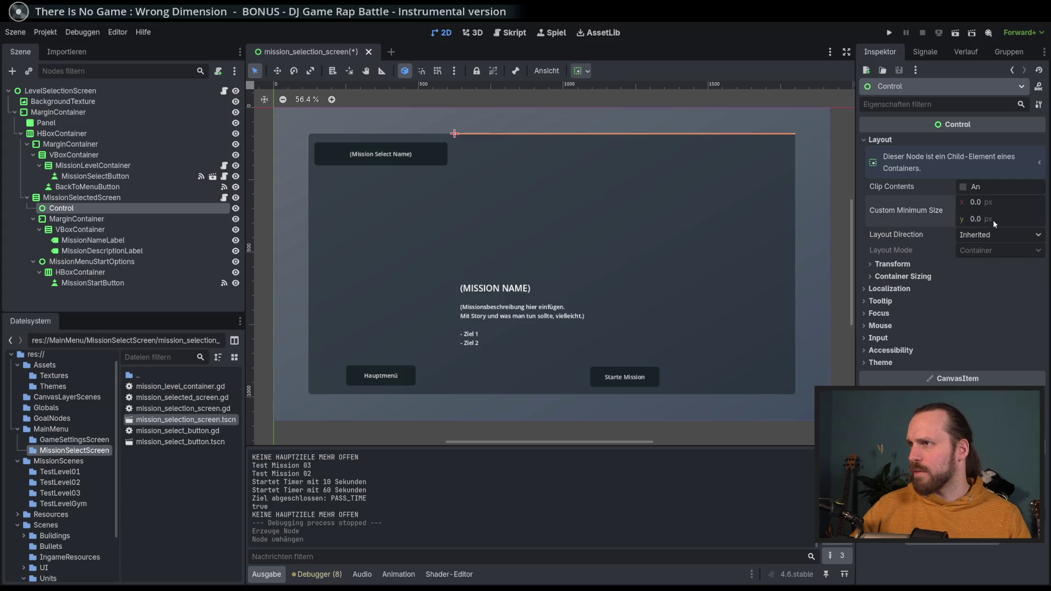
pyautogui.write('150')
pyautogui.press('Return')
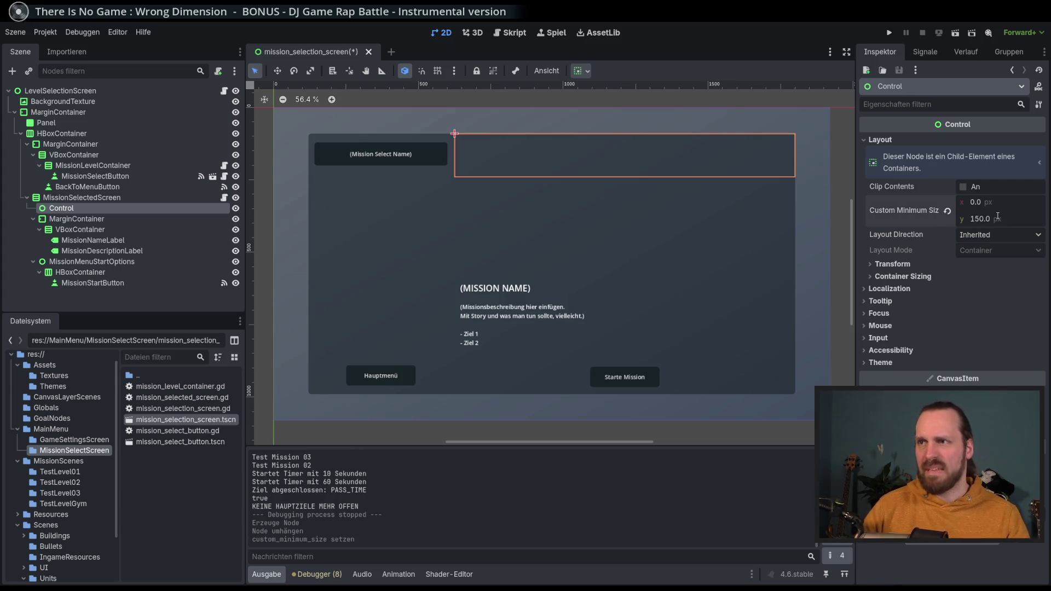
pyautogui.click(998, 219)
pyautogui.write('100')
pyautogui.press('Return')
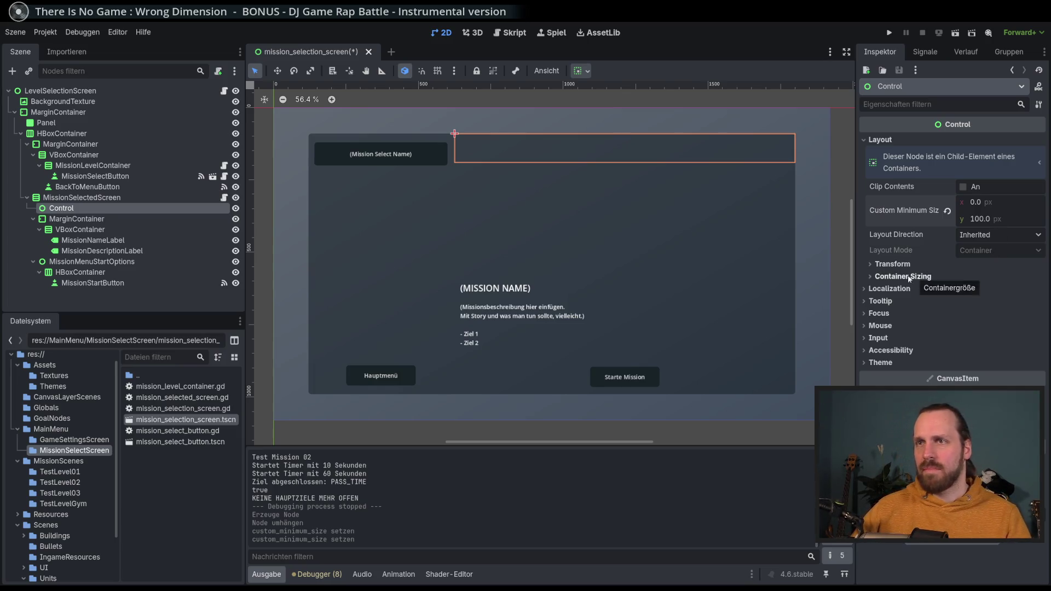
# Step: Try the spacer below the mission details, then return it as MissionSelectedScreen's first child
pyautogui.click(81, 116)
pyautogui.press('Up')
pyautogui.click(87, 117)
pyautogui.click(86, 209)
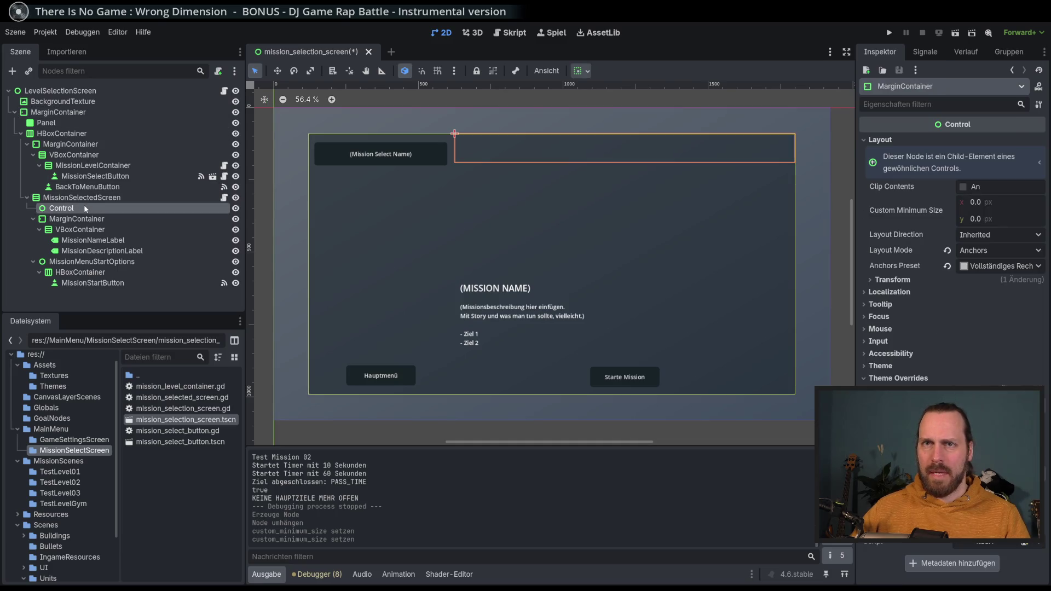
pyautogui.click(85, 208)
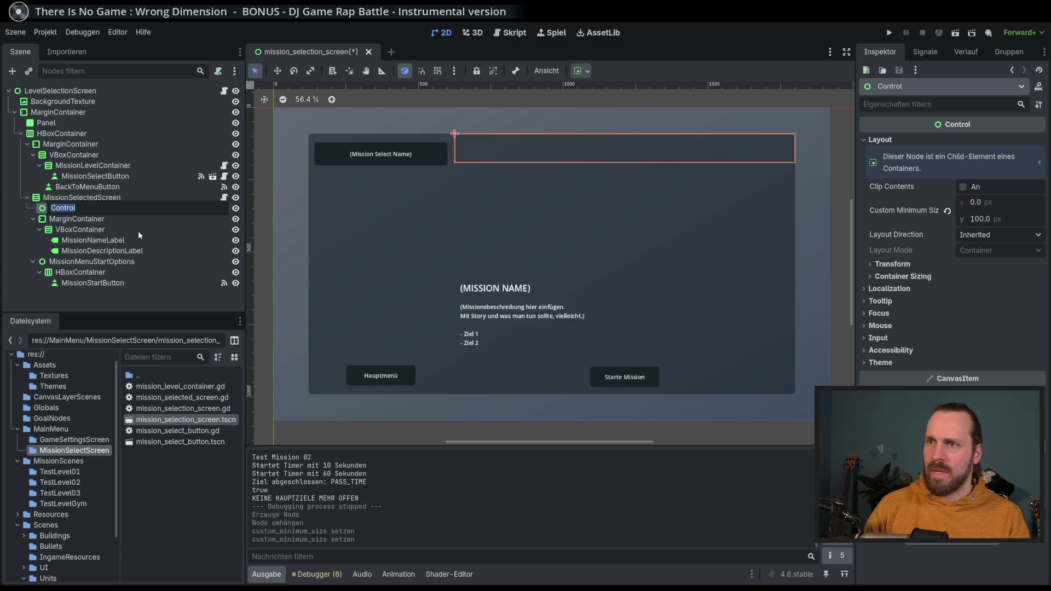
pyautogui.press('Home')
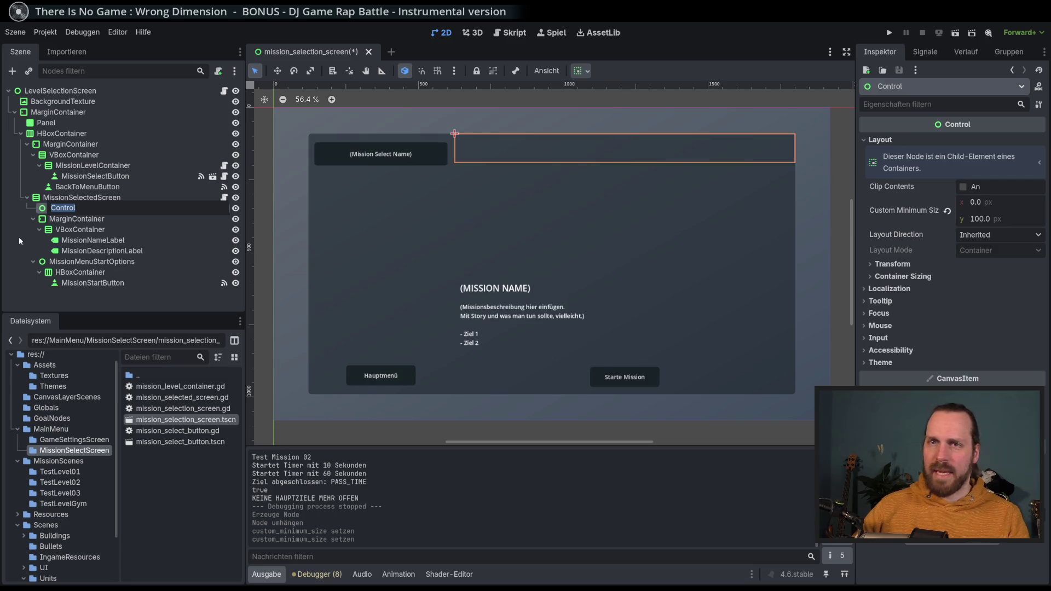
pyautogui.moveTo(60, 207)
pyautogui.mouseDown()
pyautogui.moveTo(93, 260)
pyautogui.moveTo(73, 213)
pyautogui.mouseUp()
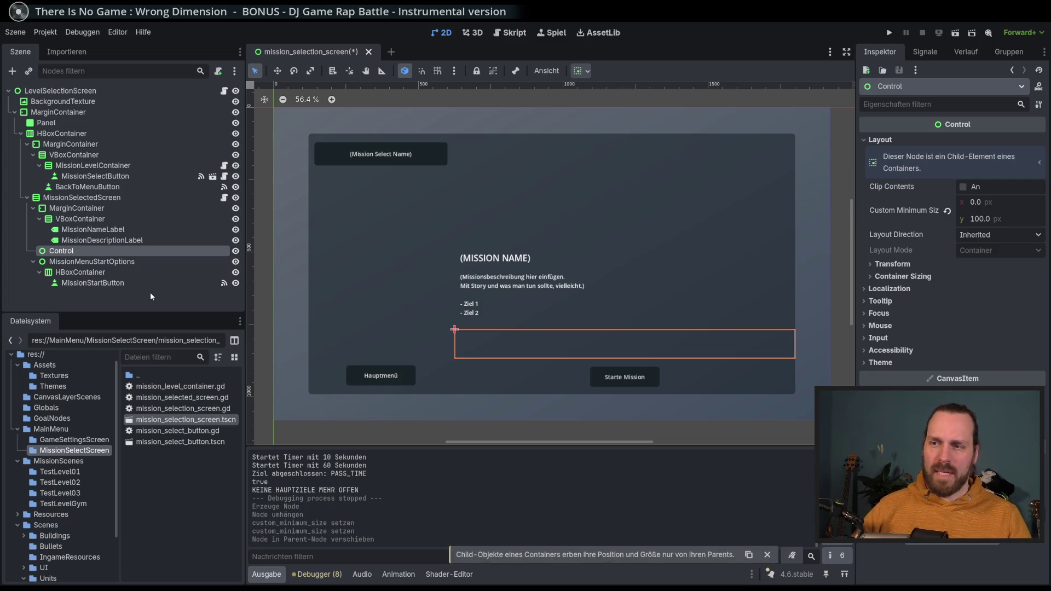
pyautogui.moveTo(79, 250); pyautogui.dragTo(60, 203)
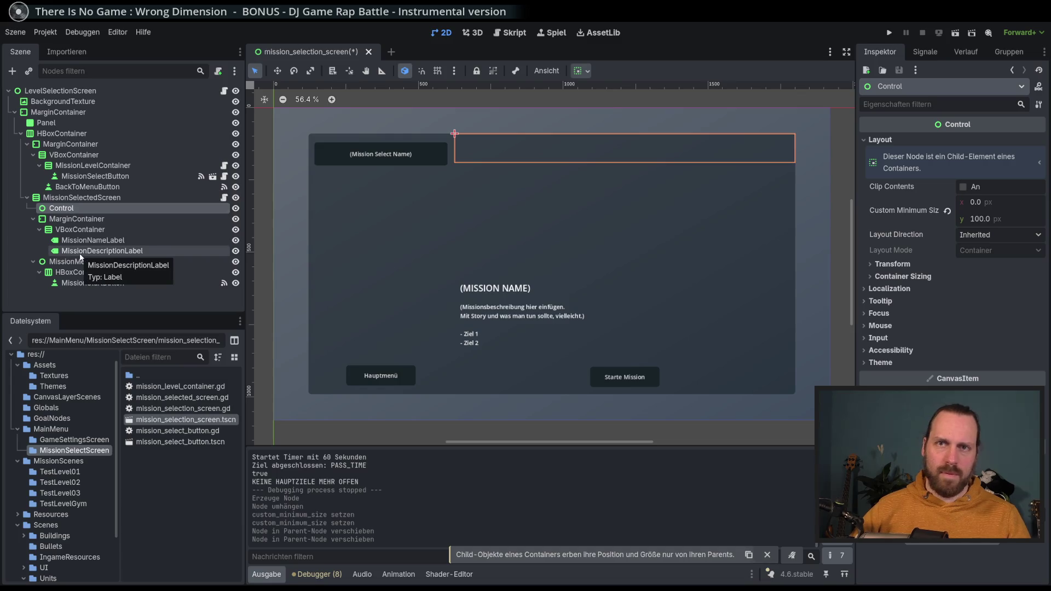
pyautogui.click(69, 202)
pyautogui.click(65, 208)
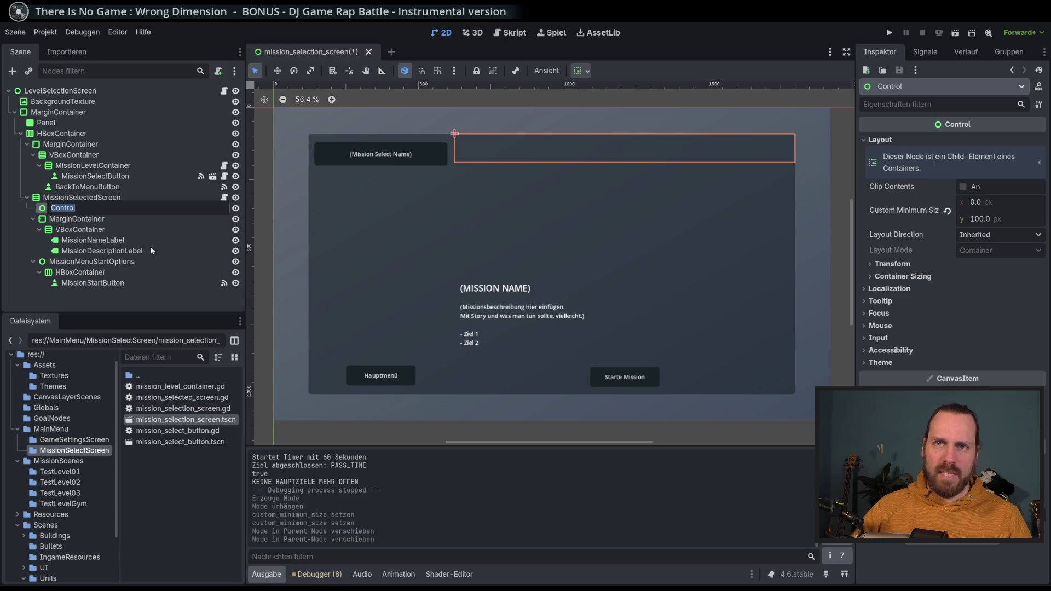
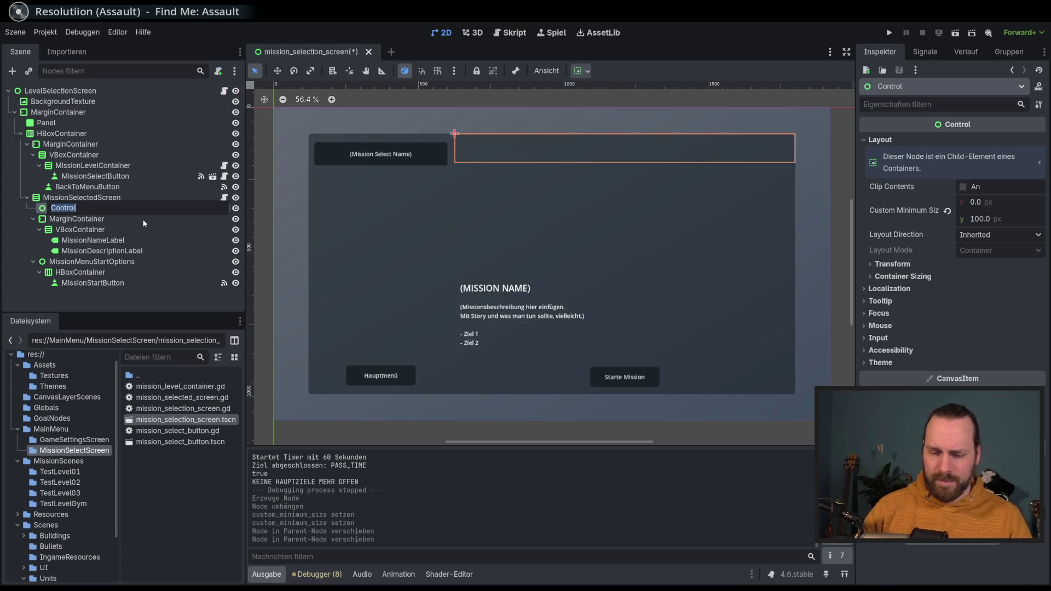
# Step: Rename the Control node under MissionSelectedScreen to GlobalInventoryDisplay and select it
pyautogui.write('Global')
pyautogui.press('Return')
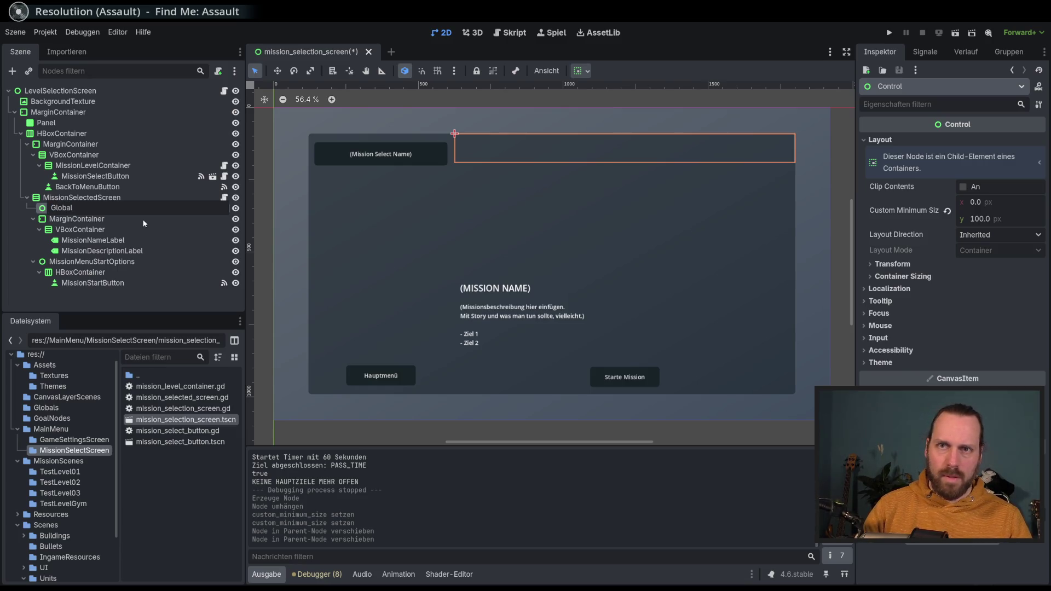
pyautogui.write('Invento')
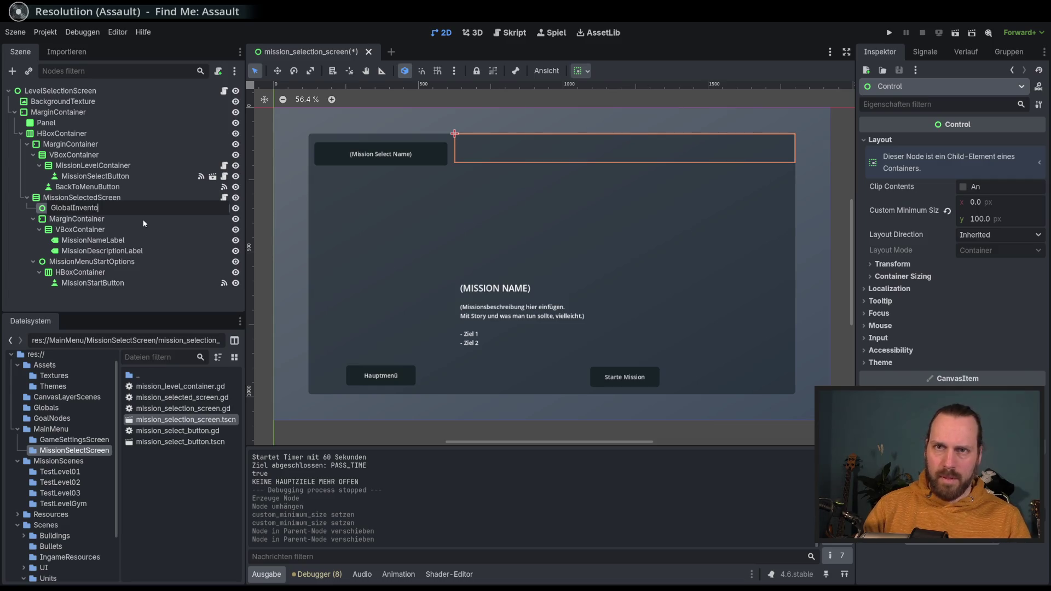
pyautogui.write('ryDisplay')
pyautogui.press('Return')
pyautogui.click(92, 199)
pyautogui.click(93, 209)
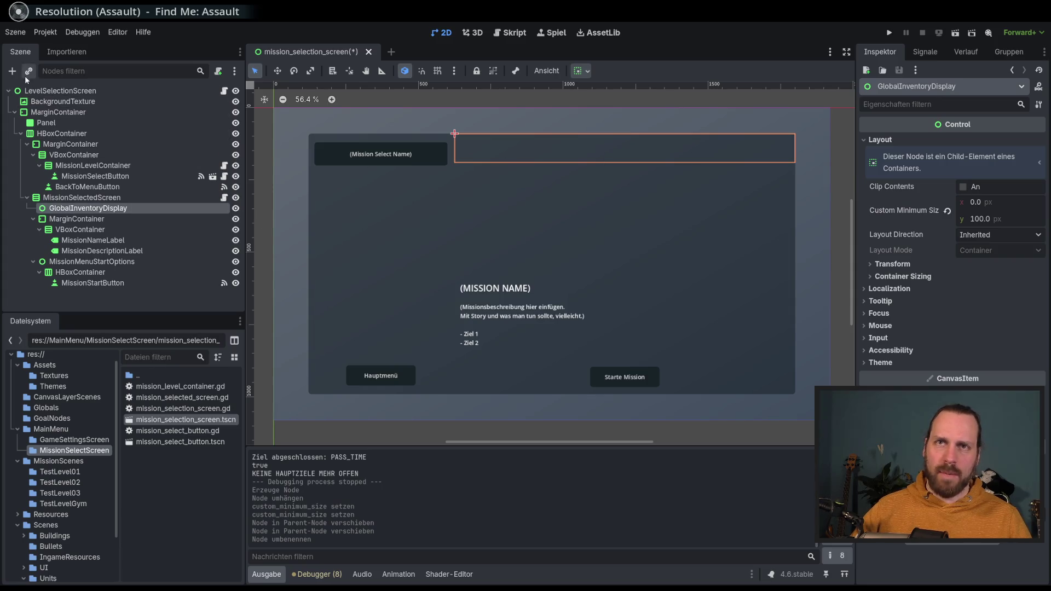
pyautogui.hotkey('ctrl', 'a')
# Step: Add a Label child under GlobalInventoryDisplay and anchor it with the Center Top preset
pyautogui.write('LAbel')
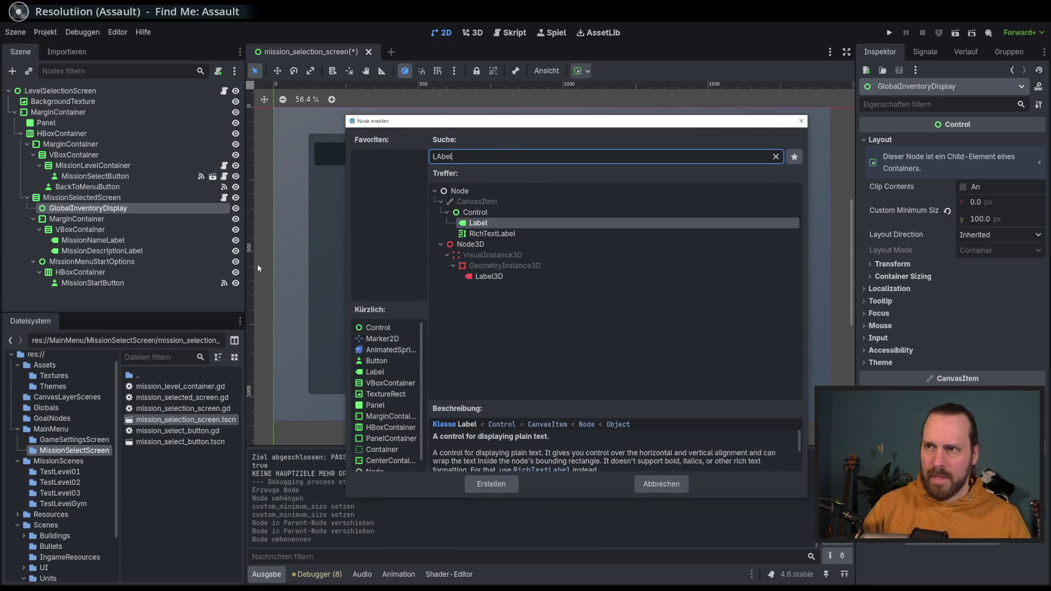
pyautogui.press('Return')
pyautogui.click(582, 71)
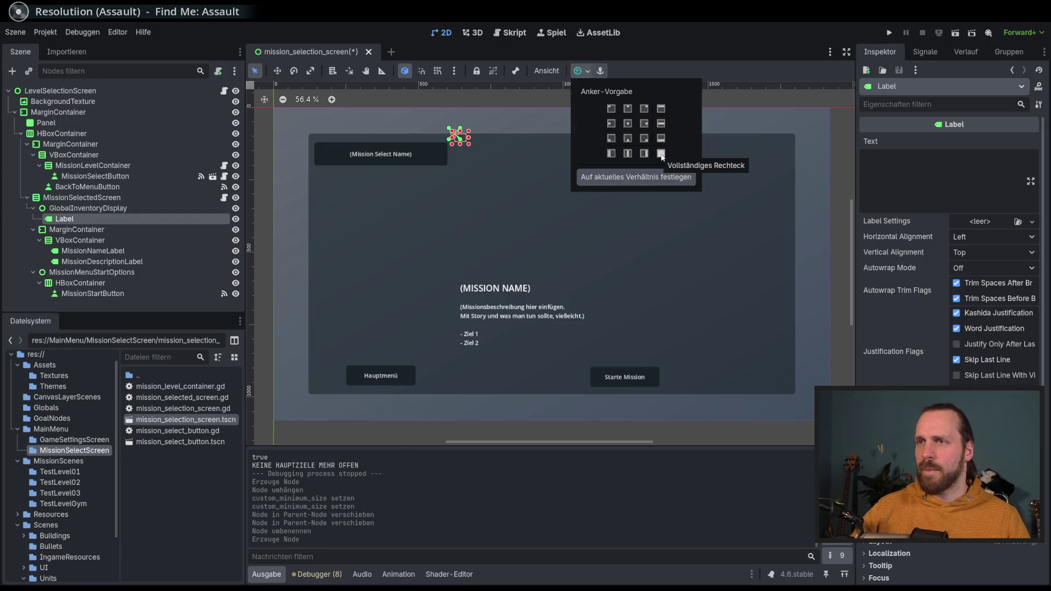
pyautogui.click(644, 124)
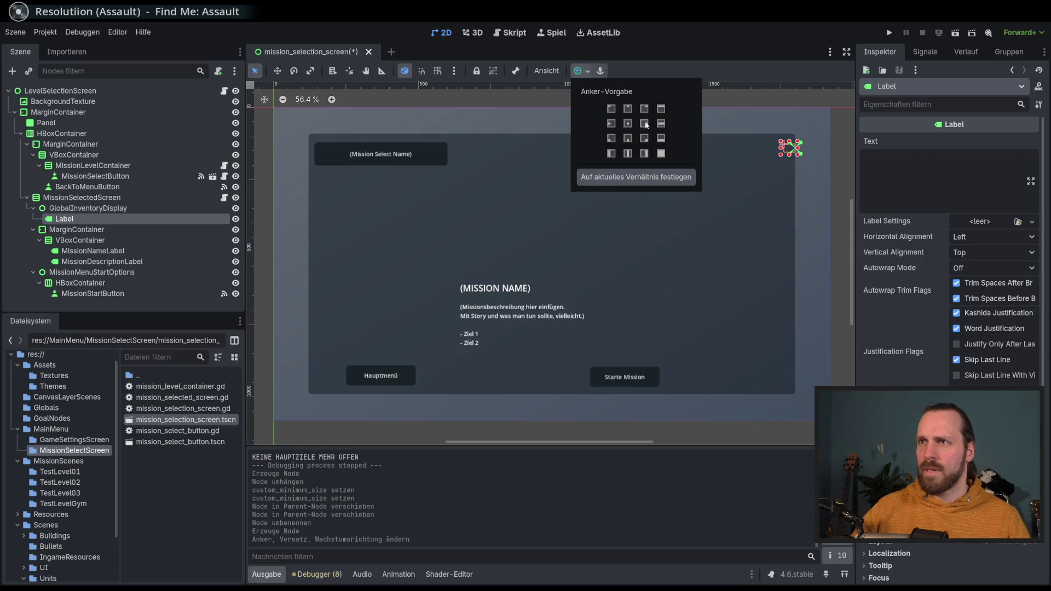
pyautogui.click(628, 124)
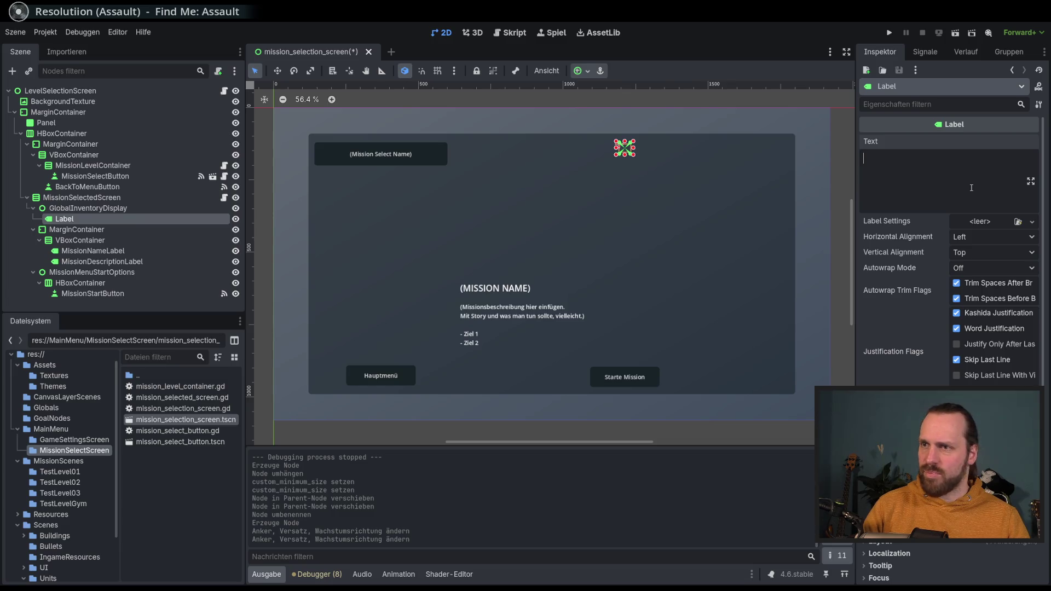
# Step: Set the label text to '(Anzahl Energiekerne)' and save the scene
pyautogui.write('Anzahl Kern')
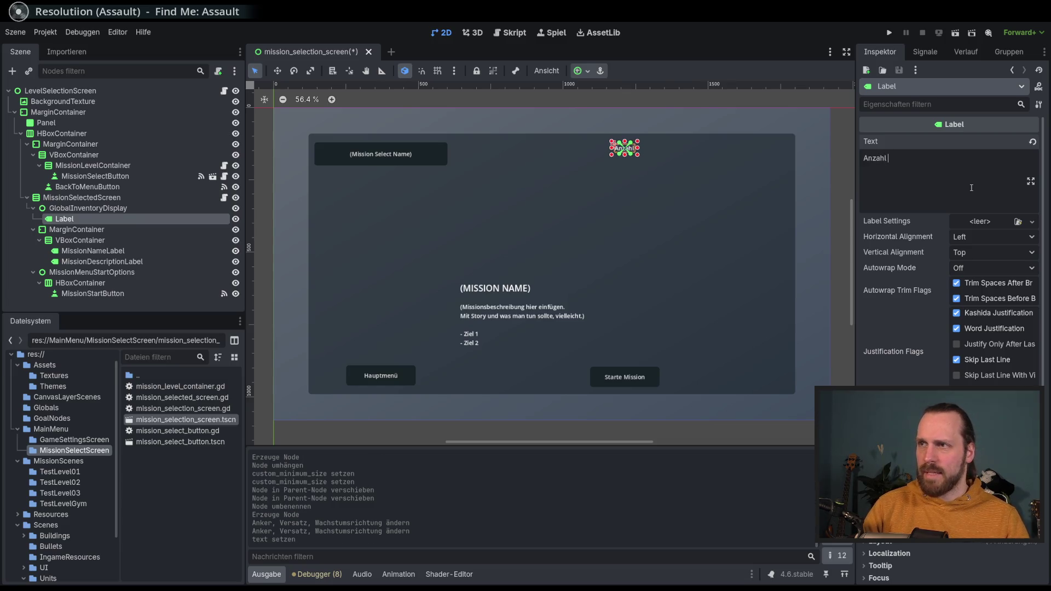
pyautogui.press('BackSpace')
pyautogui.press('BackSpace')
pyautogui.press('BackSpace')
pyautogui.write('E')
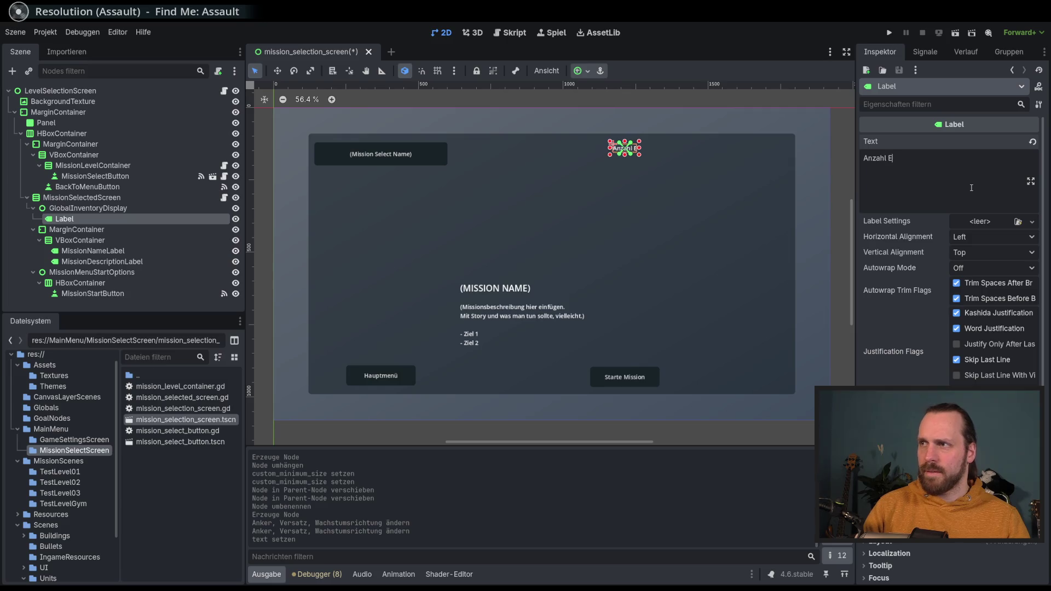
pyautogui.write('nergiekerne')
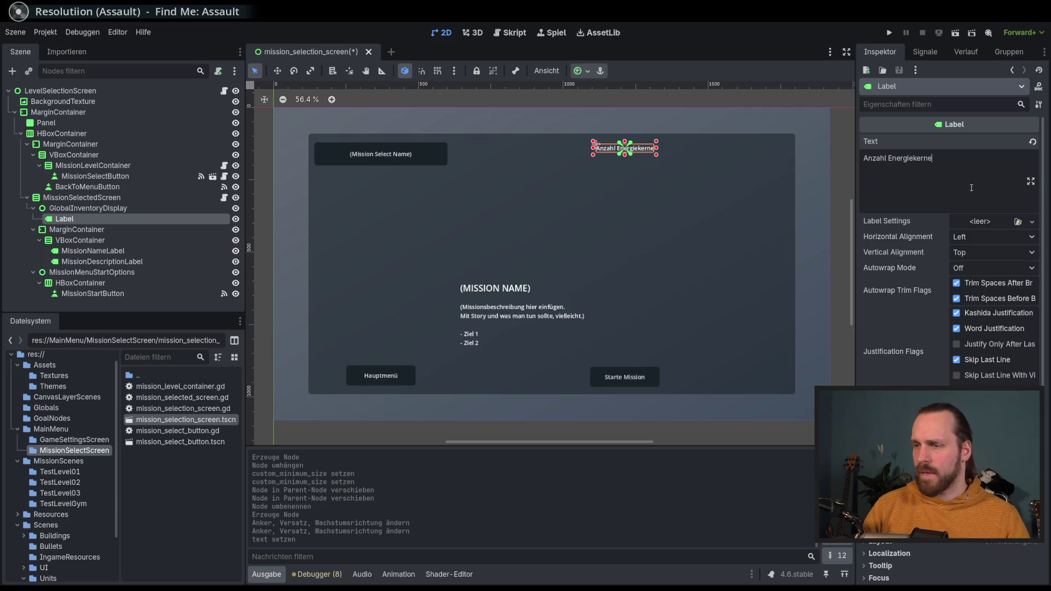
pyautogui.write('(')
pyautogui.press('End')
pyautogui.write(')')
pyautogui.hotkey('ctrl', 's')
# Step: Rename the Label node to EnergyCoreLabel
pyautogui.click(74, 209)
pyautogui.click(71, 220)
pyautogui.click(71, 220)
pyautogui.write('C')
pyautogui.press('BackSpace')
pyautogui.write('Ene')
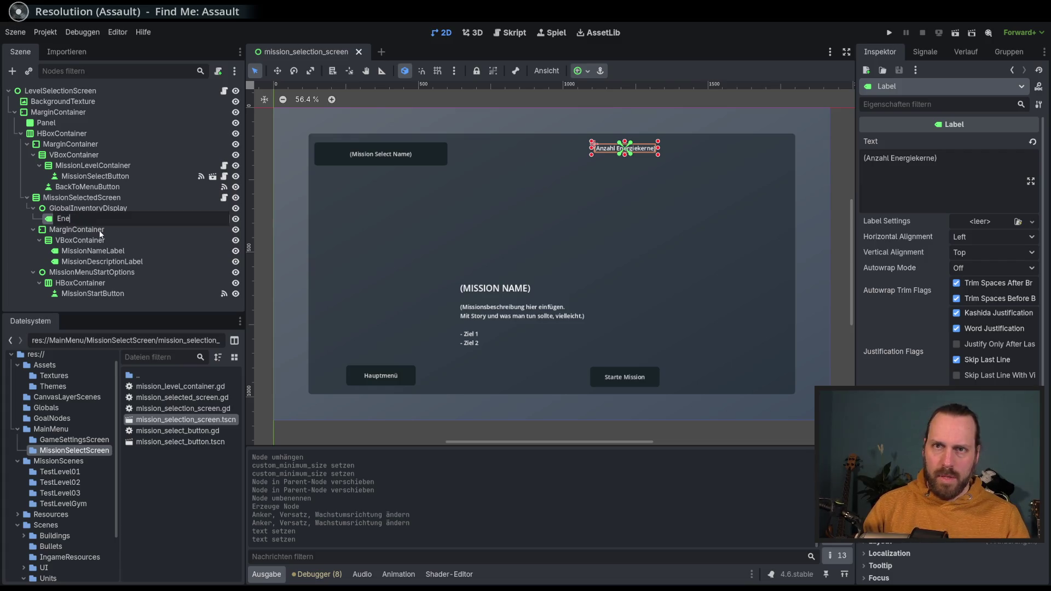
pyautogui.write('gieCounter')
pyautogui.press('Escape')
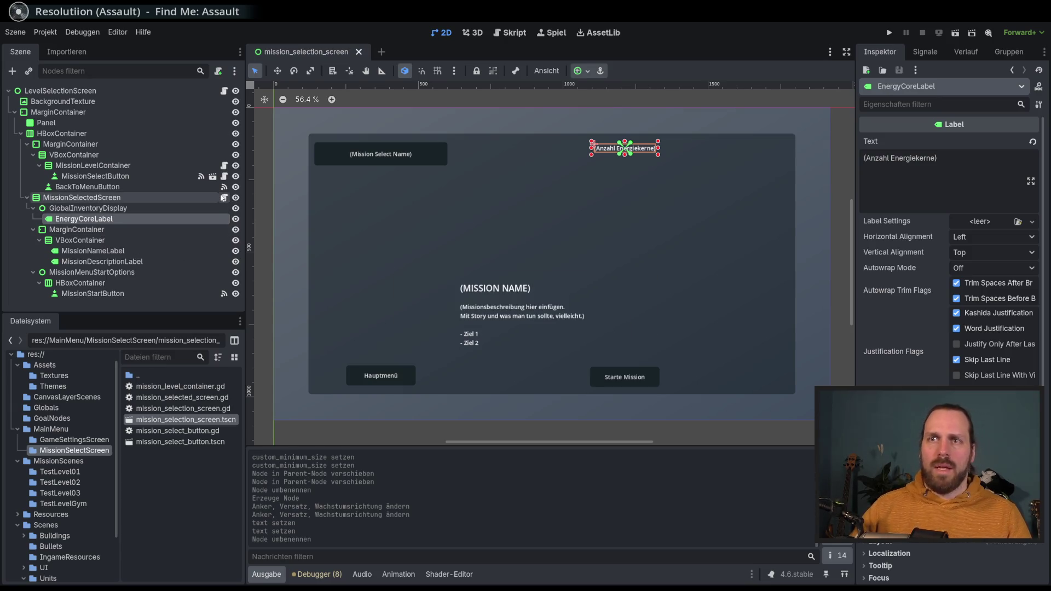
pyautogui.click(223, 197)
# Step: Scroll through mission_selected_screen.gd to review _ready and select_first_unplayed_mission
pyautogui.scroll(-2, 848, 175)
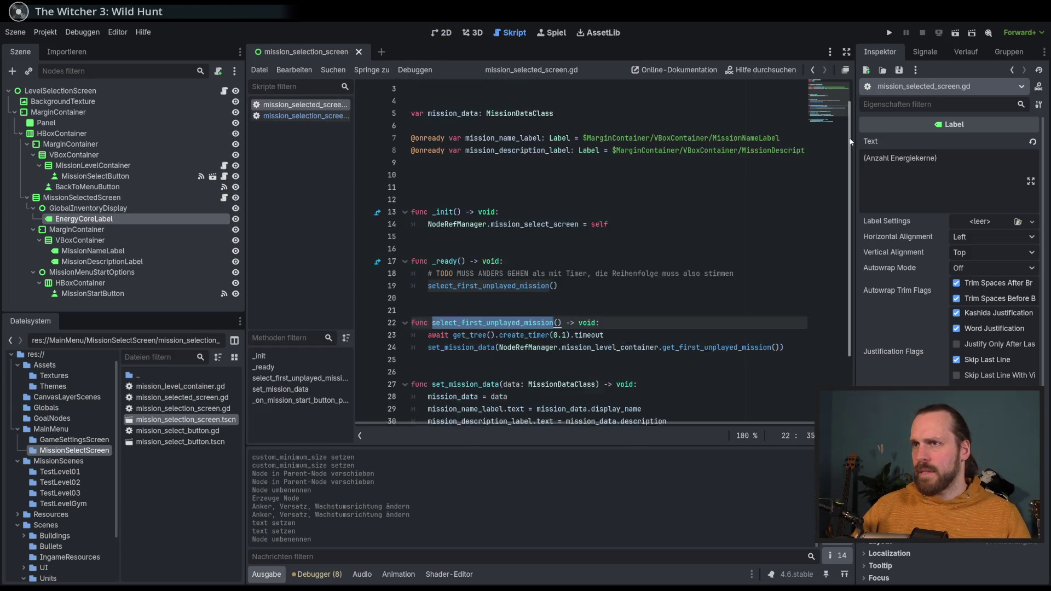
pyautogui.scroll(-2, 848, 174)
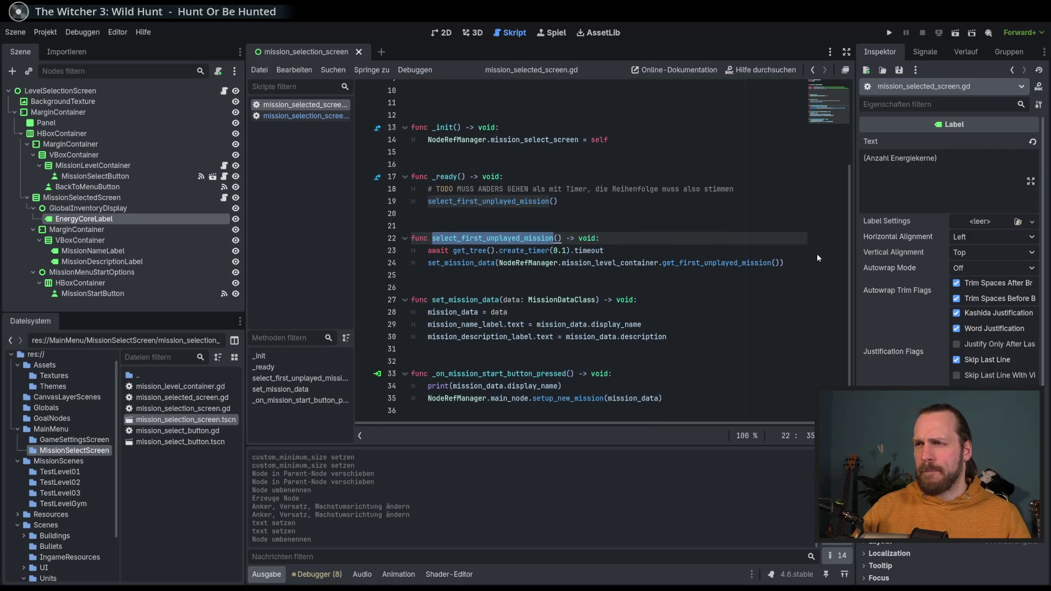
pyautogui.press('End')
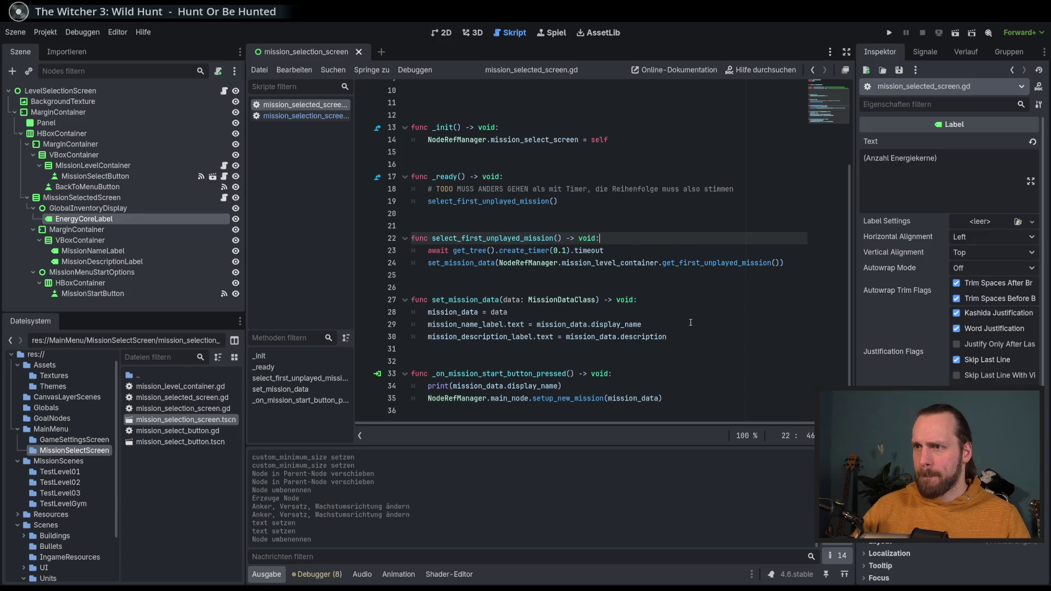
pyautogui.scroll(3, 689, 322)
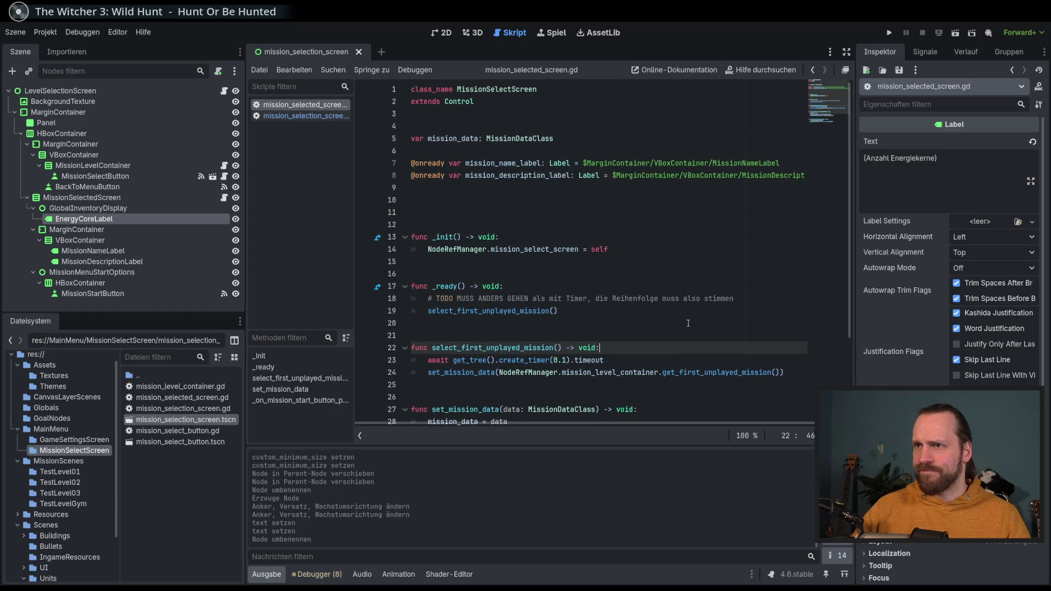
pyautogui.scroll(-3, 562, 277)
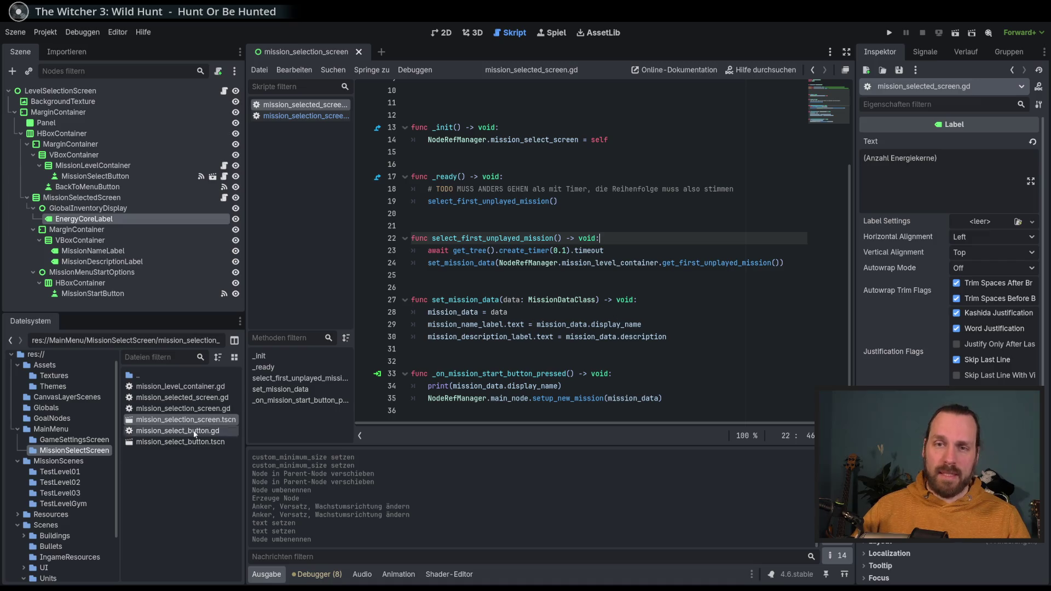
pyautogui.scroll(-2, 119, 479)
pyautogui.moveTo(120, 478); pyautogui.dragTo(120, 451)
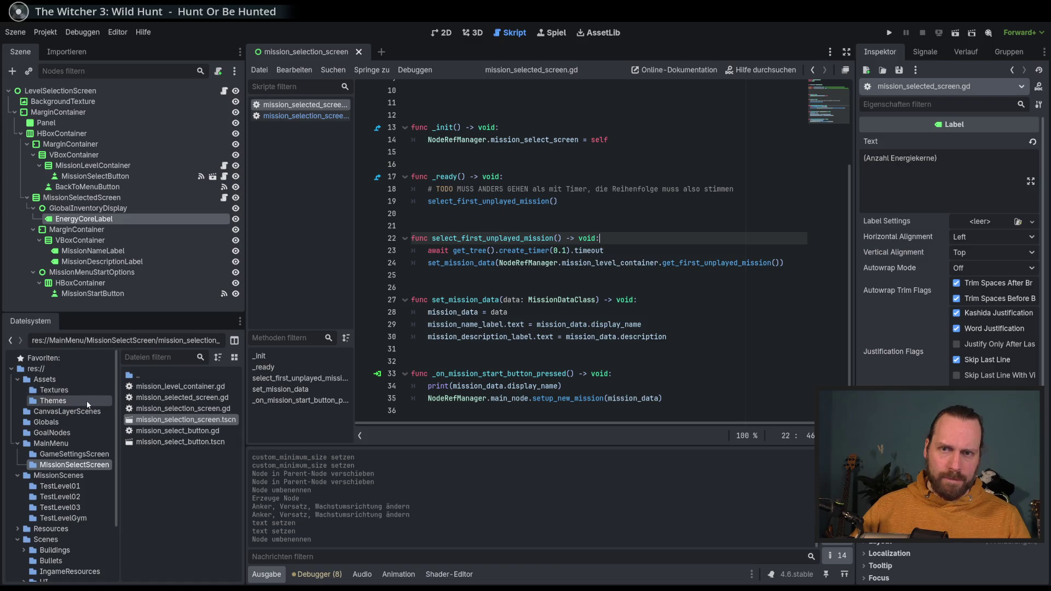
pyautogui.scroll(3, 681, 320)
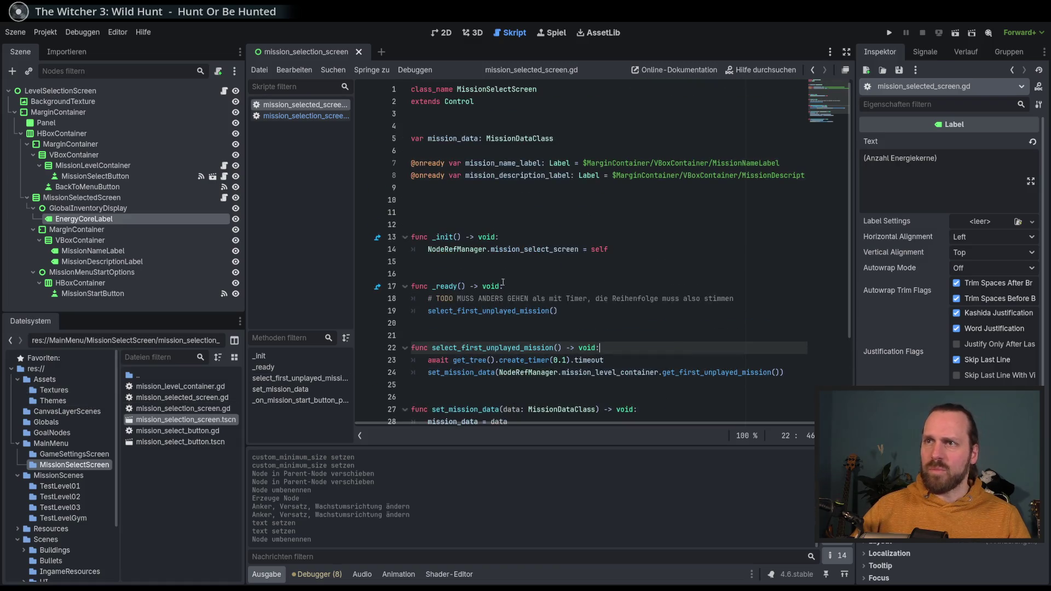
pyautogui.click(648, 250)
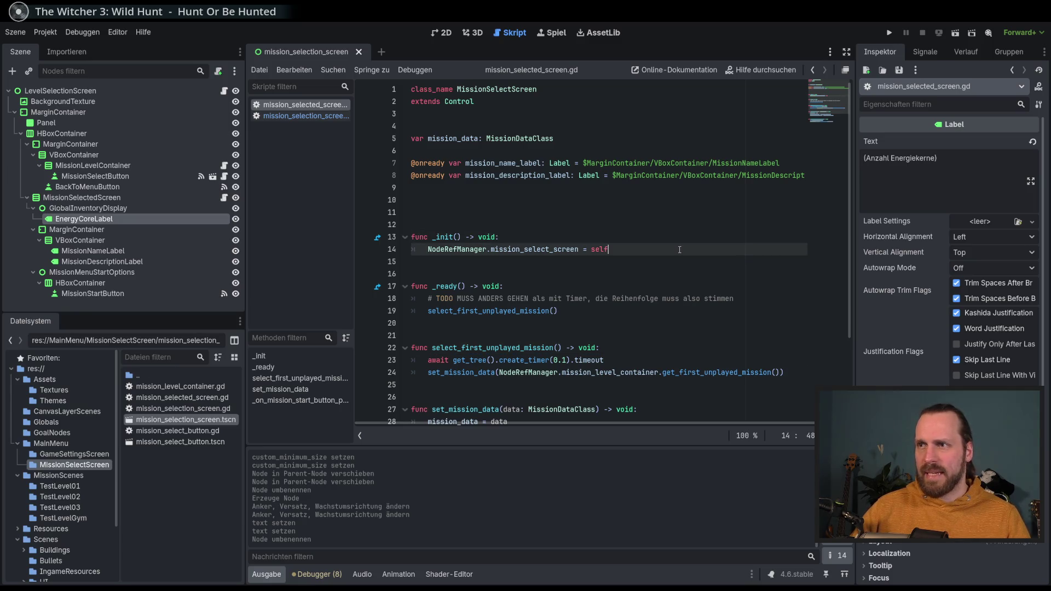
pyautogui.scroll(-3, 691, 254)
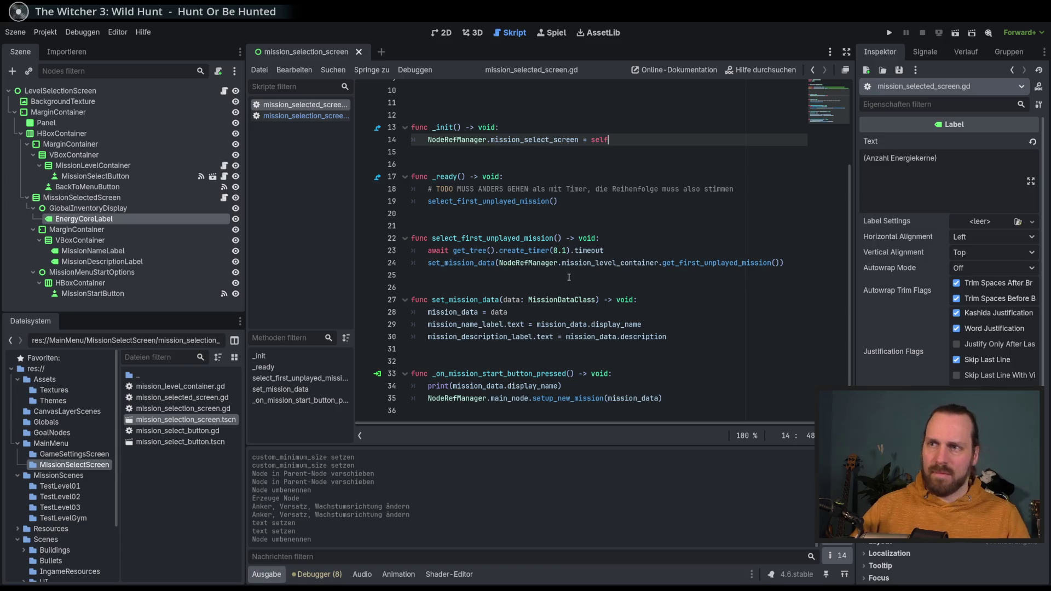
# Step: Move the TODO timer comment down into select_first_unplayed_mission, above the timer await
pyautogui.click(629, 239)
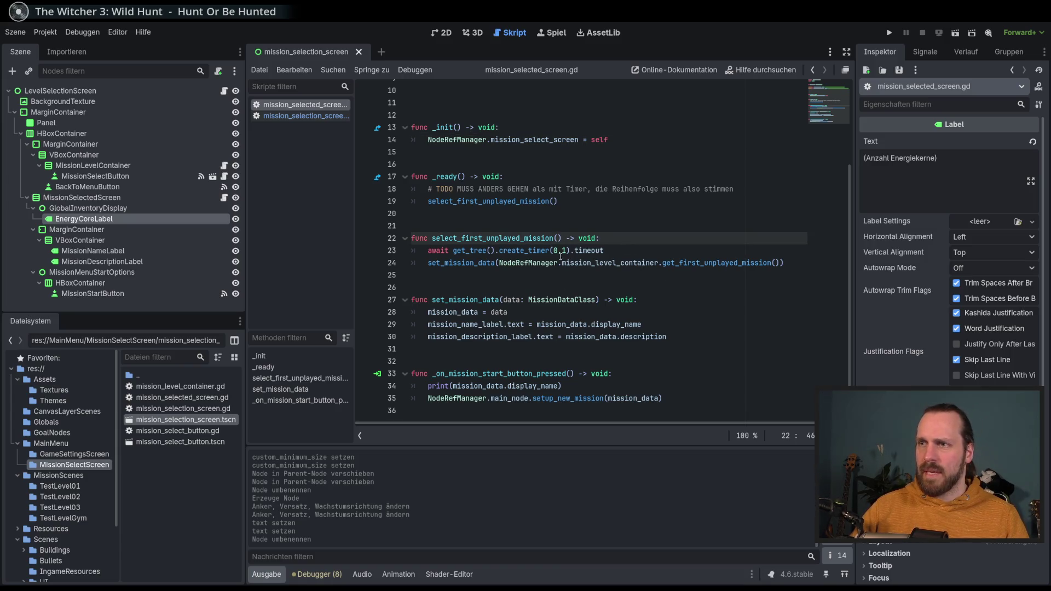
pyautogui.press('Down')
pyautogui.scroll(2, 667, 287)
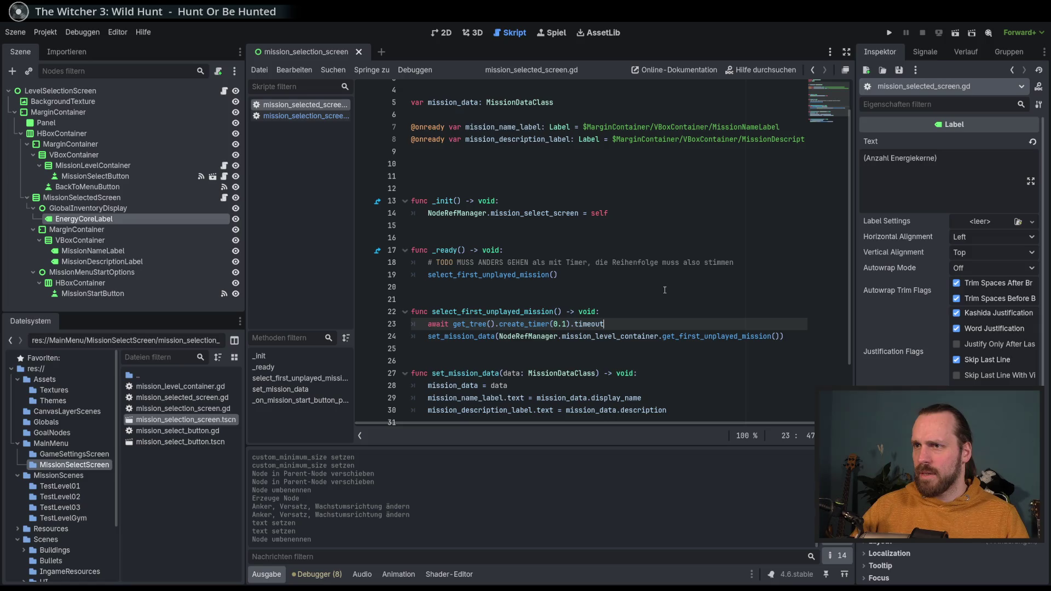
pyautogui.click(549, 262)
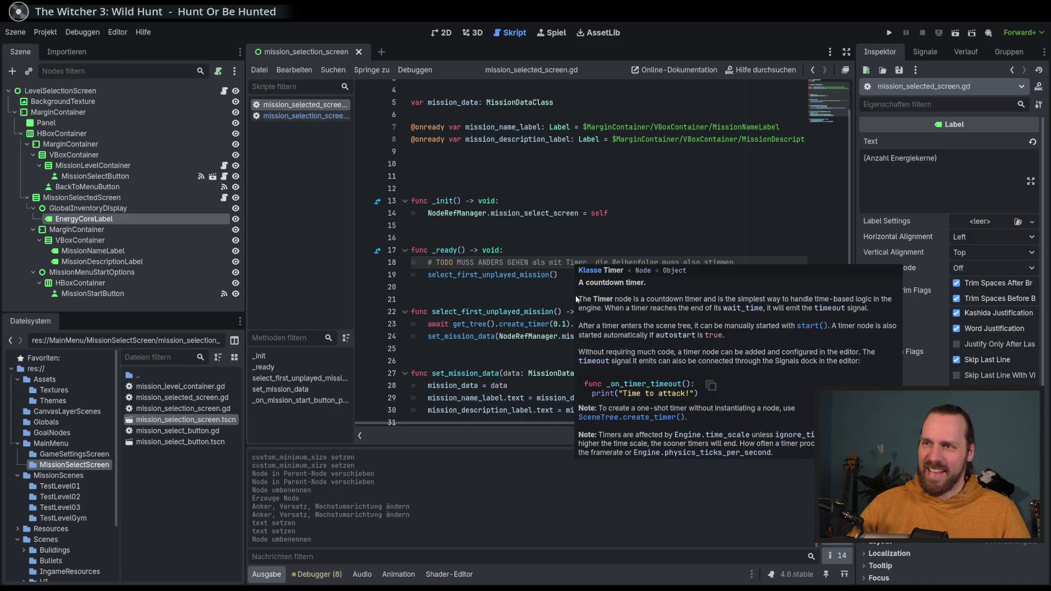
pyautogui.click(512, 262)
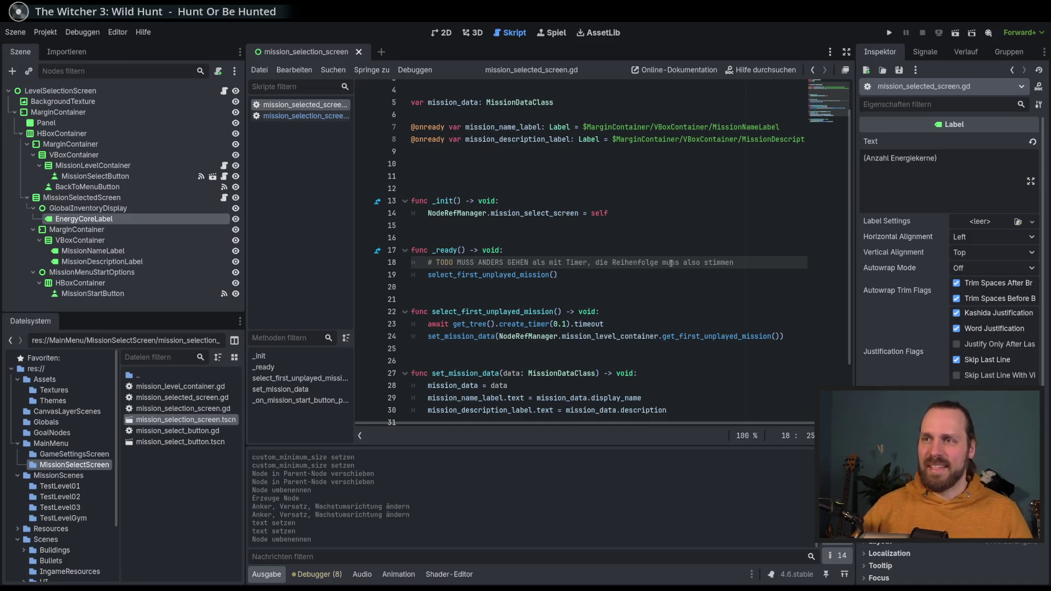
pyautogui.hotkey('alt', 'Down')
pyautogui.hotkey('alt', 'Down')
pyautogui.hotkey('alt', 'Down')
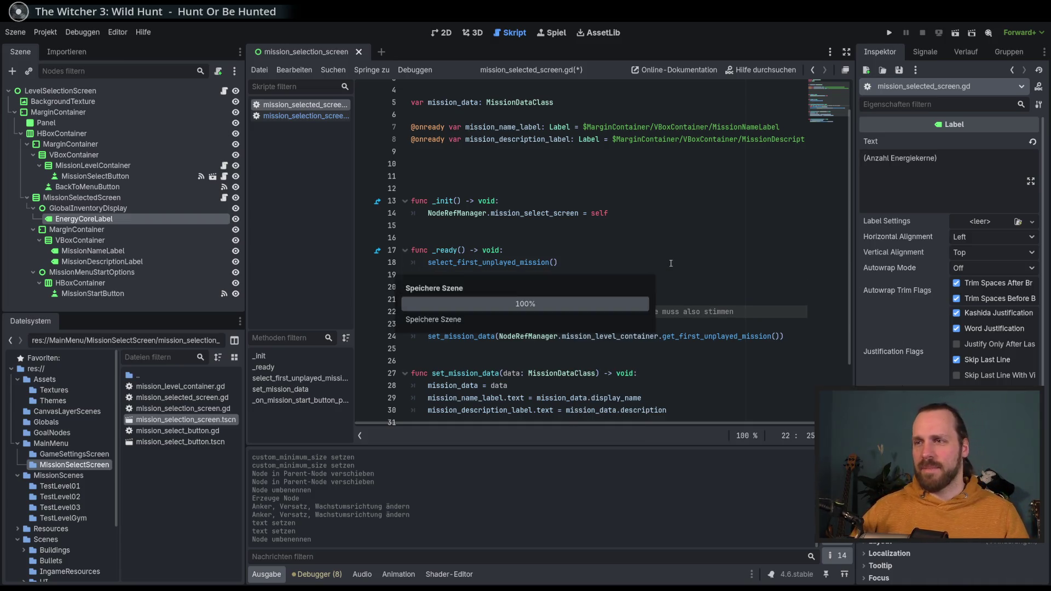
# Step: Add an empty line in _ready after the first-unplayed-mission call
pyautogui.click(645, 255)
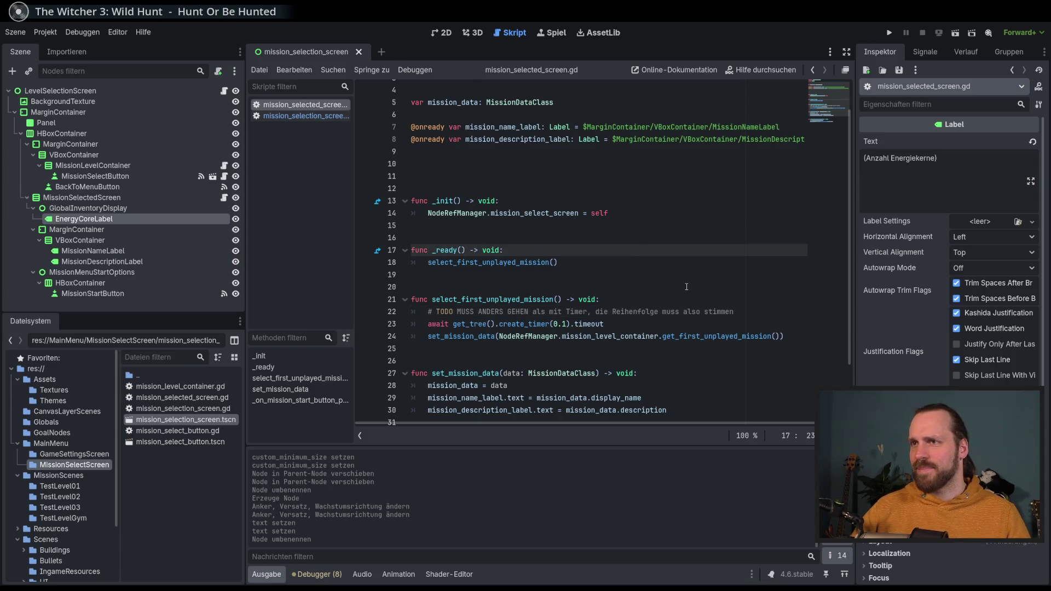
pyautogui.scroll(1, 679, 283)
pyautogui.scroll(-3, 602, 282)
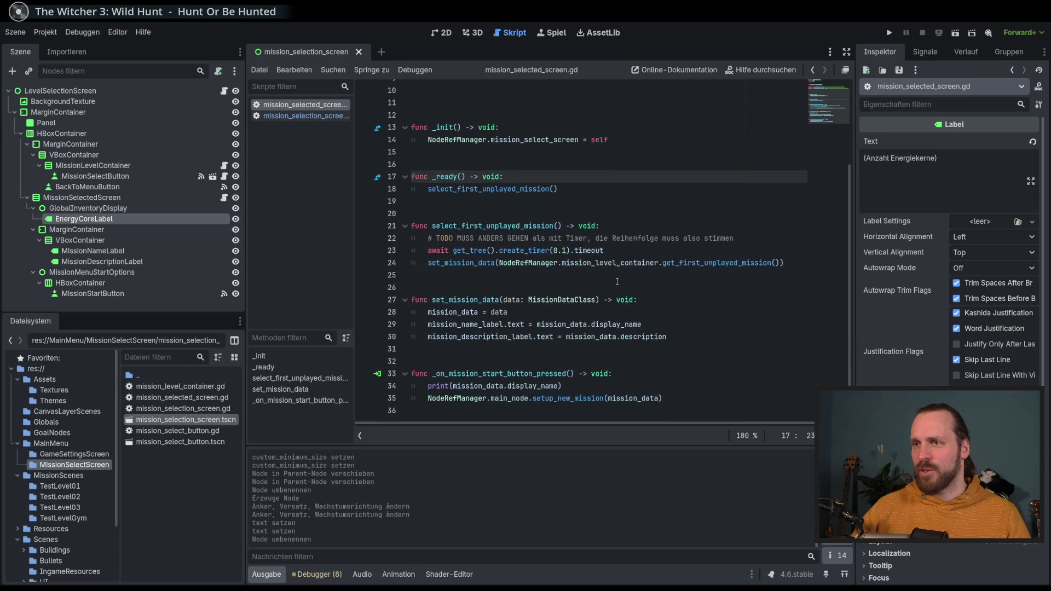
pyautogui.click(584, 189)
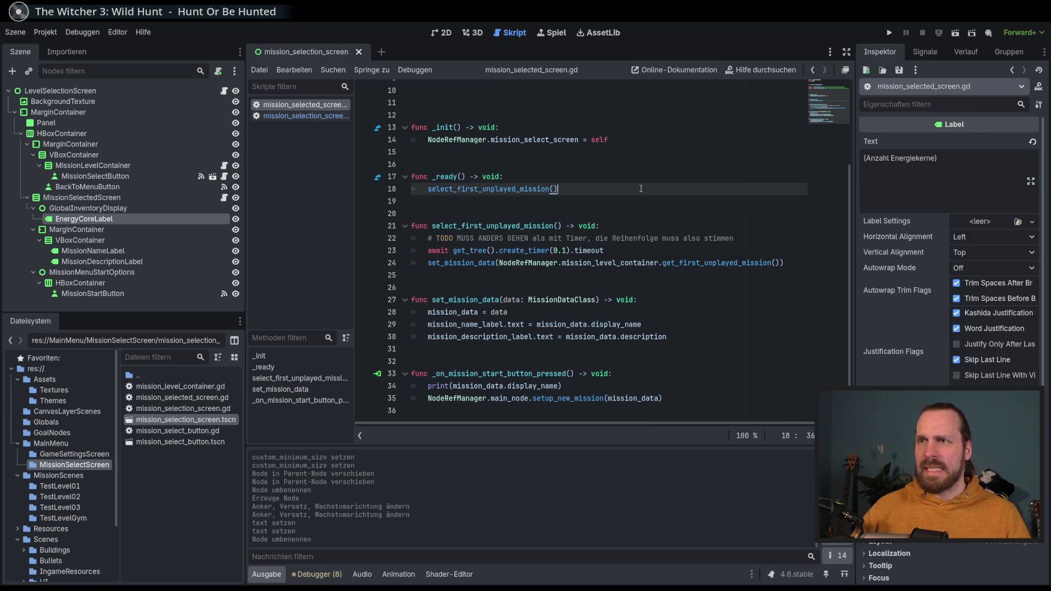
pyautogui.press('Return')
pyautogui.scroll(3, 623, 186)
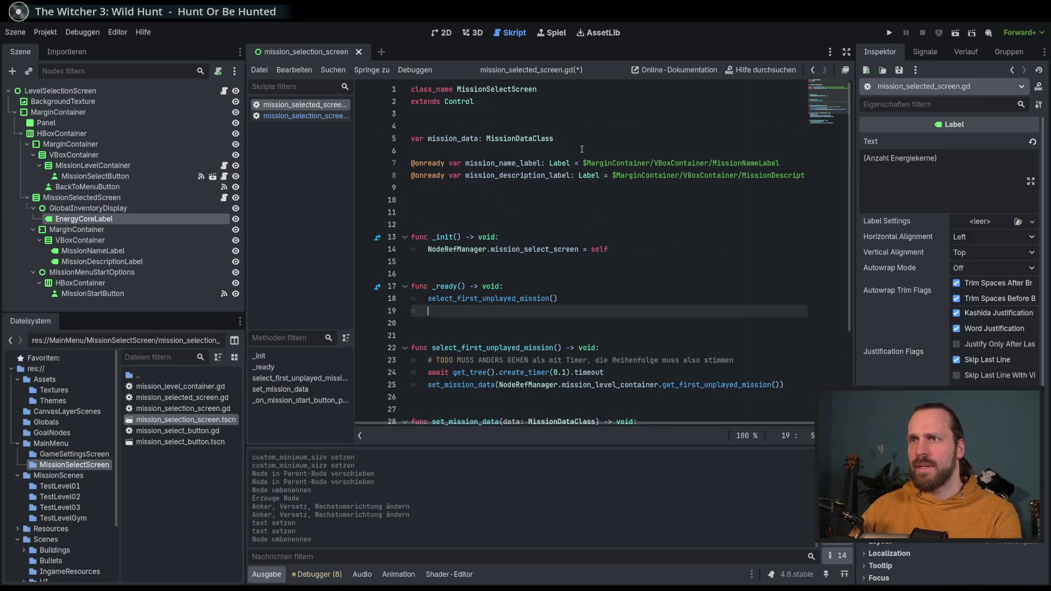
pyautogui.click(586, 177)
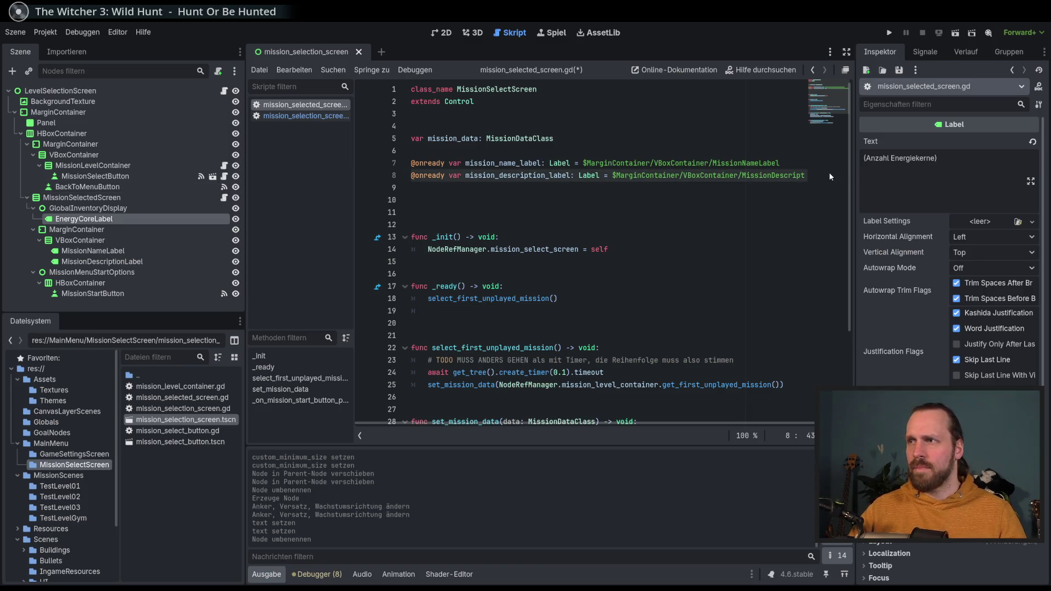
pyautogui.press('End')
pyautogui.moveTo(138, 219)
pyautogui.mouseDown()
pyautogui.moveTo(335, 216)
pyautogui.moveTo(487, 189)
pyautogui.mouseUp()
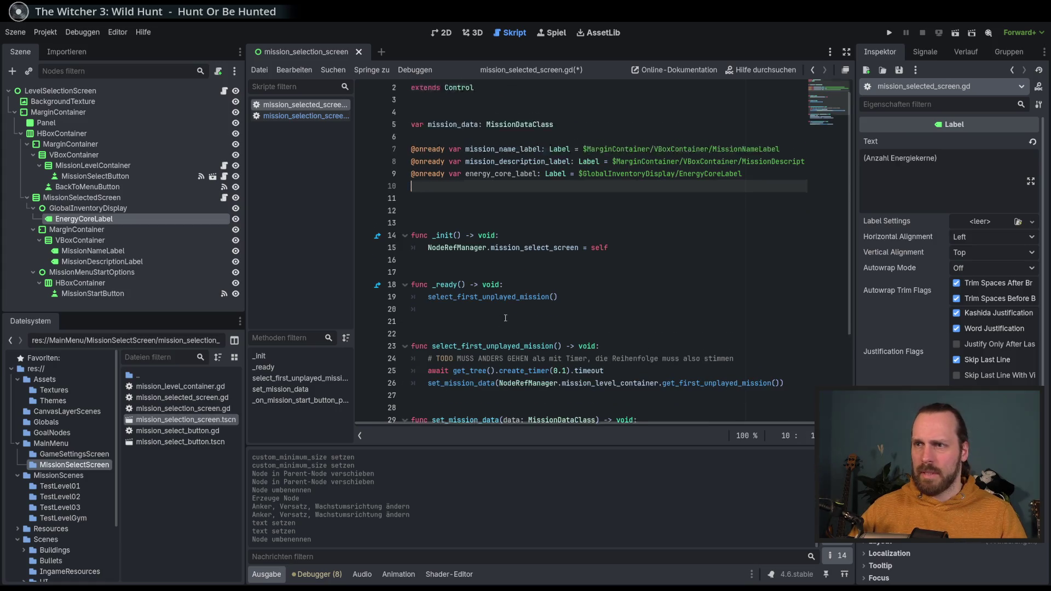
pyautogui.scroll(-2, 505, 318)
# Step: In _ready, begin energy_core_label.text = GameProgressManager.global_inventory
pyautogui.click(484, 285)
pyautogui.write('energy_core')
pyautogui.press('Return')
pyautogui.write('.text = ')
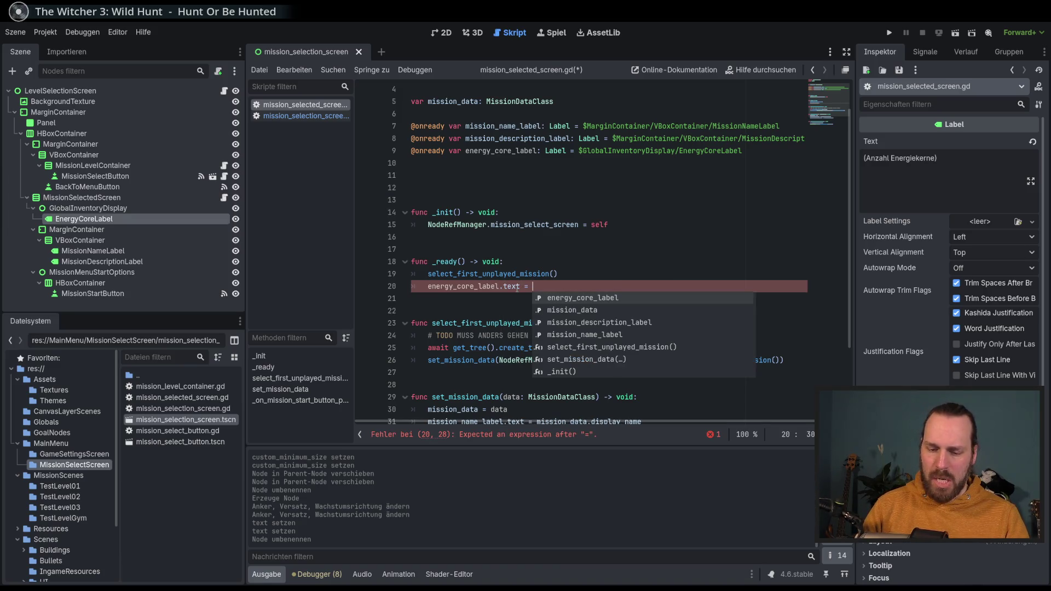
pyautogui.write('GameProgre')
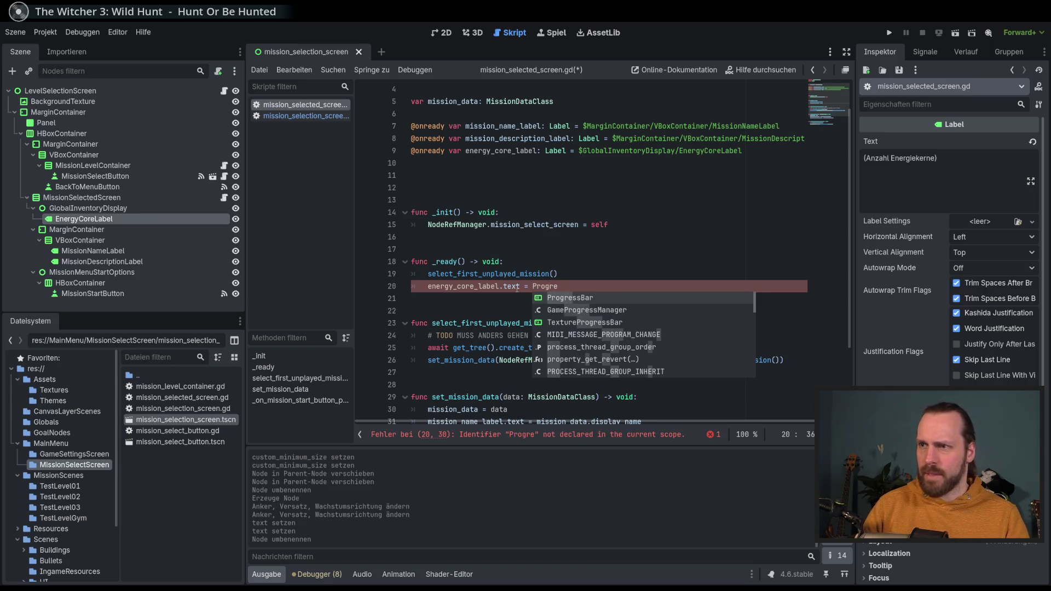
pyautogui.press('Return')
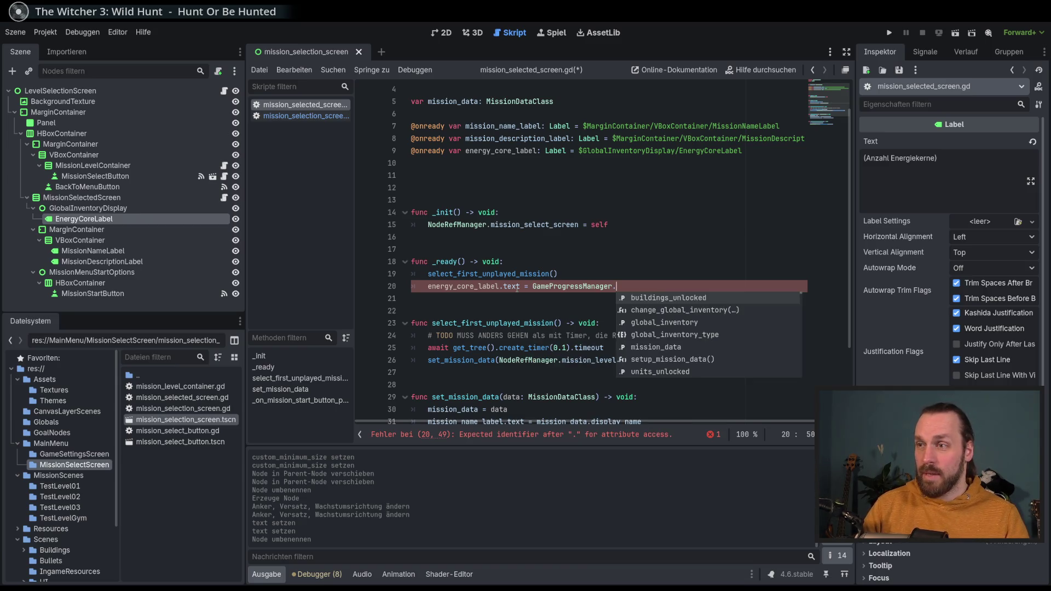
pyautogui.press('Down')
pyautogui.press('Down')
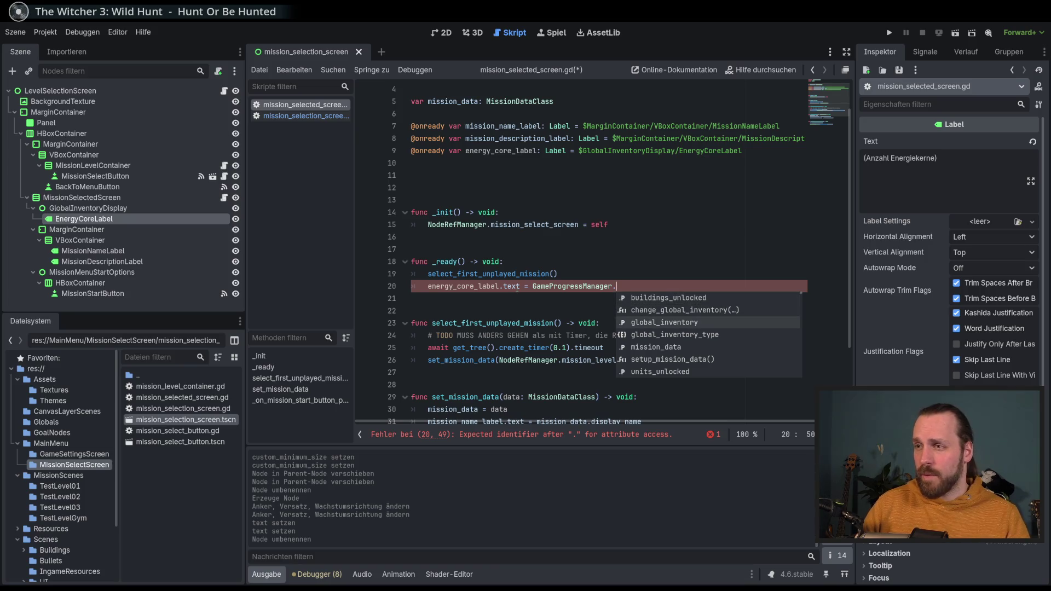
pyautogui.press('Return')
pyautogui.write('.')
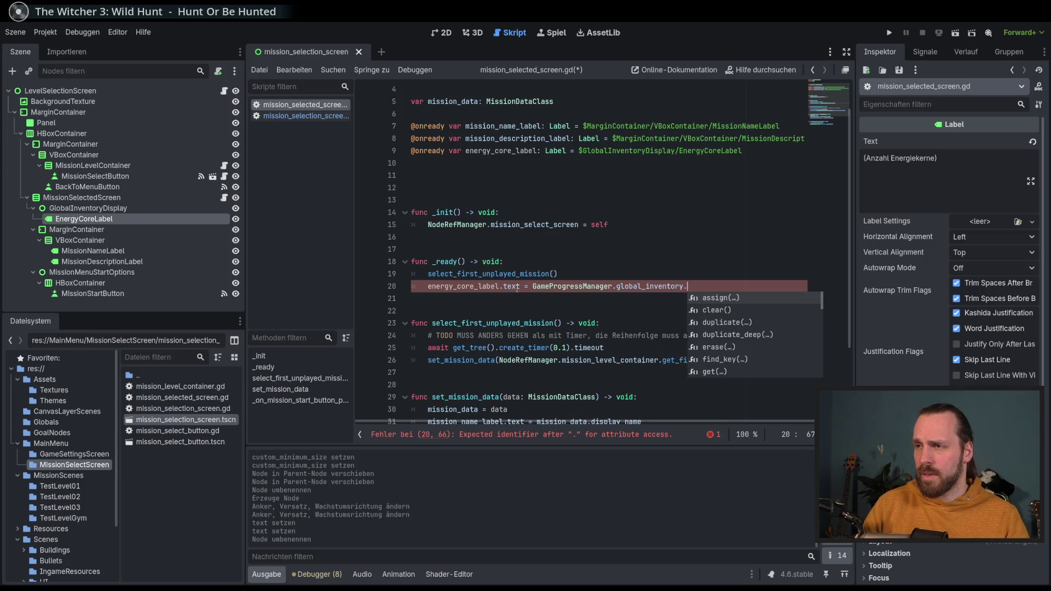
pyautogui.press('BackSpace')
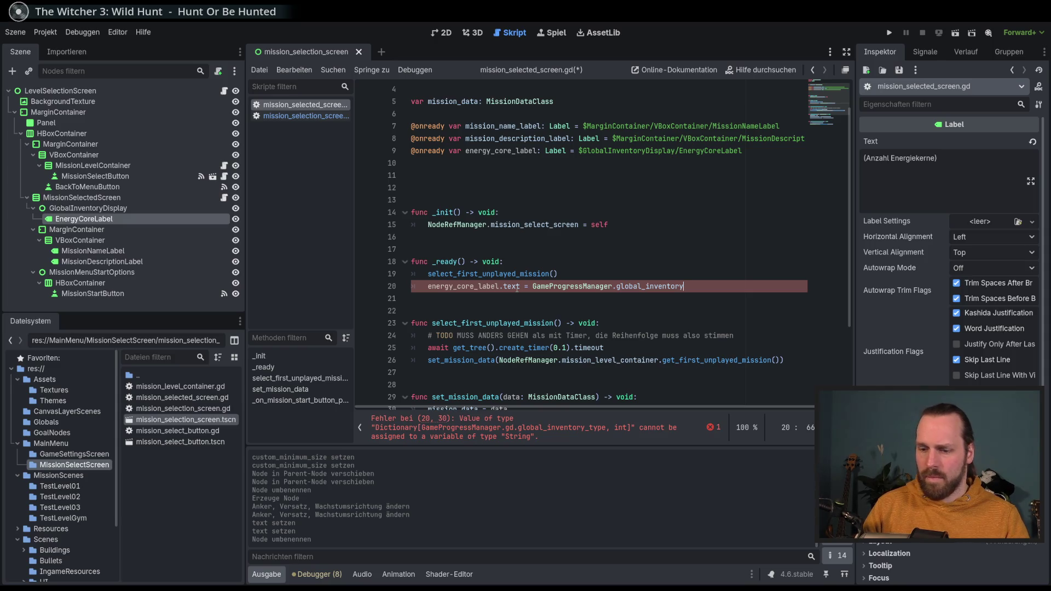
# Step: Index global_inventory with GameProgressManager.global_inventory_type.ENERGY_CORES
pyautogui.write('[')
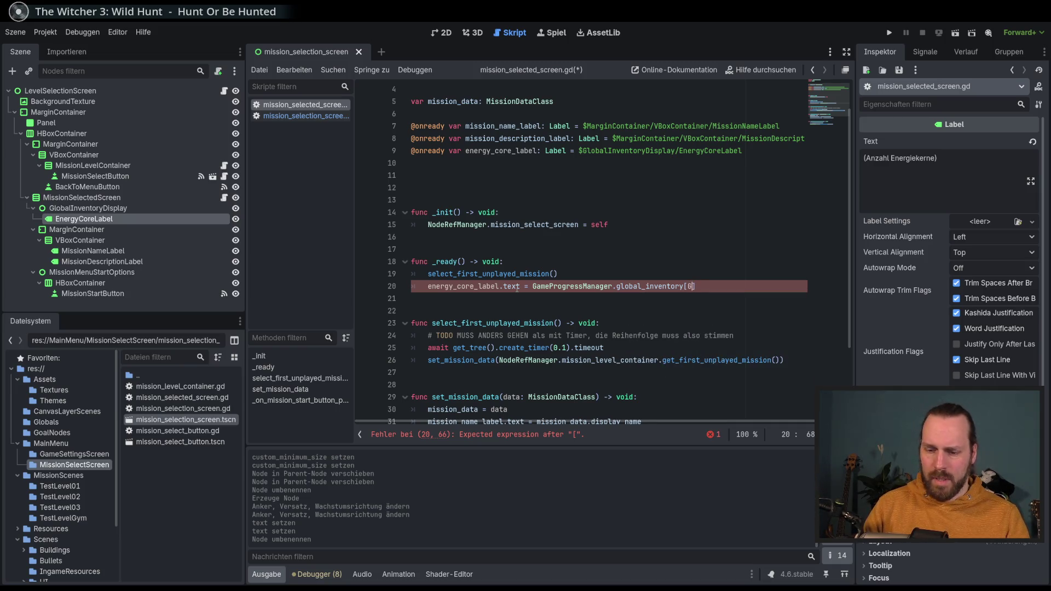
pyautogui.write('Game')
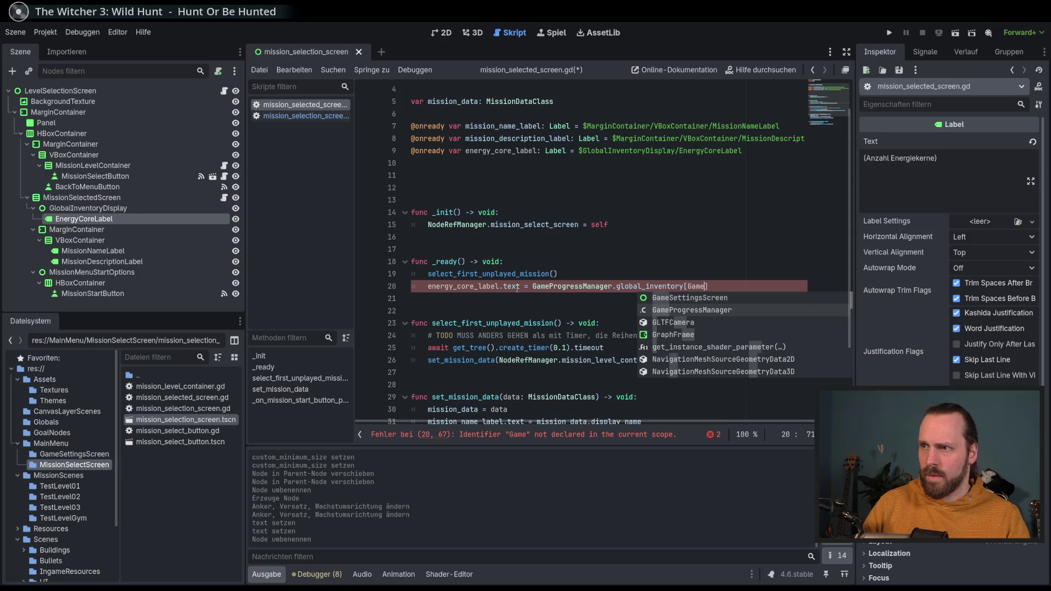
pyautogui.press('Return')
pyautogui.write('.')
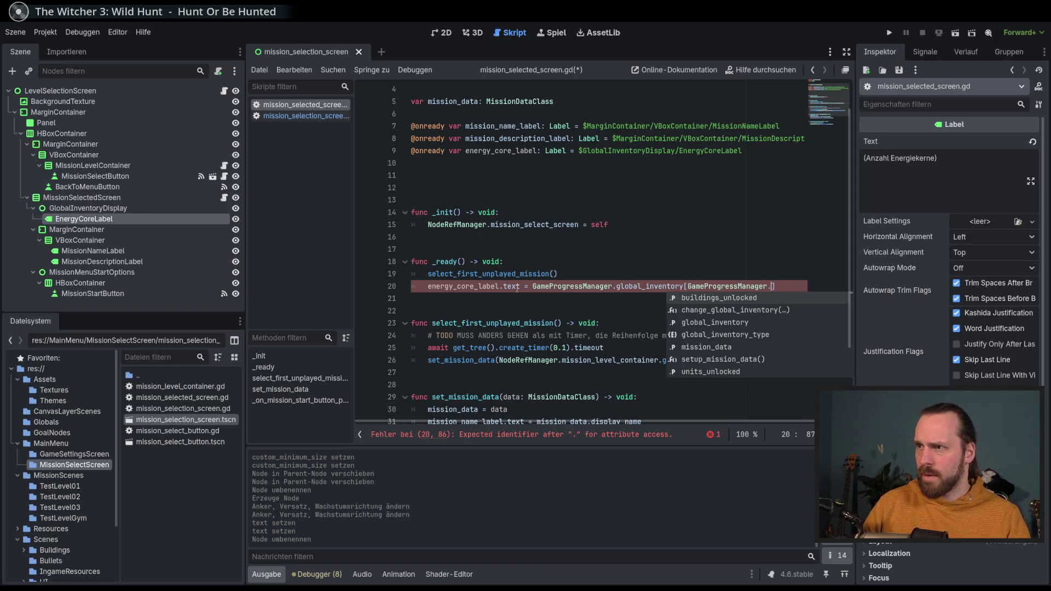
pyautogui.press('Down')
pyautogui.press('Down')
pyautogui.press('Down')
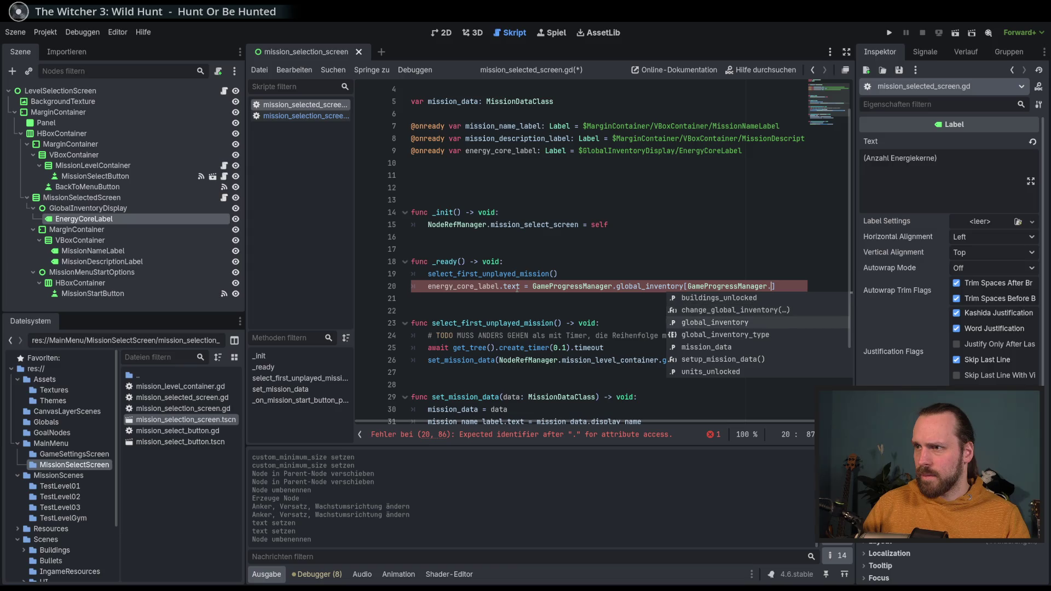
pyautogui.press('Return')
pyautogui.write('.')
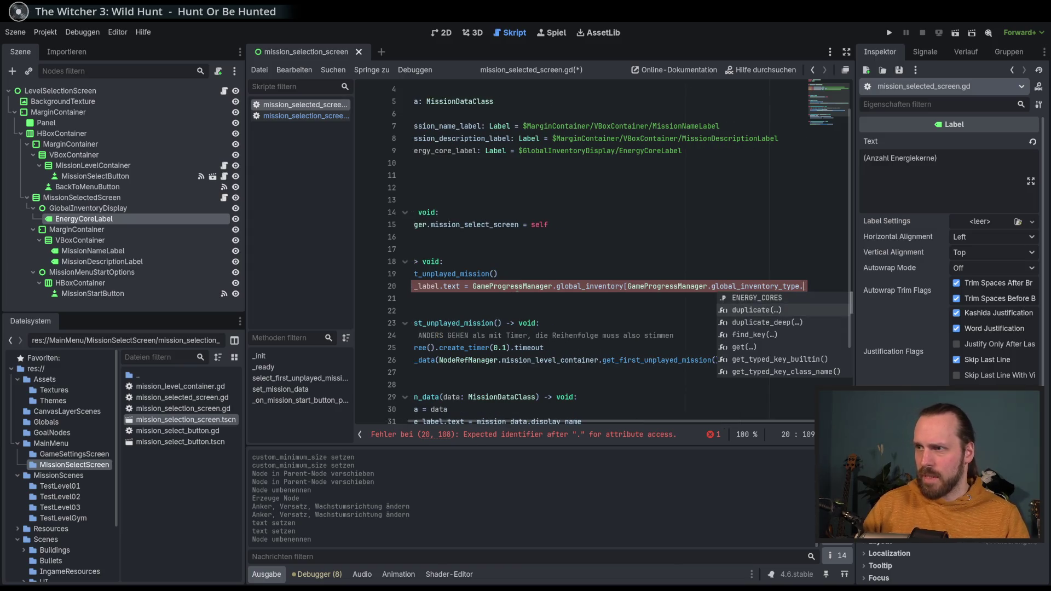
pyautogui.press('Return')
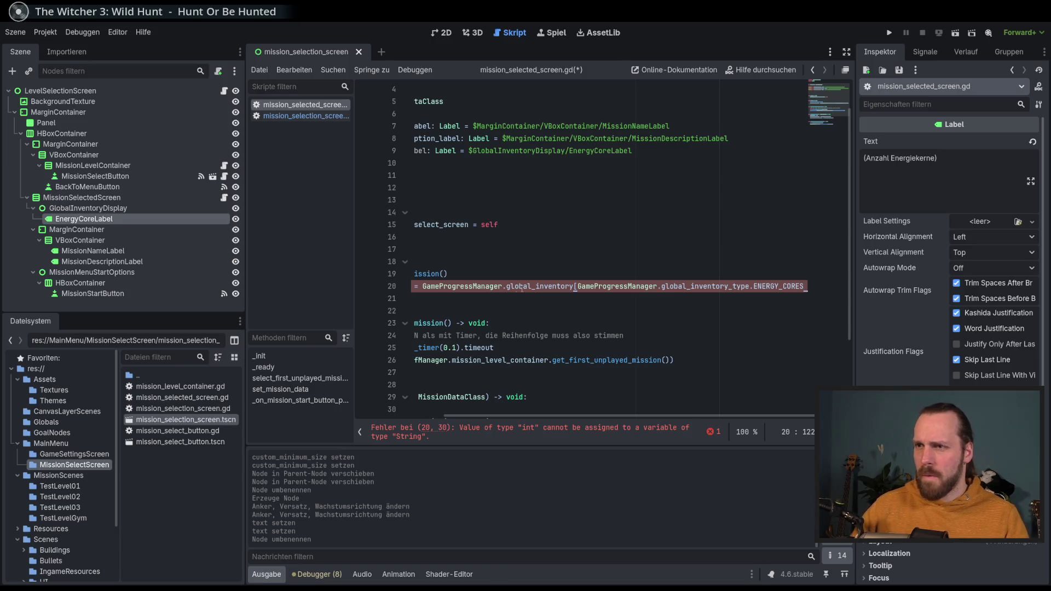
# Step: Wrap the inventory value in str(), save the script and run the game
pyautogui.moveTo(746, 420); pyautogui.dragTo(586, 415)
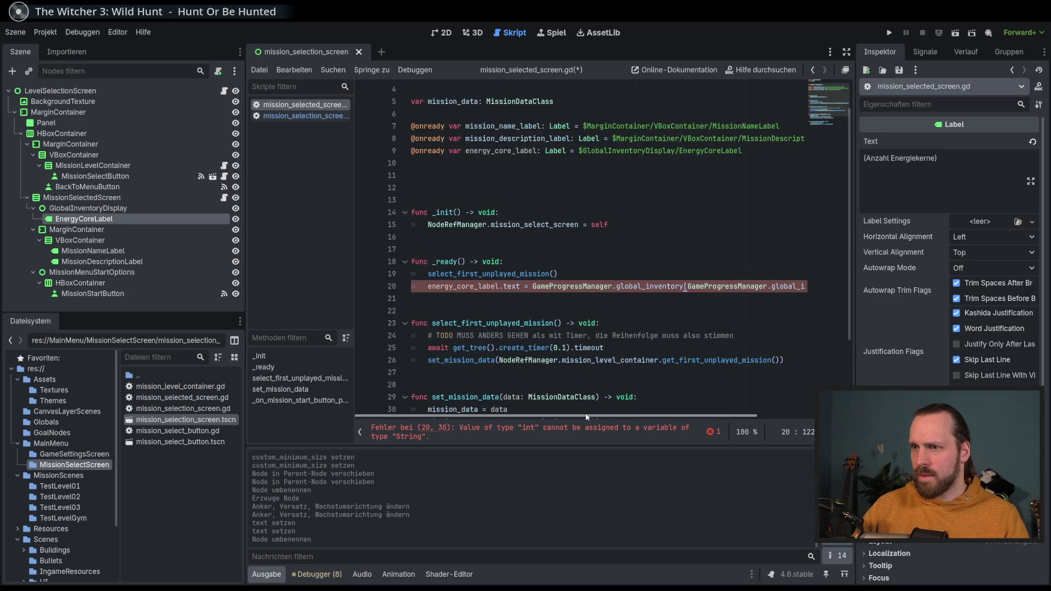
pyautogui.click(533, 287)
pyautogui.write('str(')
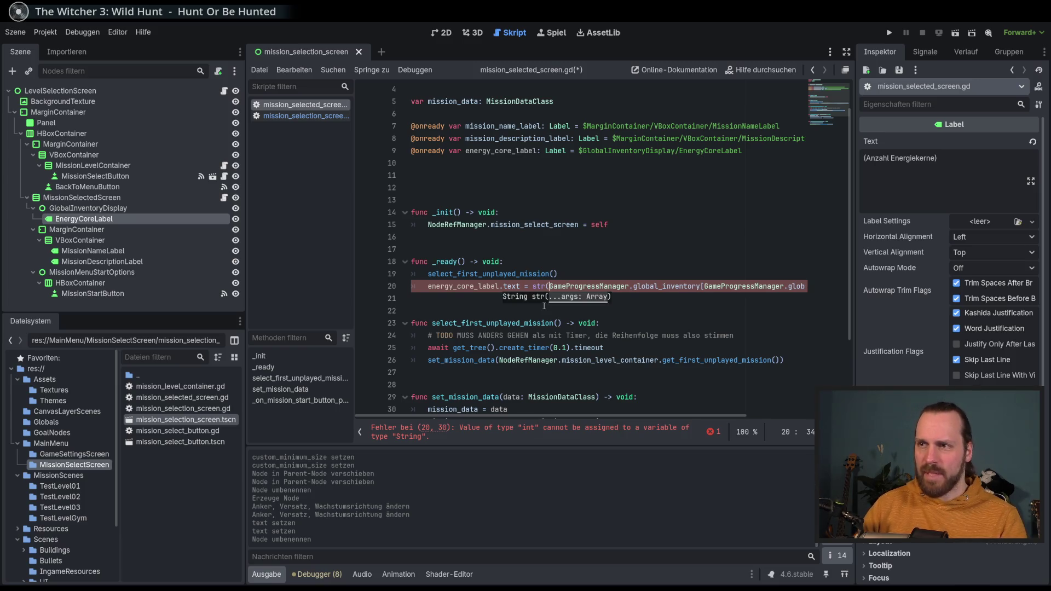
pyautogui.press('End')
pyautogui.write(')')
pyautogui.press('Home')
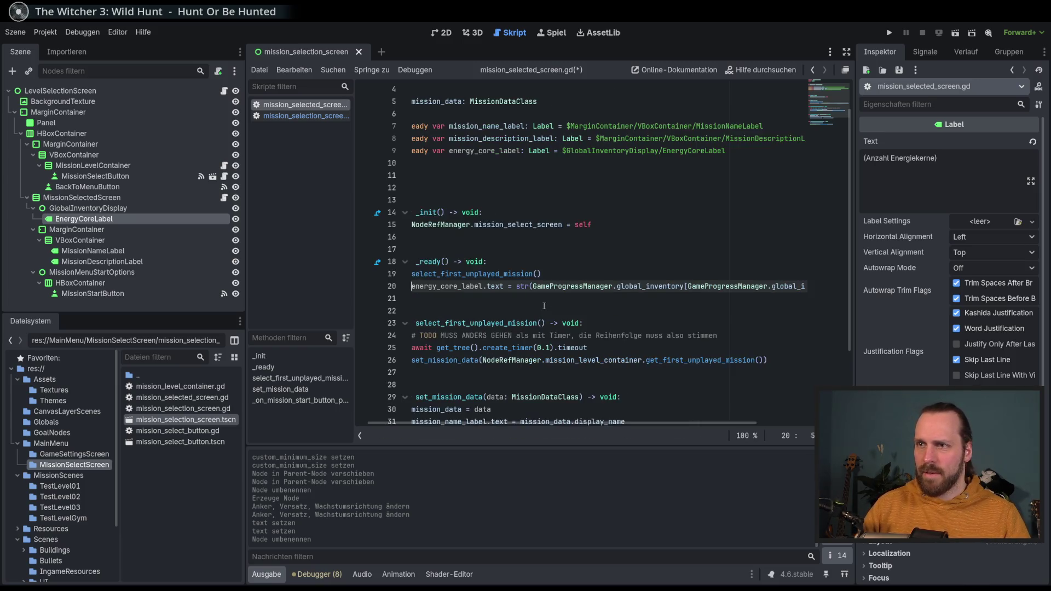
pyautogui.hotkey('ctrl', 's')
pyautogui.press('F5')
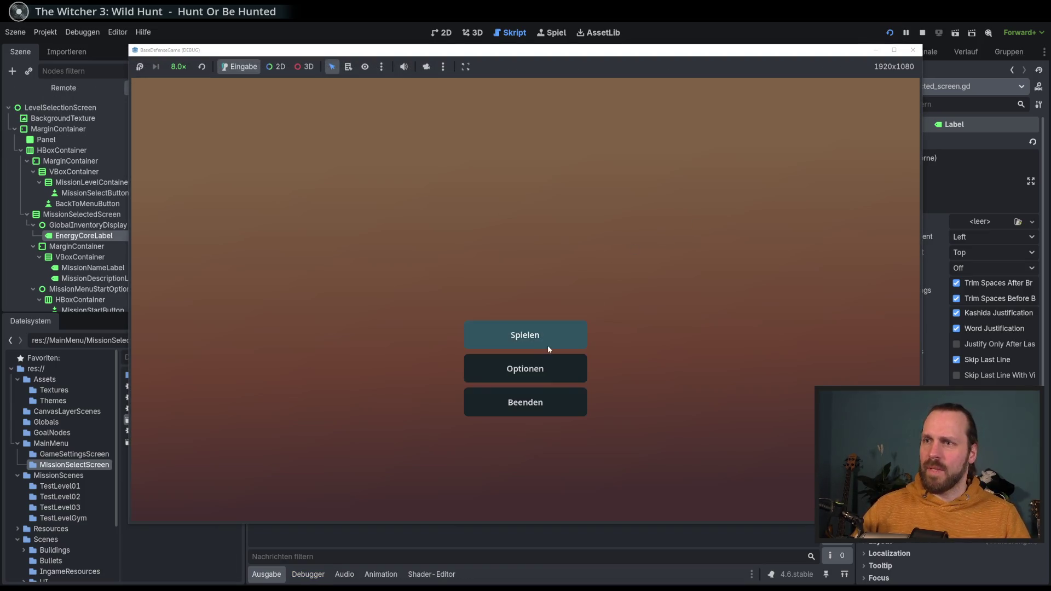
# Step: Open mission selection in the running game, verify 0 energy cores, then stop the game
pyautogui.click(548, 346)
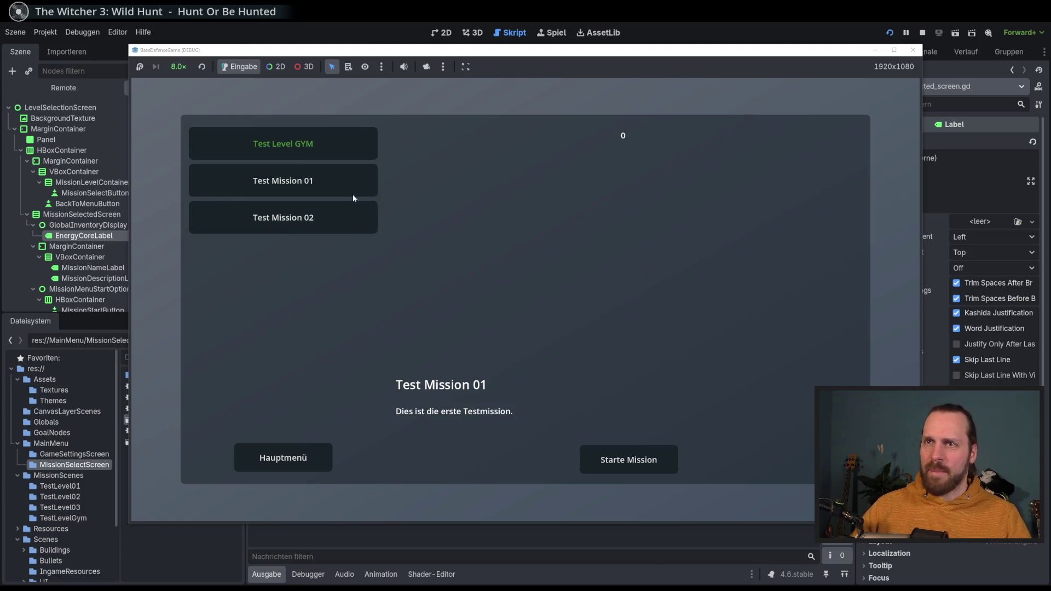
pyautogui.press('F8')
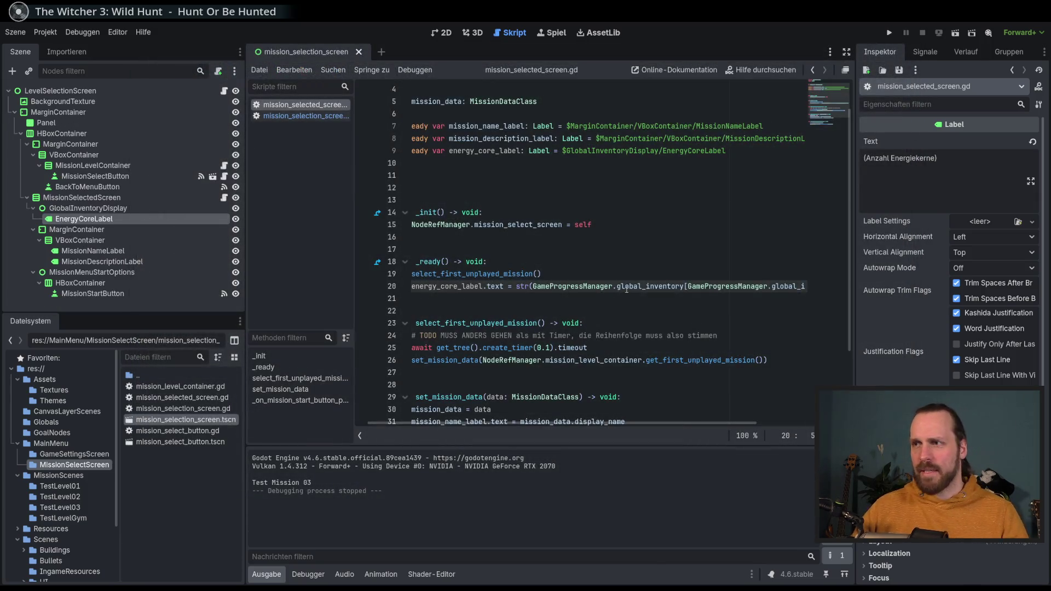
pyautogui.click(446, 32)
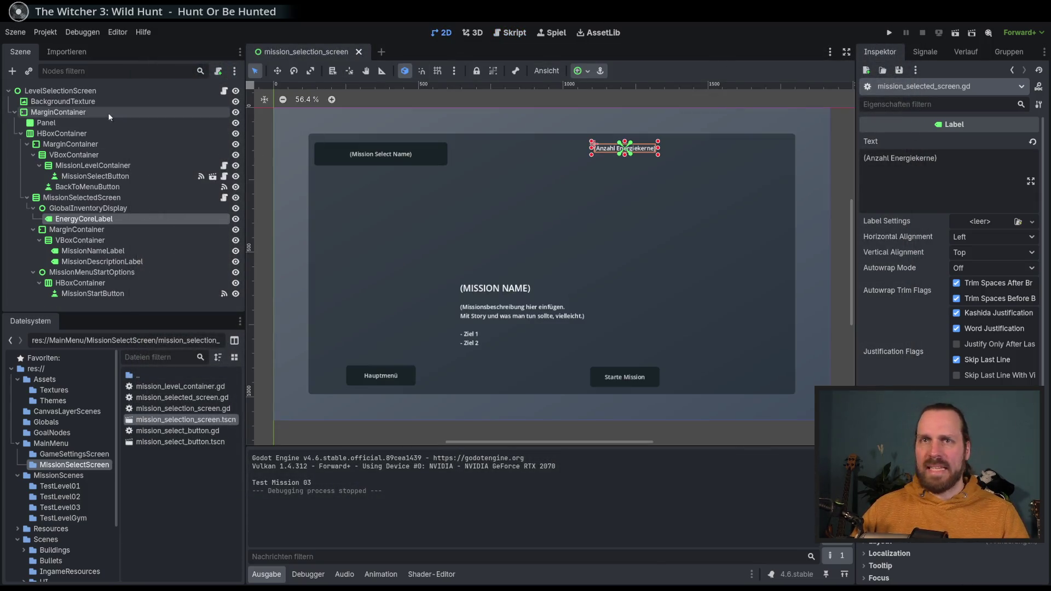
pyautogui.click(82, 208)
pyautogui.click(78, 219)
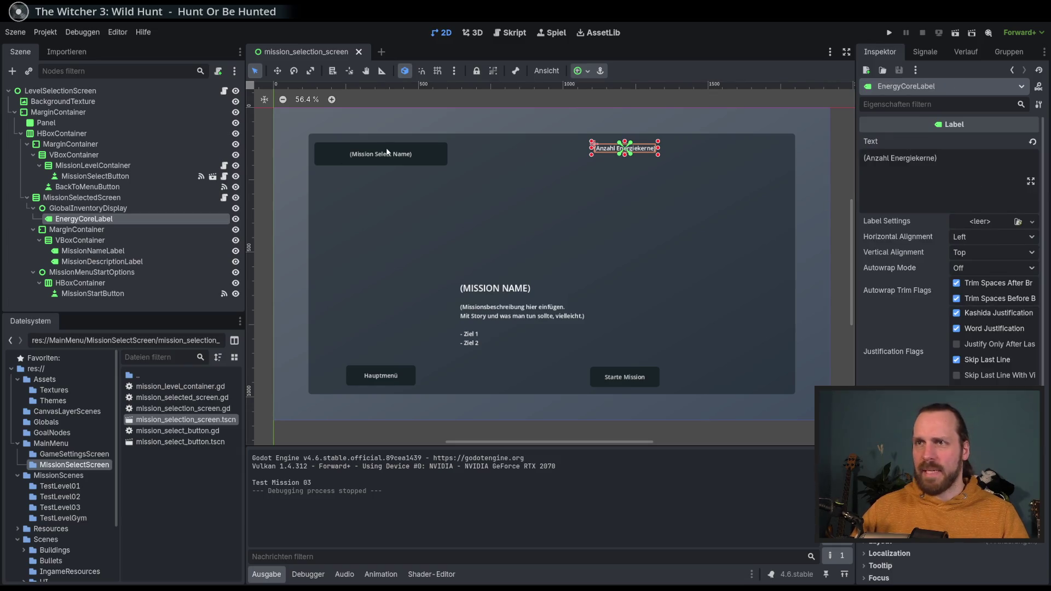
pyautogui.scroll(-5, 902, 357)
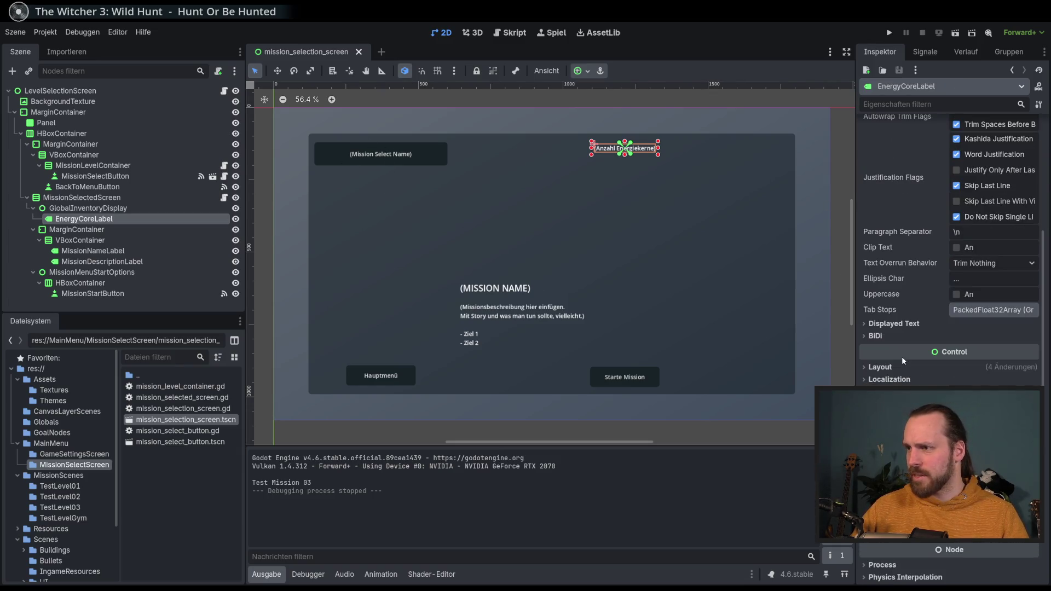
pyautogui.scroll(-2, 947, 307)
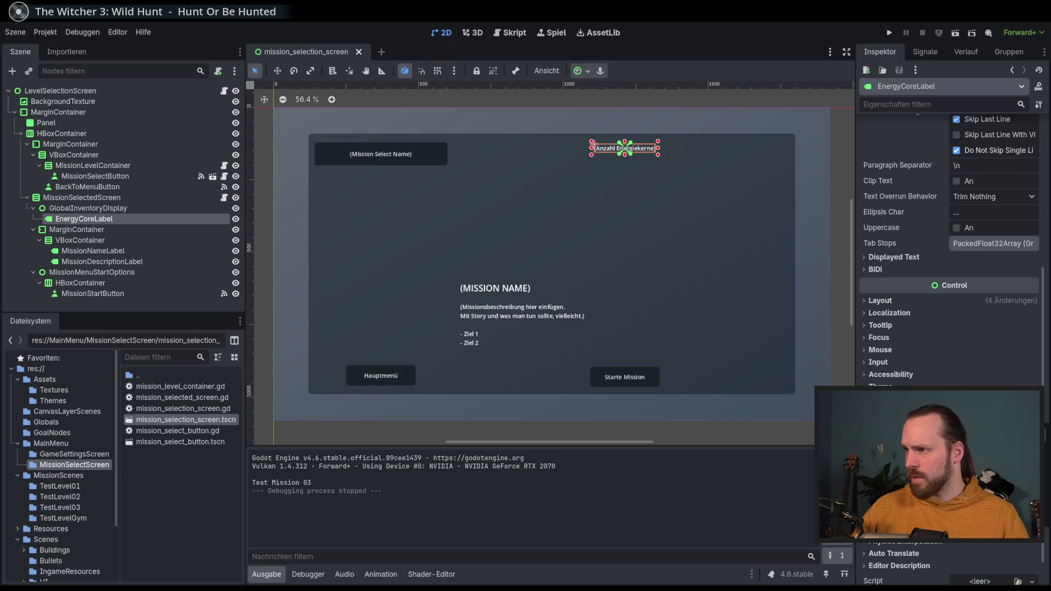
pyautogui.click(994, 416)
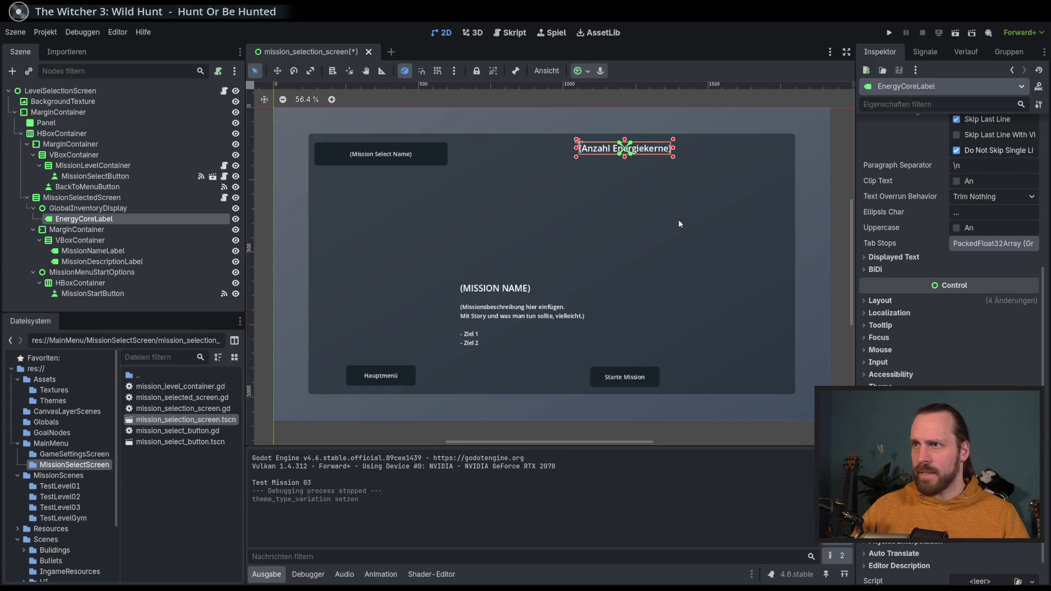
pyautogui.click(707, 98)
pyautogui.hotkey('ctrl', 's')
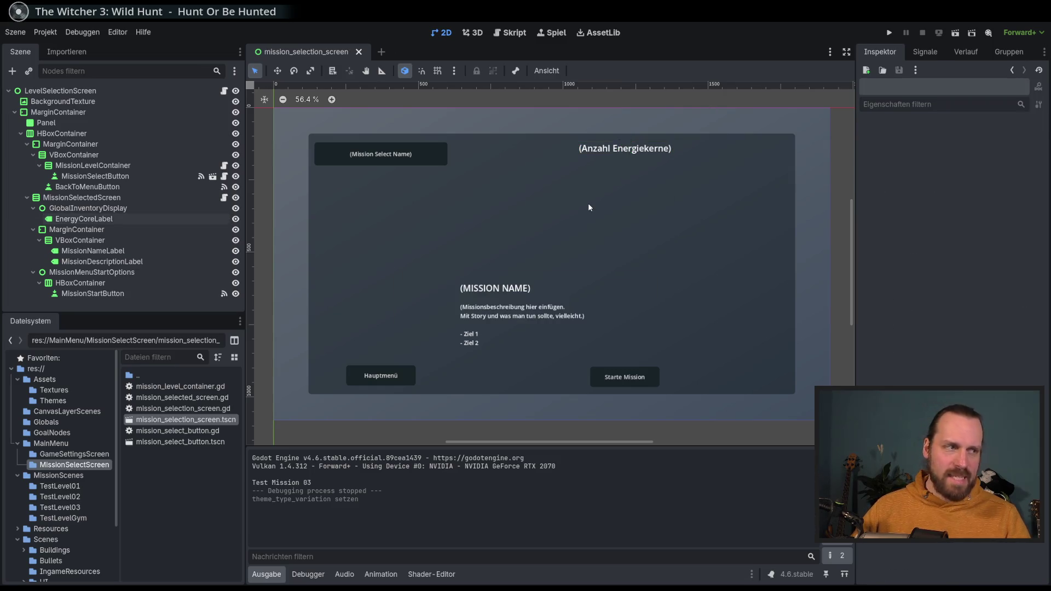
pyautogui.moveTo(534, 200); pyautogui.dragTo(542, 199)
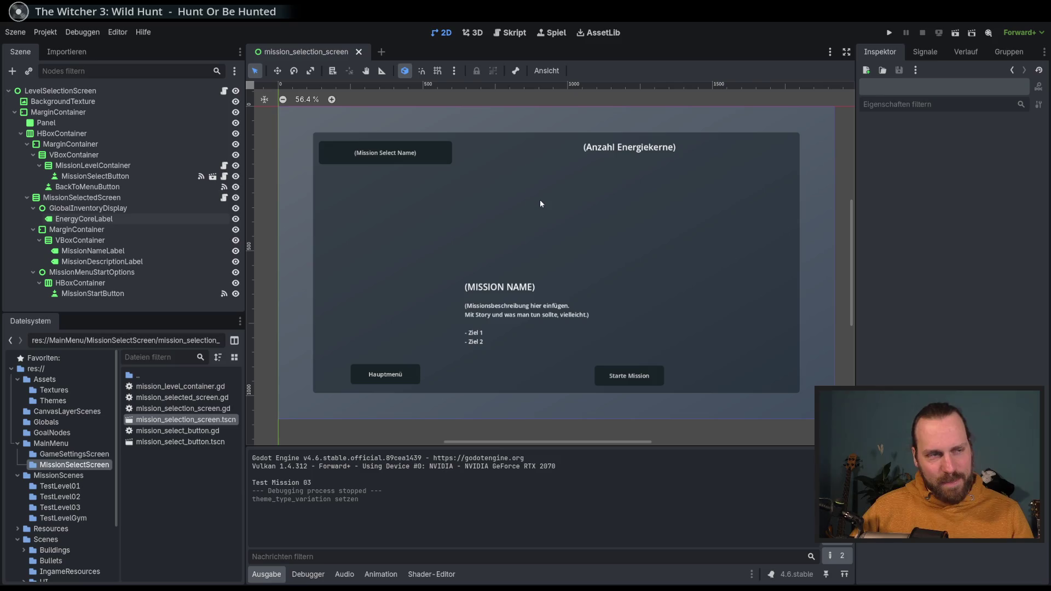
pyautogui.moveTo(517, 206); pyautogui.dragTo(518, 205)
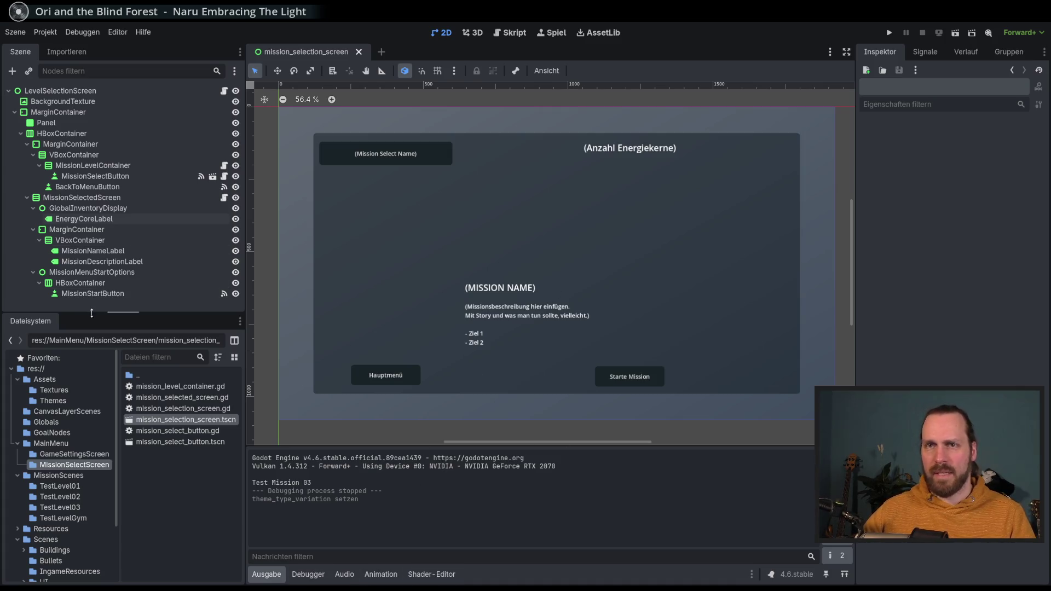
pyautogui.click(53, 401)
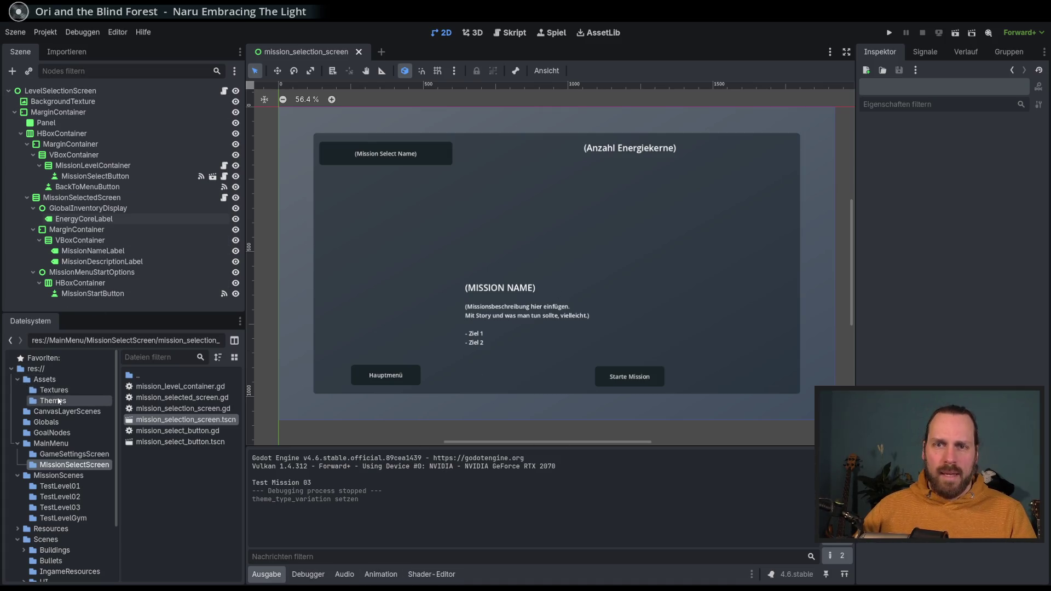
pyautogui.doubleClick(180, 386)
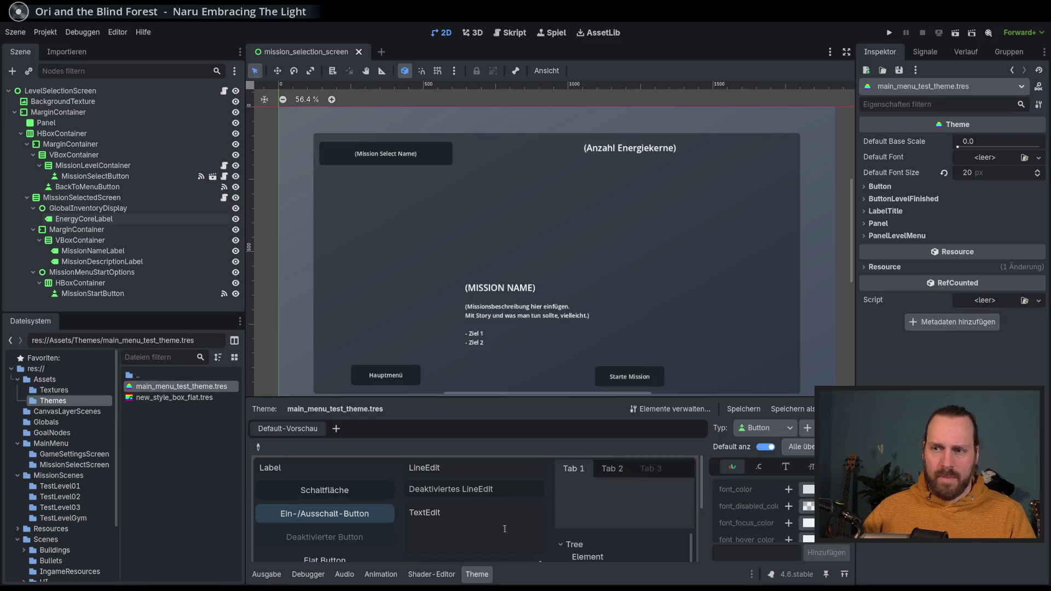
pyautogui.moveTo(573, 401); pyautogui.dragTo(573, 256)
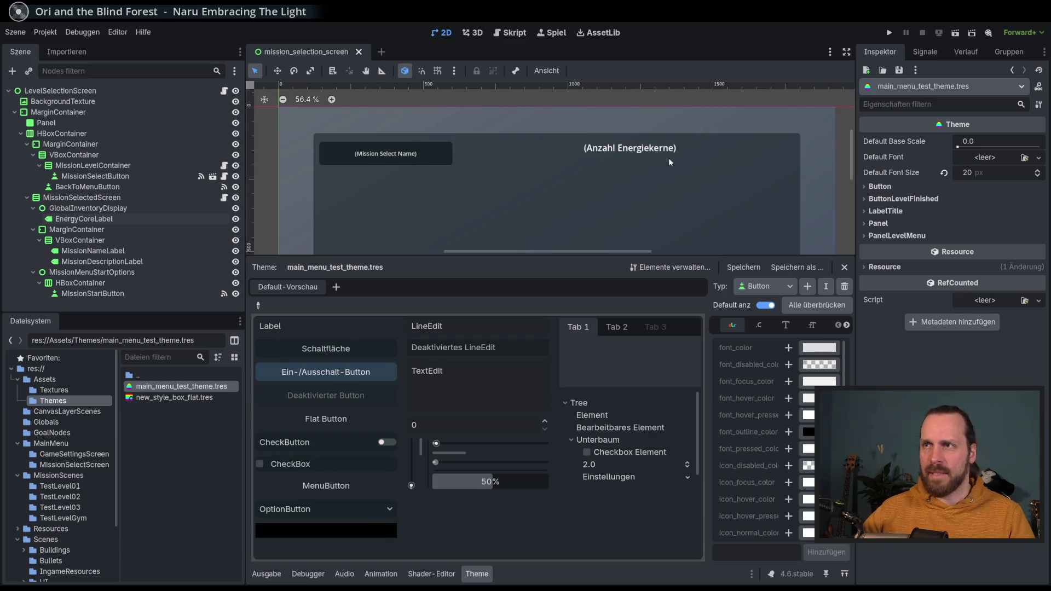
pyautogui.moveTo(641, 255); pyautogui.dragTo(645, 442)
pyautogui.click(60, 90)
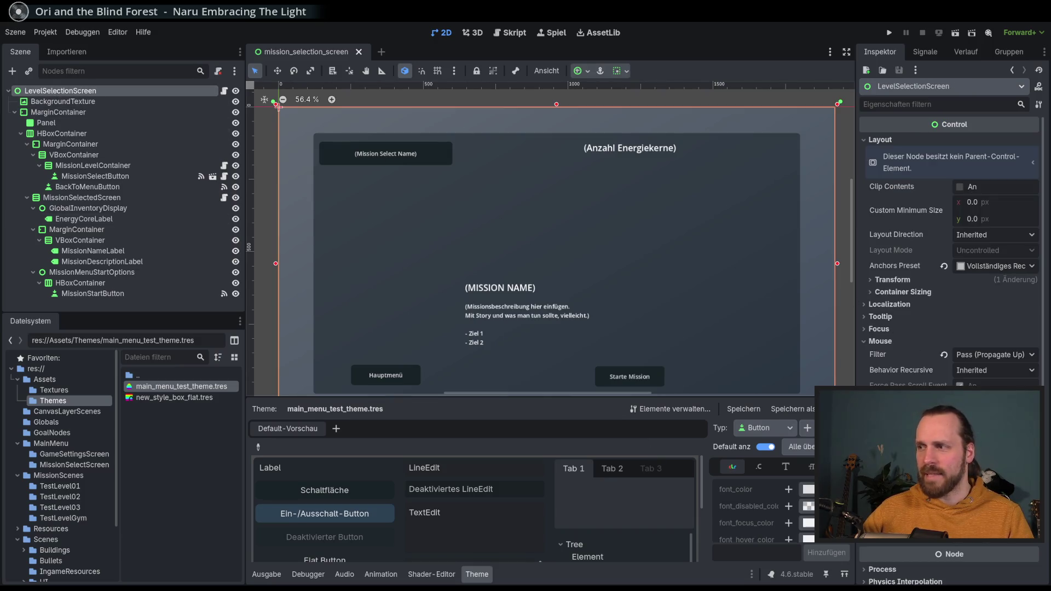
pyautogui.scroll(-1, 550, 362)
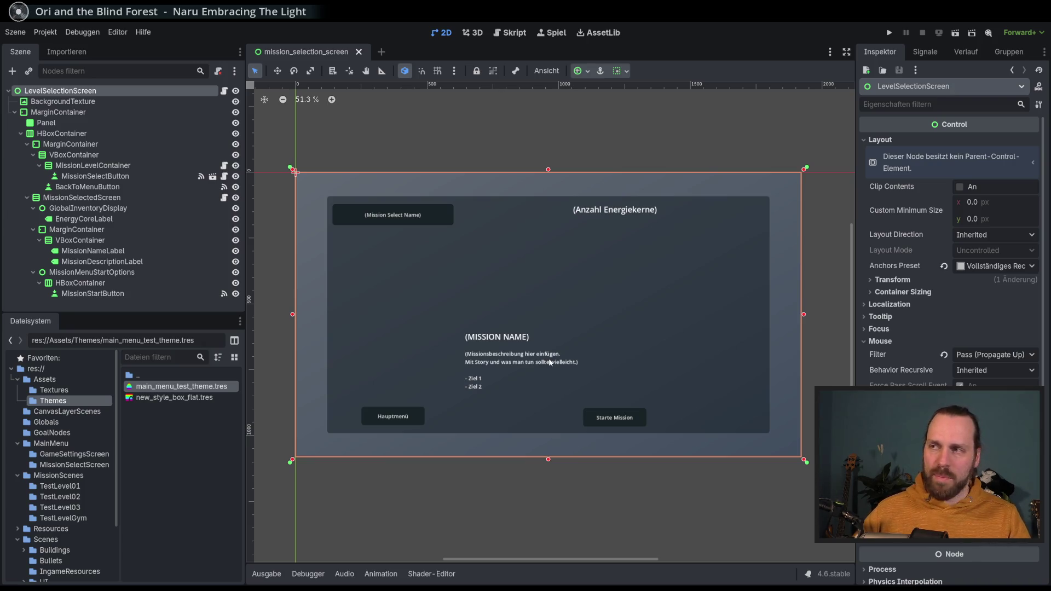
pyautogui.scroll(-1, 555, 329)
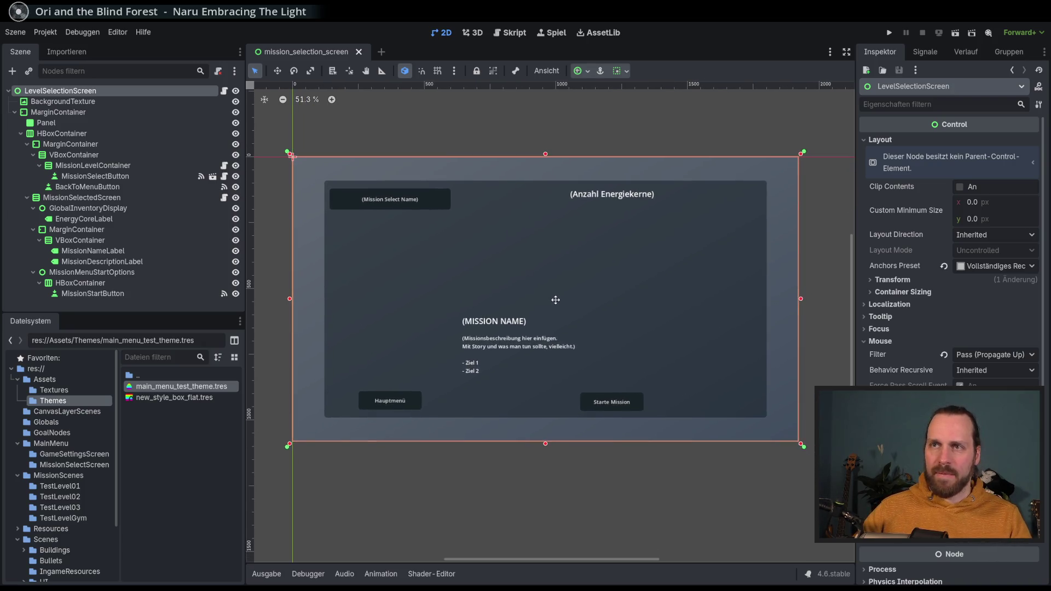
pyautogui.scroll(1, 555, 301)
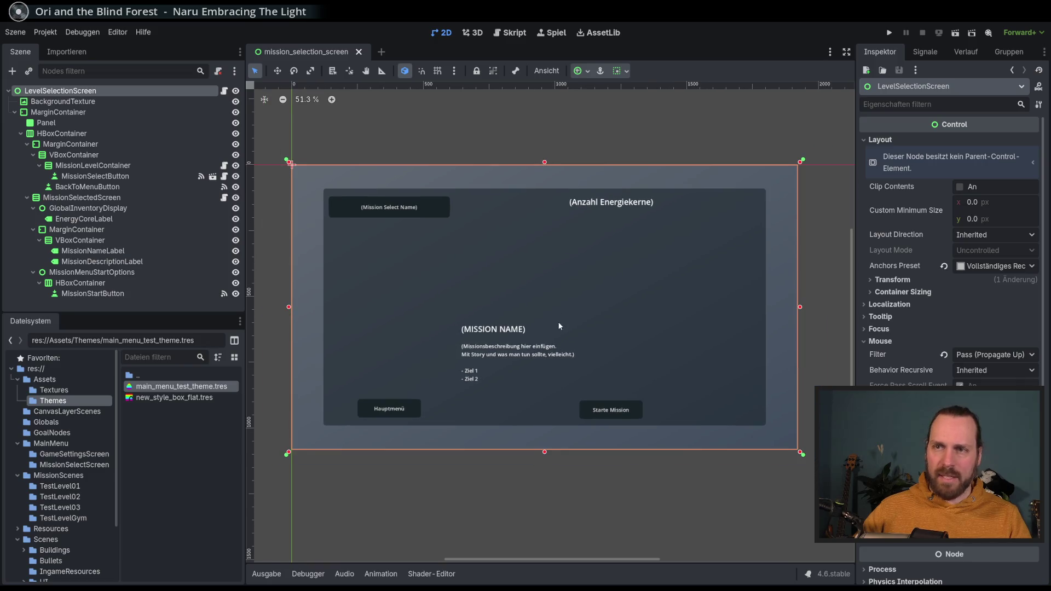
pyautogui.hscroll(1, 550, 324)
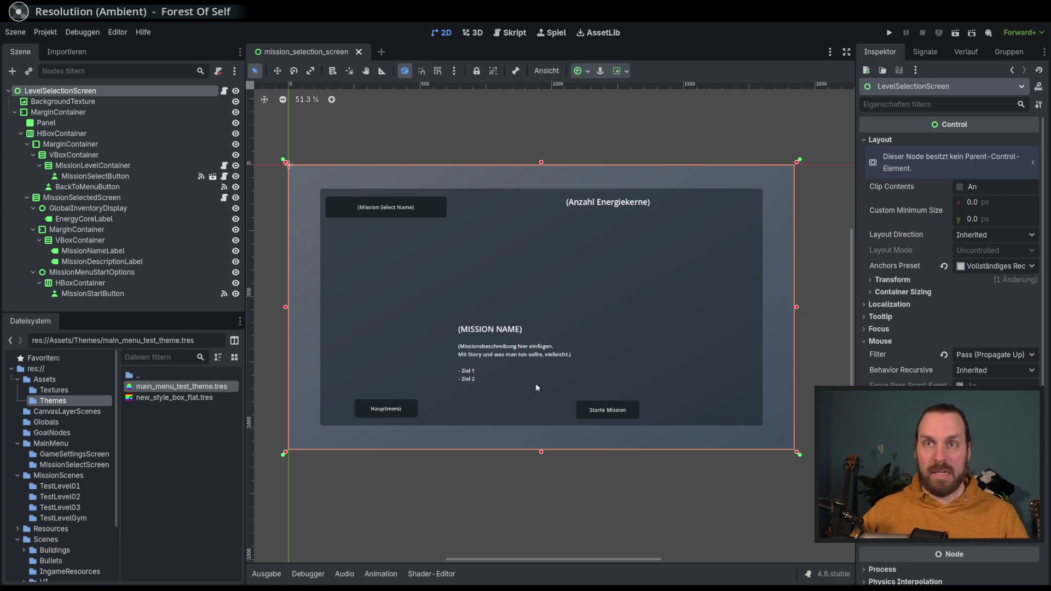
pyautogui.scroll(1, 436, 302)
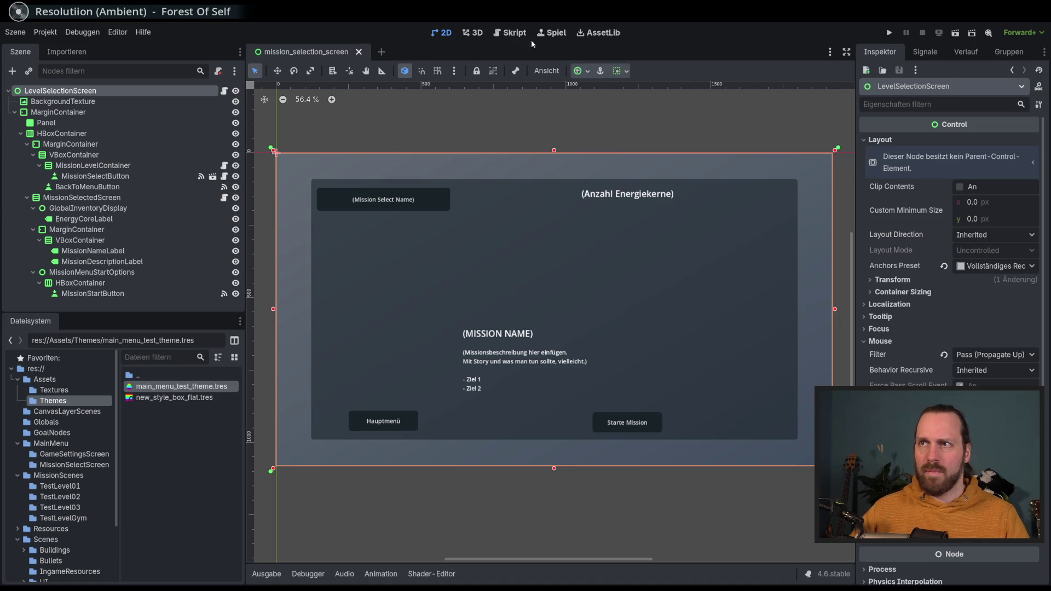
# Step: Change line 20 to str("Energiekerne: %d" % …ENERGY_CORES]) and save the script
pyautogui.click(514, 32)
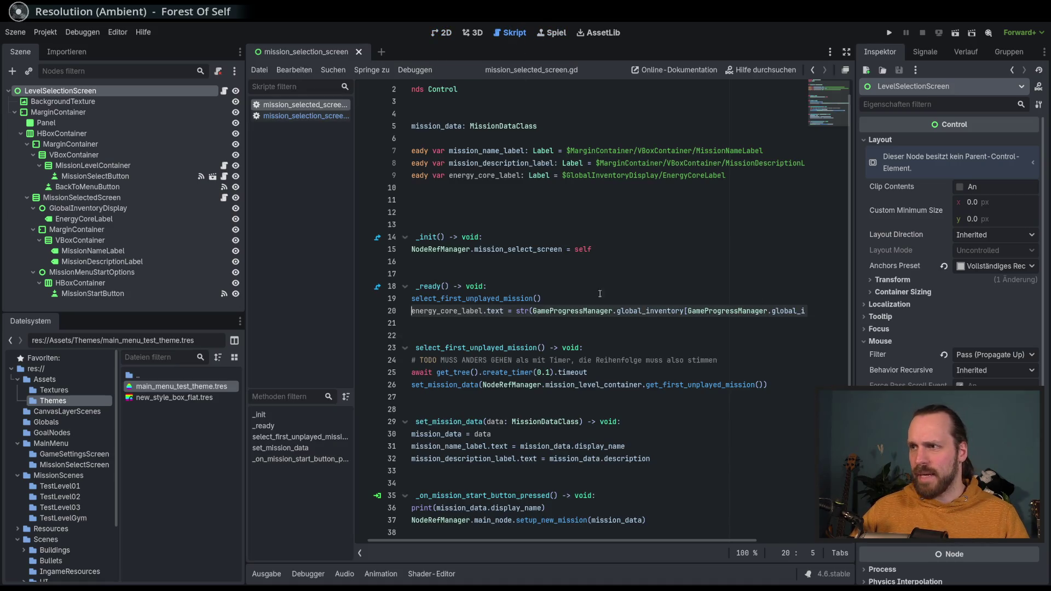
pyautogui.click(533, 312)
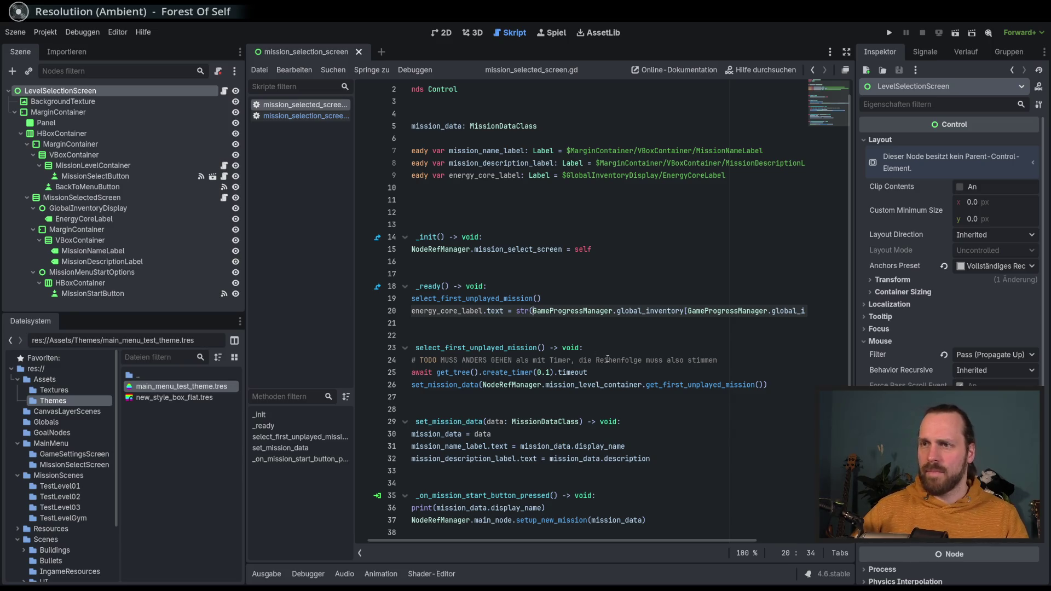
pyautogui.write('str(')
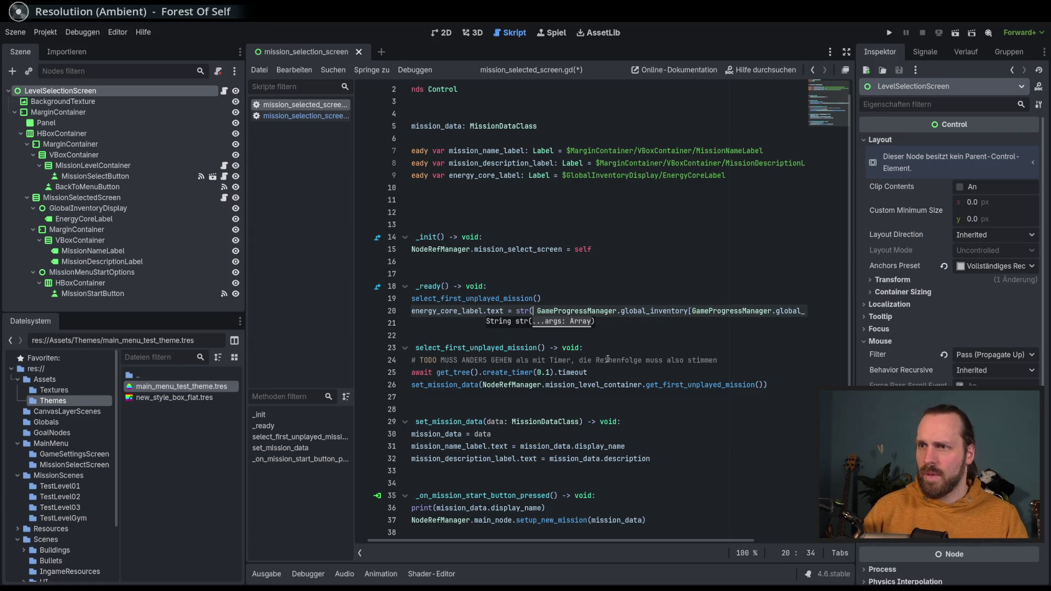
pyautogui.write('"')
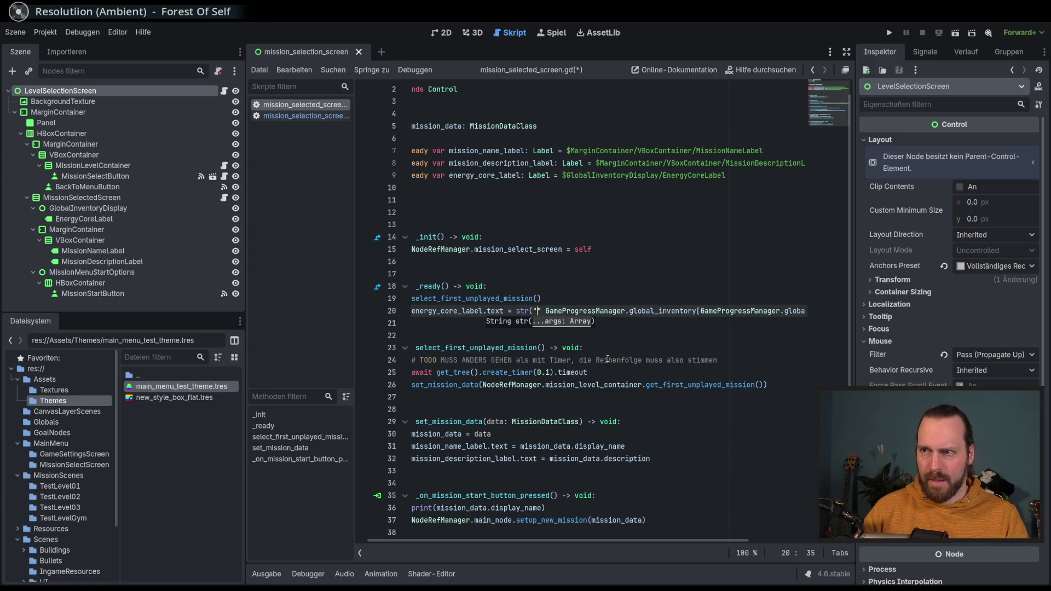
pyautogui.write('Energie')
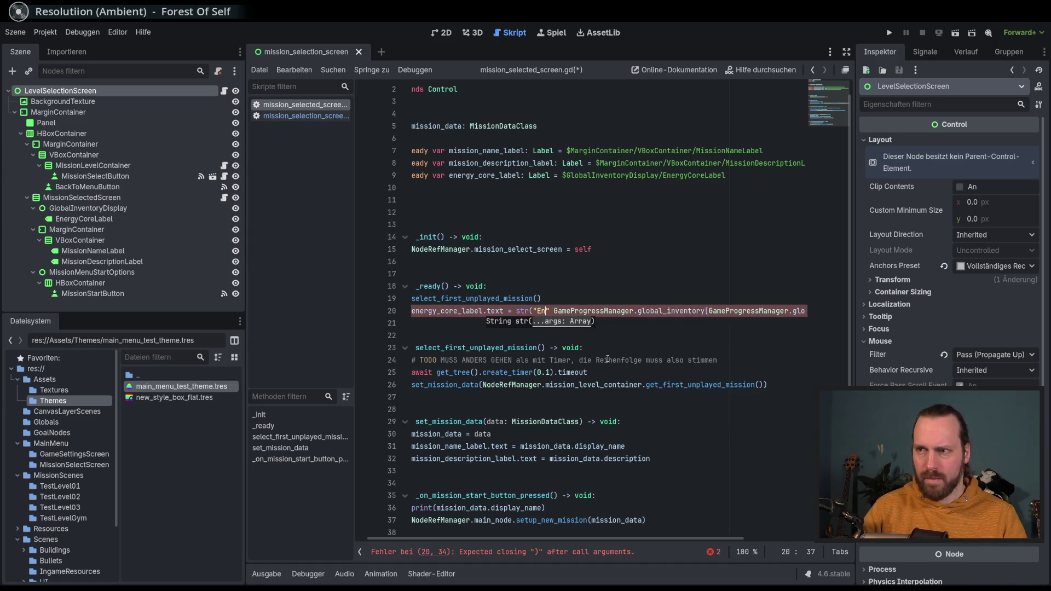
pyautogui.write('kerne')
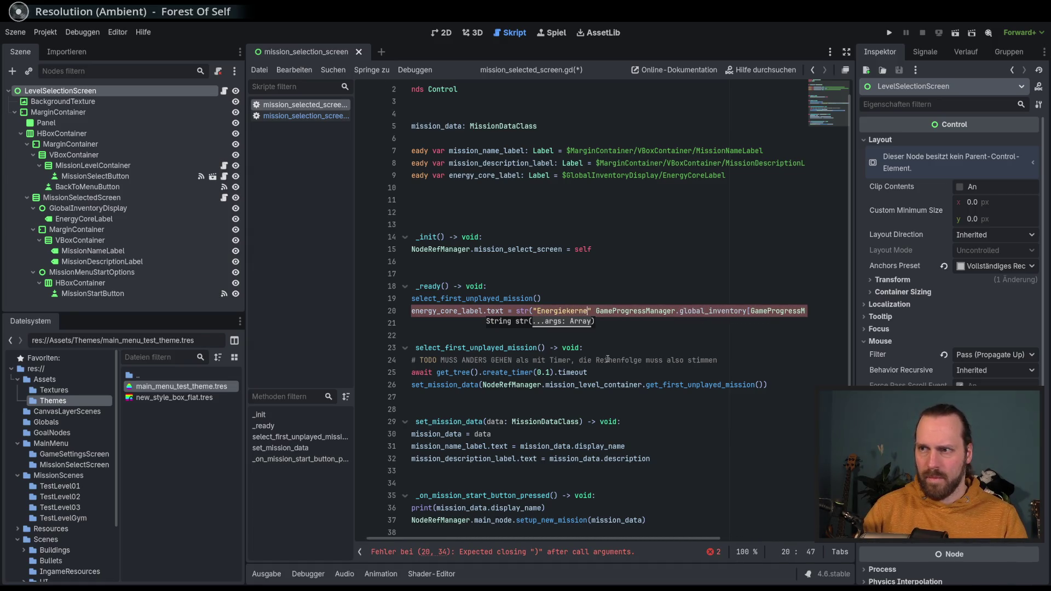
pyautogui.write(': %')
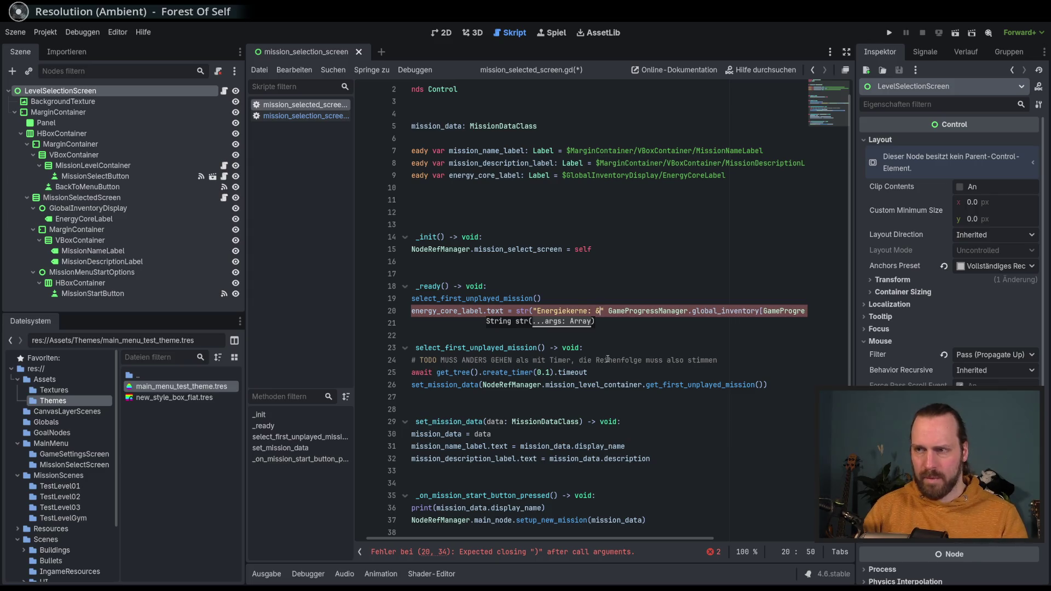
pyautogui.write('d"')
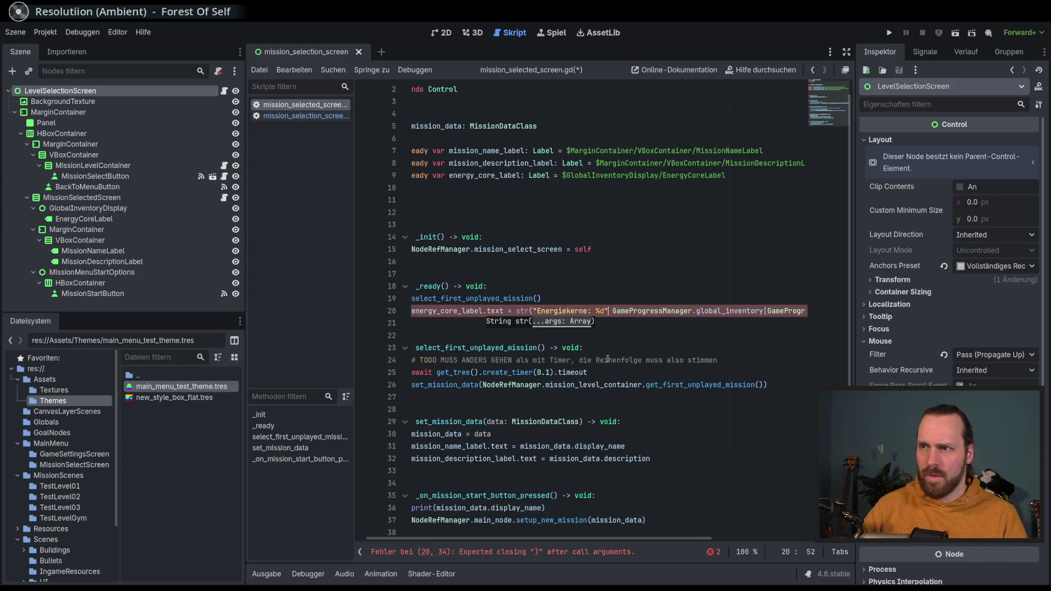
pyautogui.write(' %')
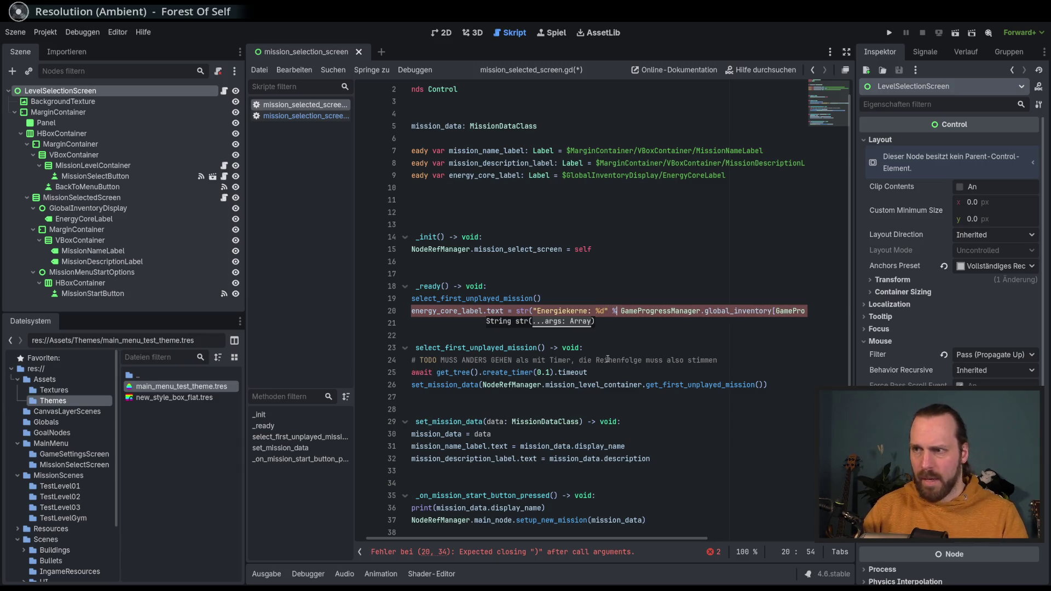
pyautogui.press('Home')
pyautogui.hotkey('ctrl', 's')
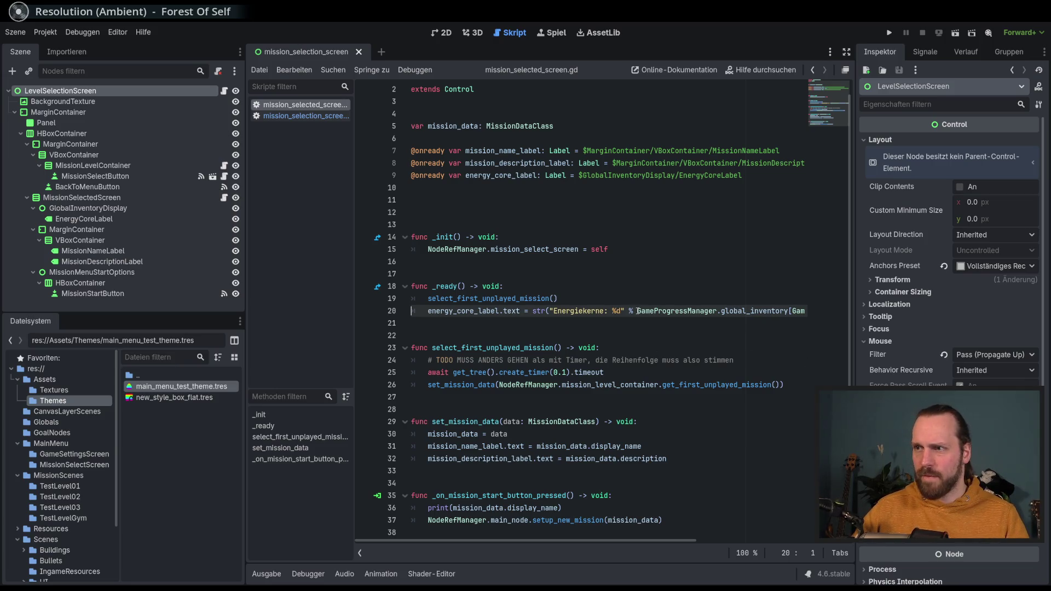
# Step: Wrap the line before the % operator, then run the game to confirm 'Energiekerne: 0'
pyautogui.click(628, 311)
pyautogui.press('Return')
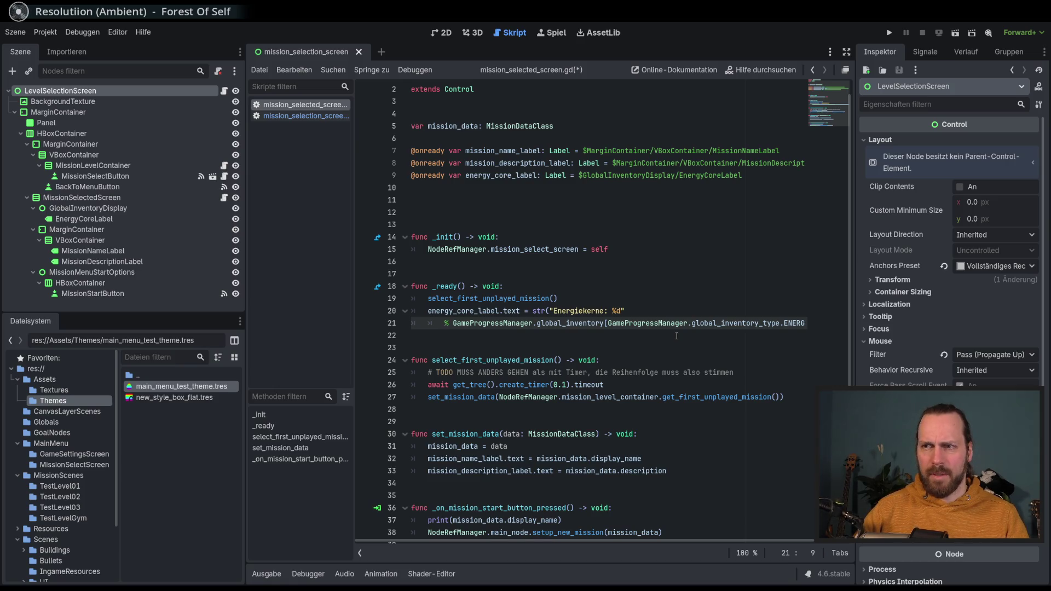
pyautogui.press('End')
pyautogui.press('F5')
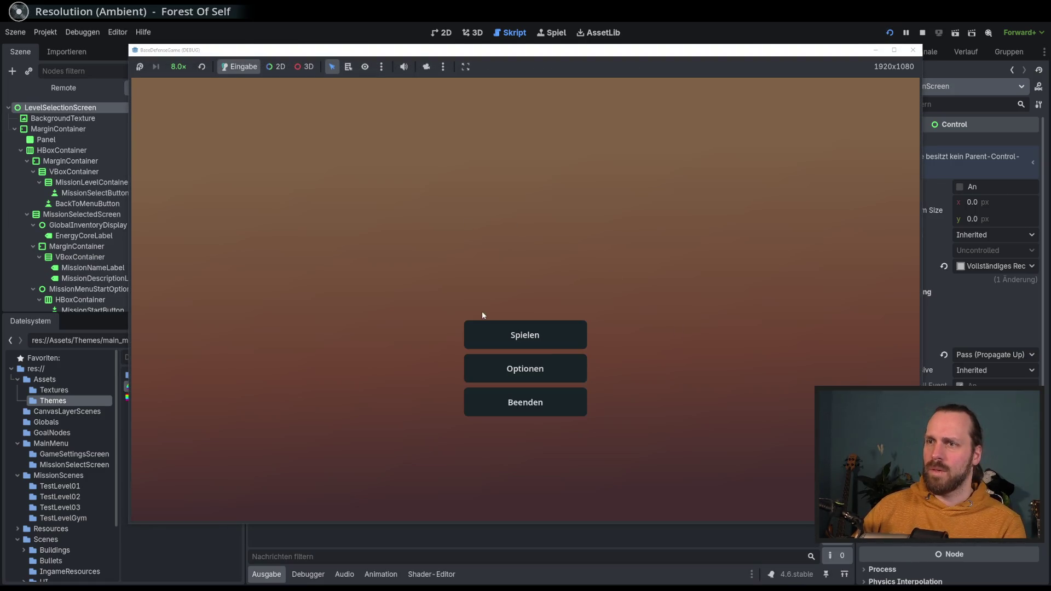
pyautogui.click(497, 328)
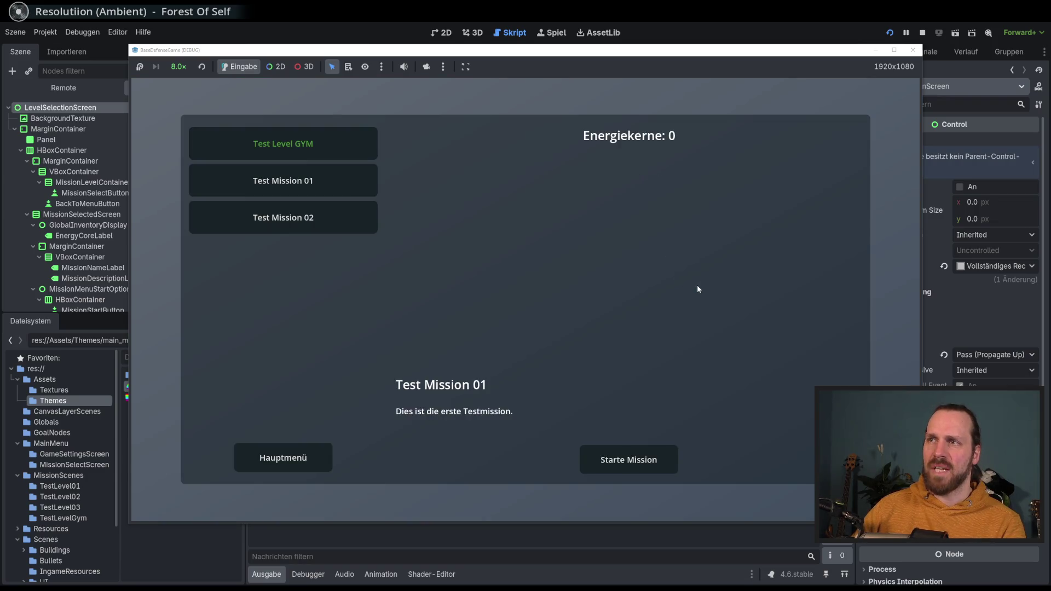
pyautogui.press('F8')
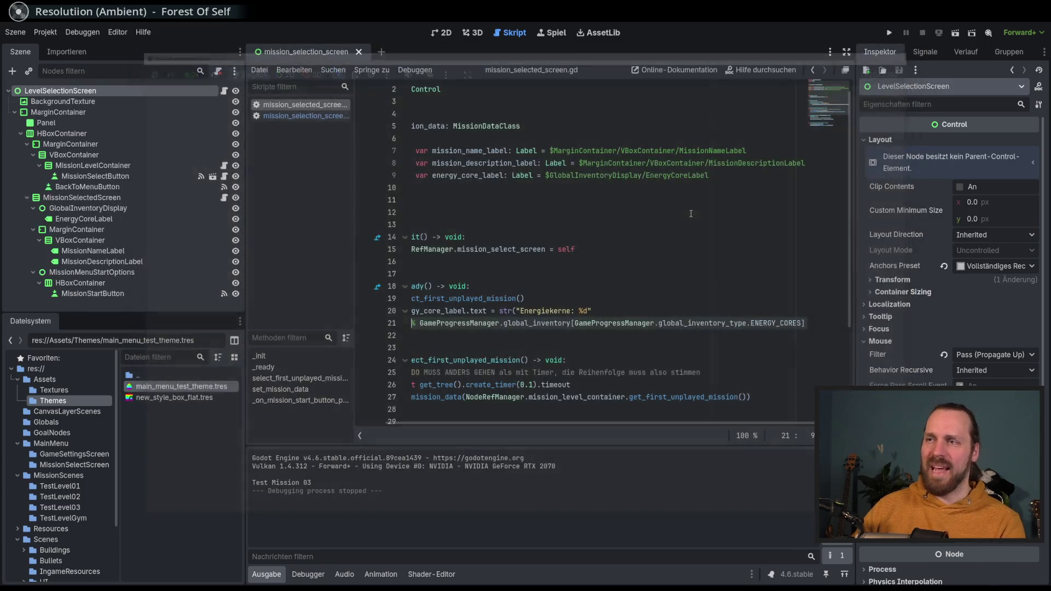
# Step: Join the wrapped label line back onto line 20 and save the script
pyautogui.press('Home')
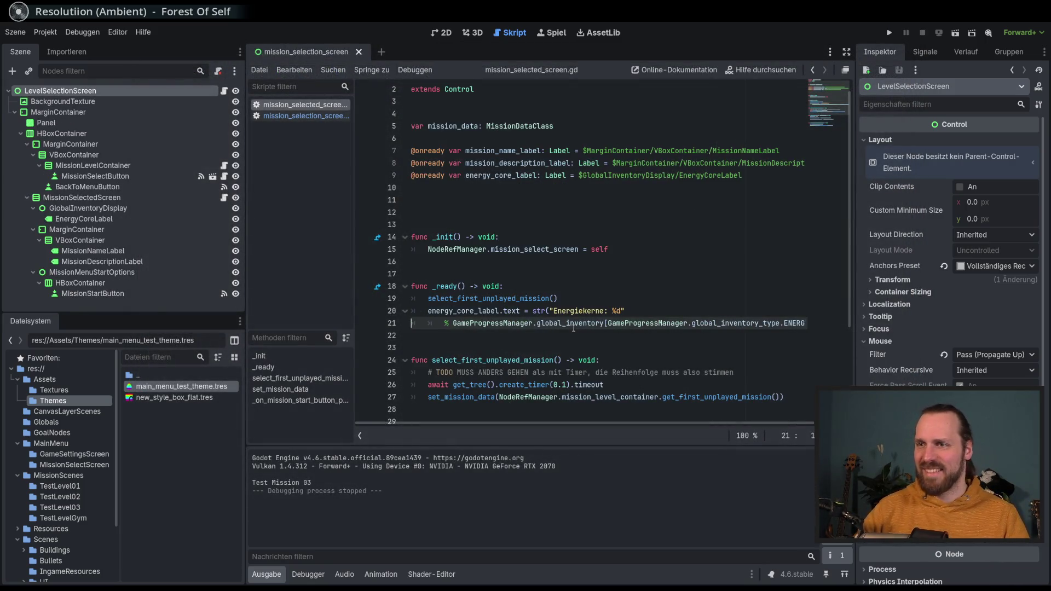
pyautogui.press('Left')
pyautogui.press('Delete')
pyautogui.press('Delete')
pyautogui.press('Delete')
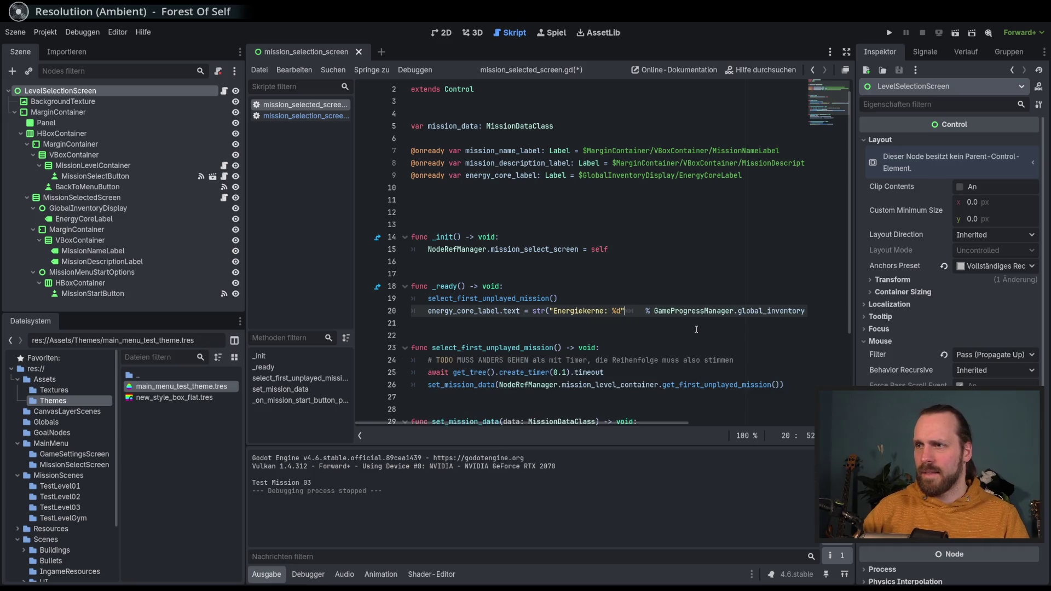
pyautogui.press('Right')
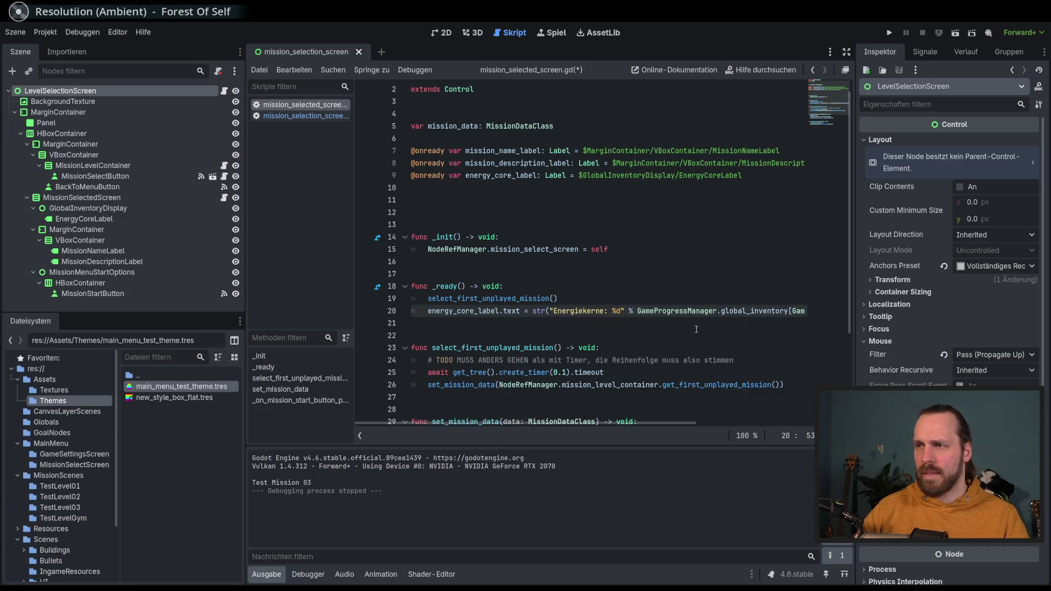
pyautogui.press('End')
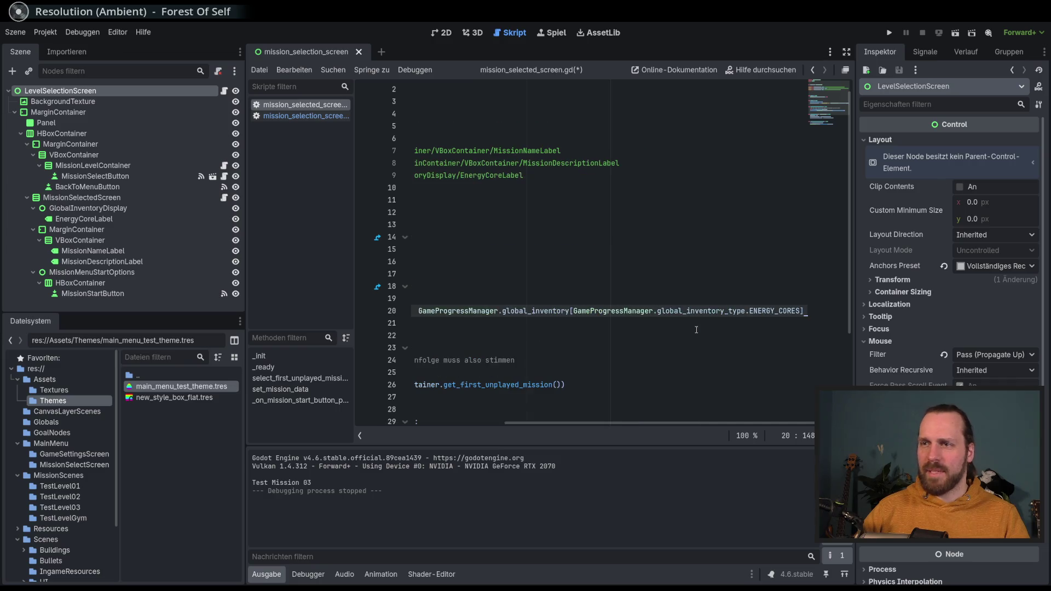
pyautogui.press('Home')
pyautogui.hotkey('ctrl', 's')
# Step: Review the label assignment and the select_first_unplayed_mission timer await
pyautogui.scroll(-3, 657, 326)
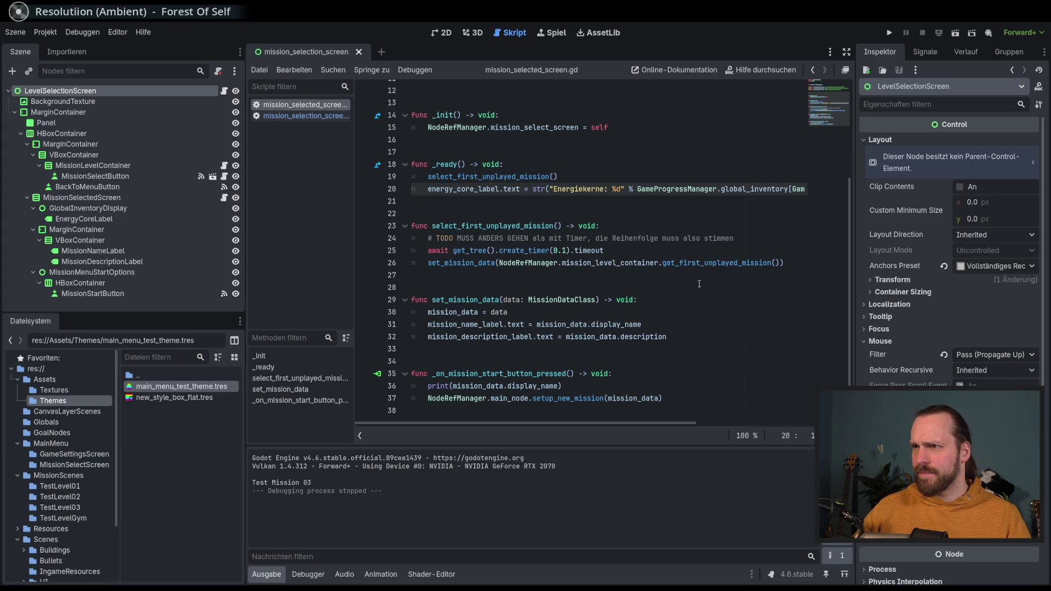
pyautogui.click(679, 188)
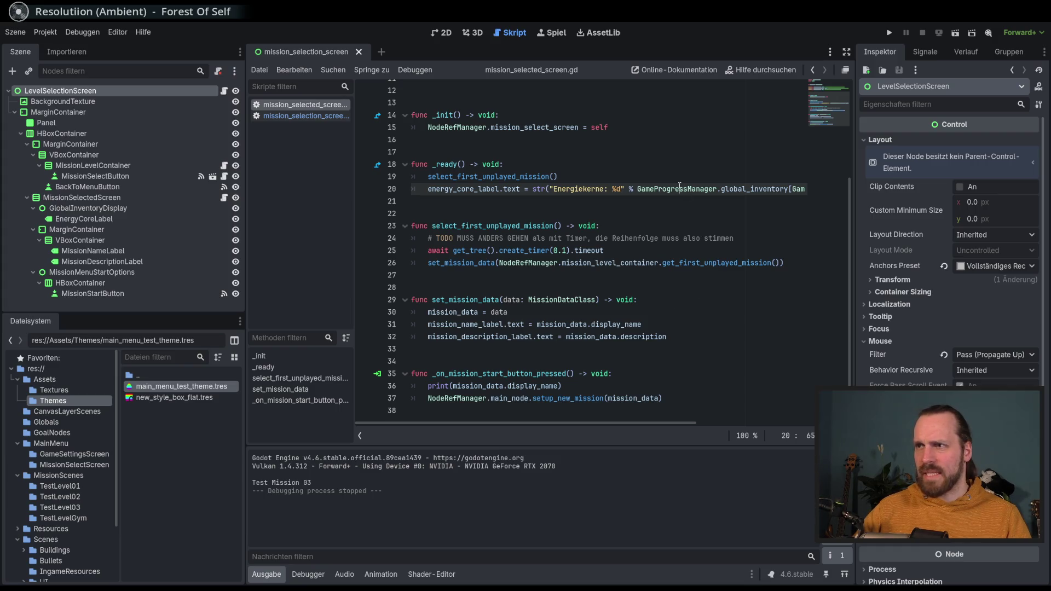
pyautogui.moveTo(652, 422)
pyautogui.mouseDown()
pyautogui.moveTo(799, 421)
pyautogui.moveTo(481, 442)
pyautogui.mouseUp()
pyautogui.scroll(1, 584, 317)
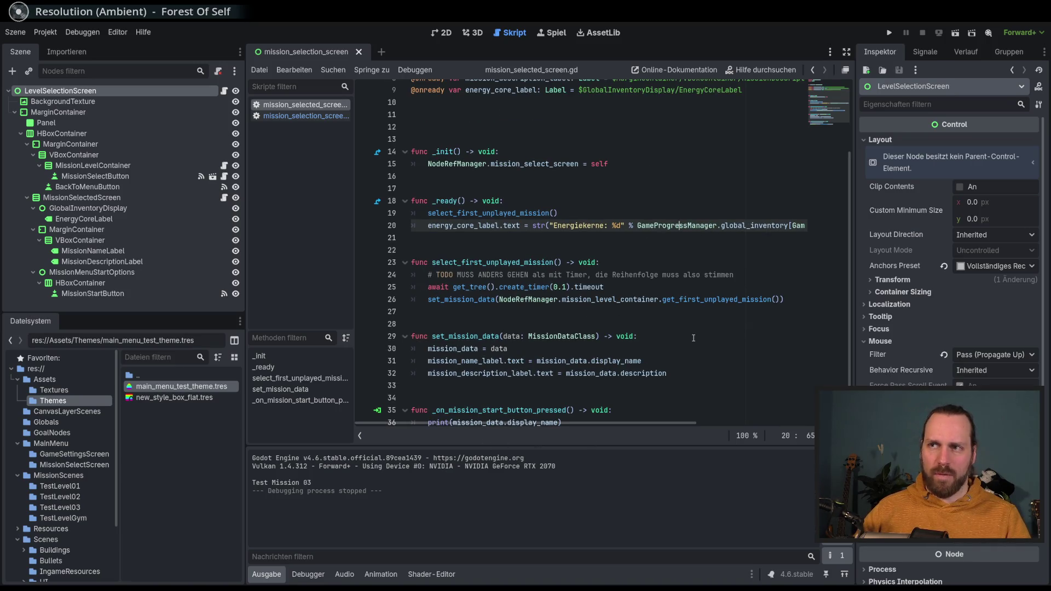
pyautogui.moveTo(632, 423)
pyautogui.mouseDown()
pyautogui.moveTo(781, 422)
pyautogui.moveTo(629, 422)
pyautogui.mouseUp()
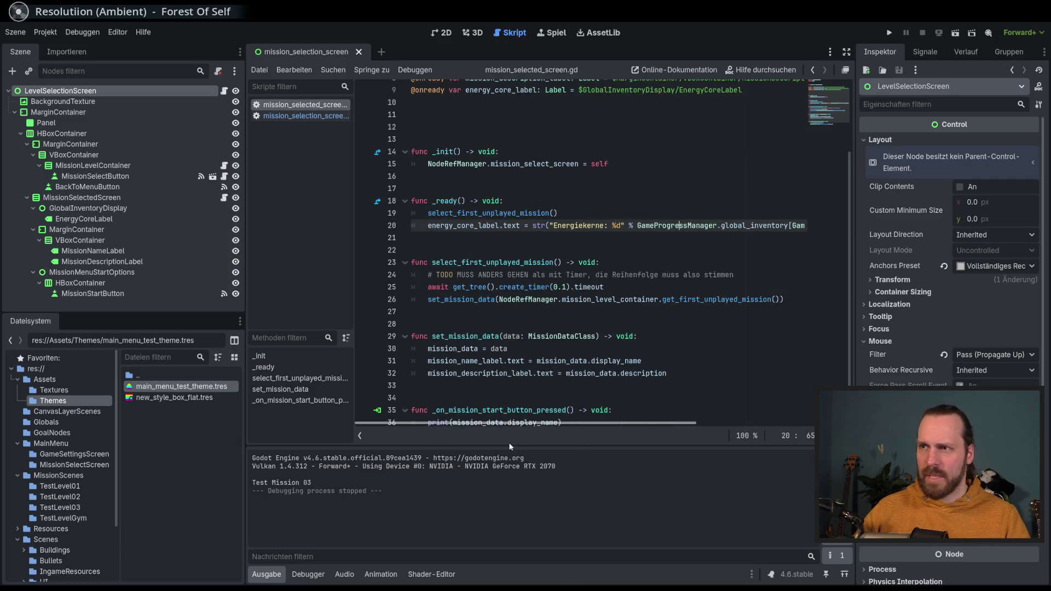
pyautogui.click(638, 265)
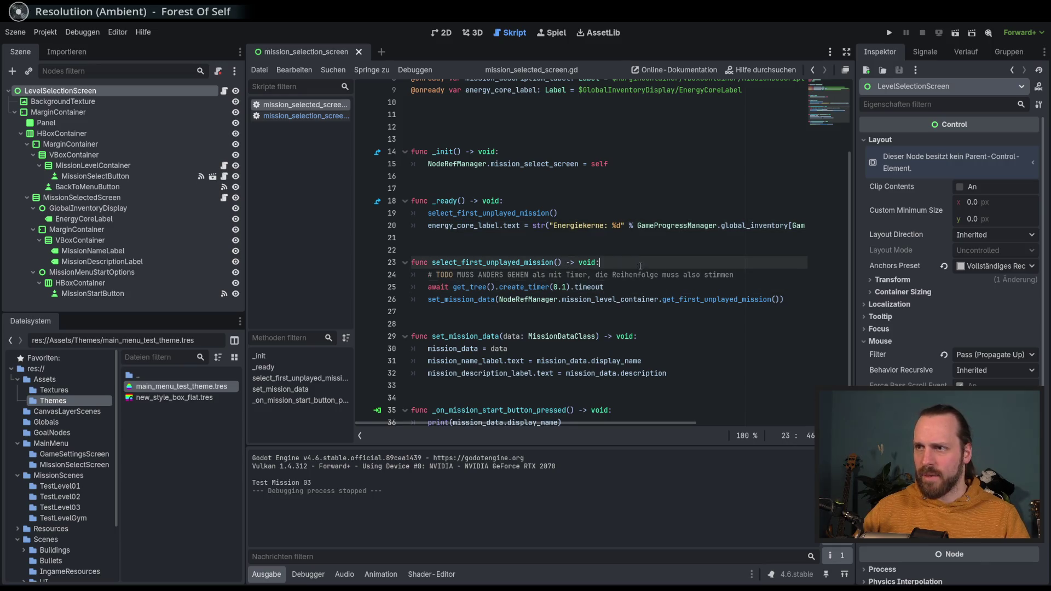
pyautogui.click(638, 285)
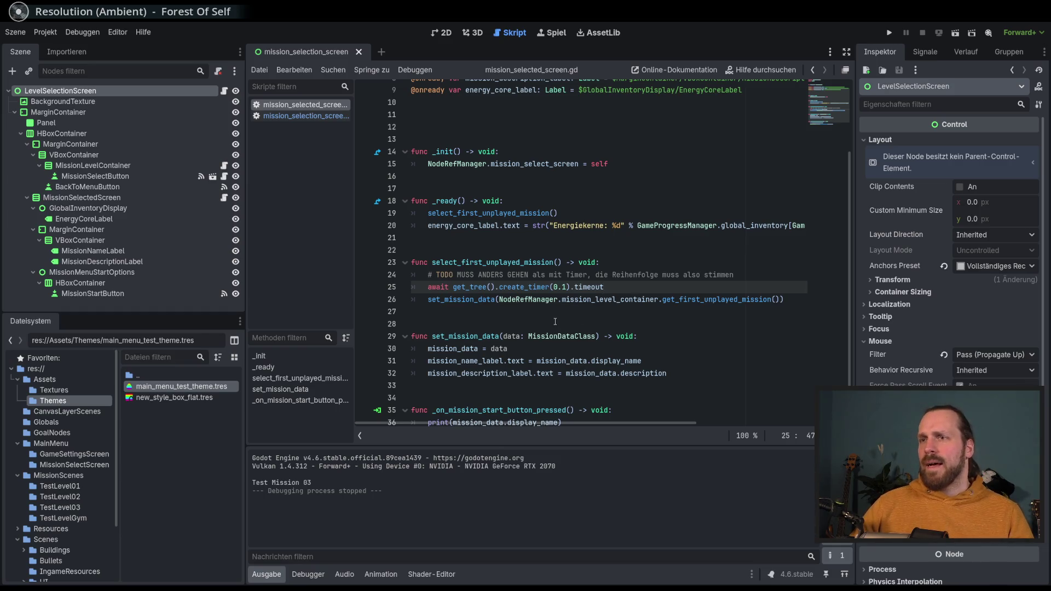
# Step: Widen the docks and show the MissionScenes/TestLevel01 folder in the FileSystem dock
pyautogui.moveTo(245, 296); pyautogui.dragTo(218, 285)
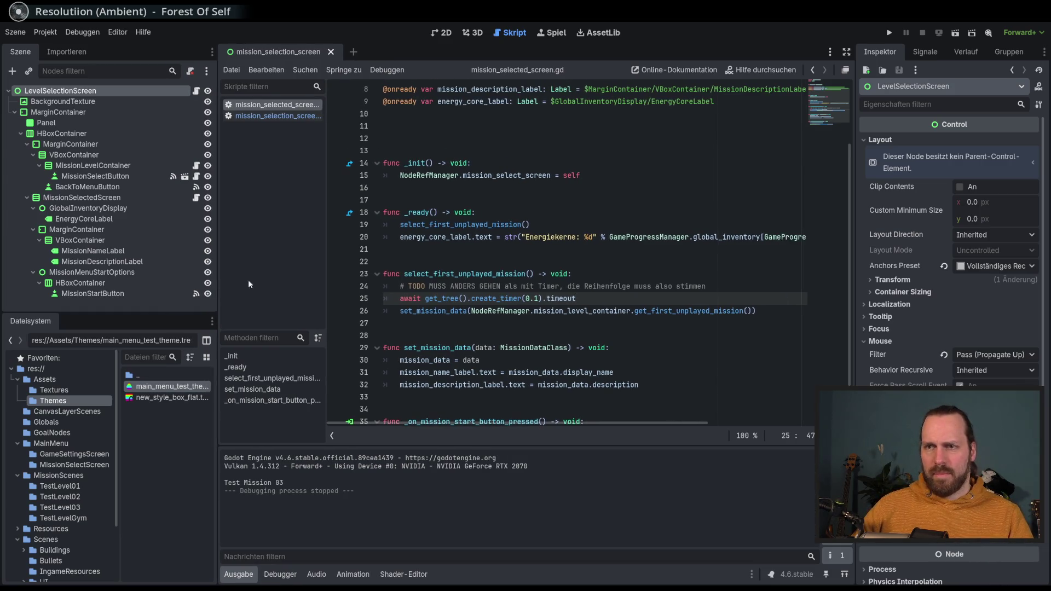
pyautogui.moveTo(325, 284)
pyautogui.mouseDown()
pyautogui.moveTo(282, 283)
pyautogui.moveTo(328, 282)
pyautogui.mouseUp()
pyautogui.scroll(-1, 591, 259)
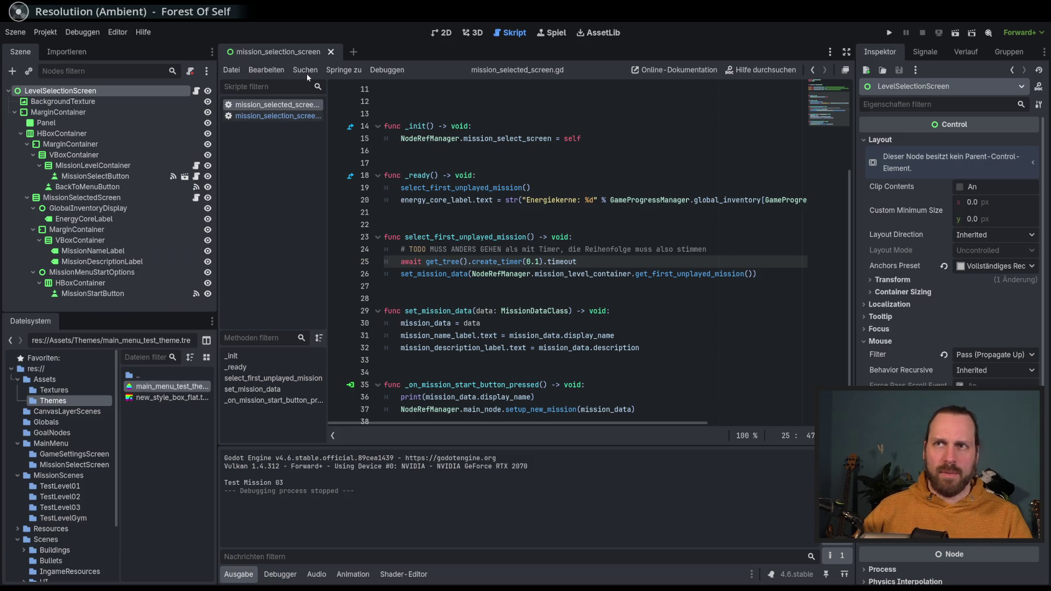
pyautogui.click(60, 486)
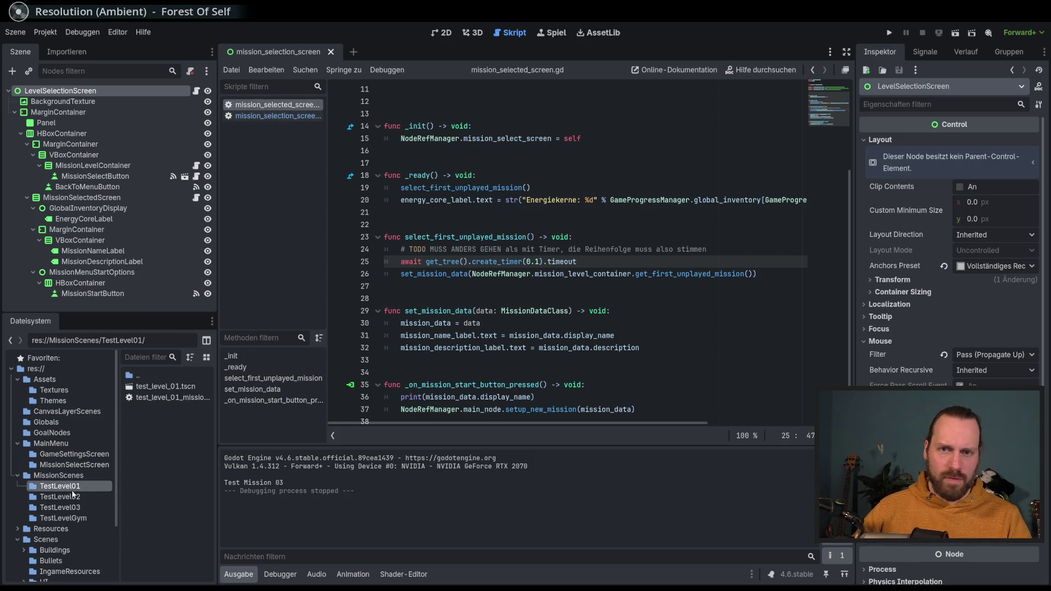
# Step: Open test_level_01_mission_node.gd and select the pass in the optional_build_turrets_goal branch
pyautogui.doubleClick(180, 399)
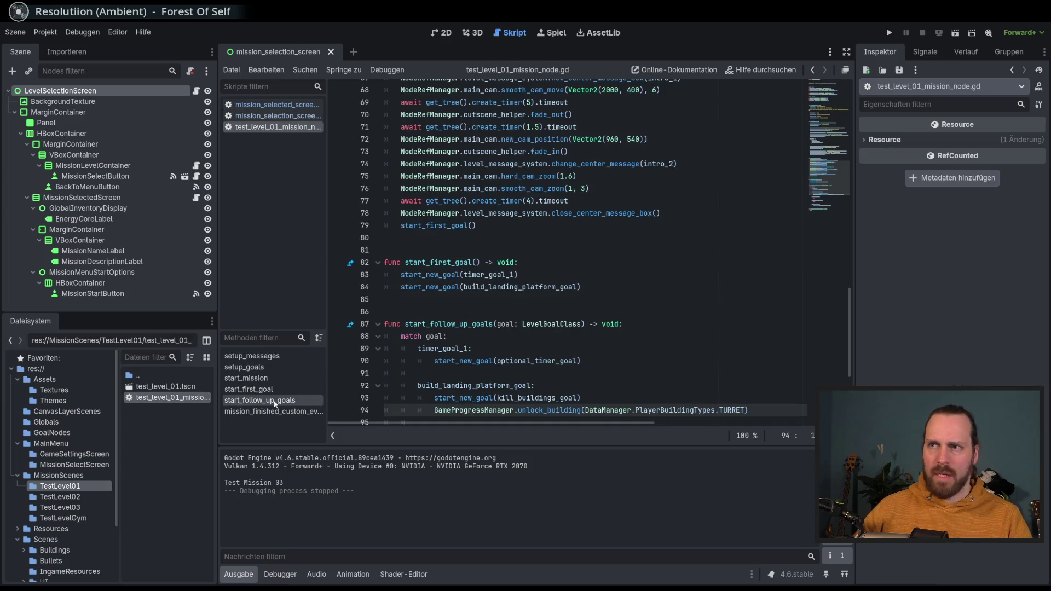
pyautogui.scroll(-3, 344, 322)
pyautogui.moveTo(221, 277); pyautogui.dragTo(236, 277)
pyautogui.scroll(-2, 644, 297)
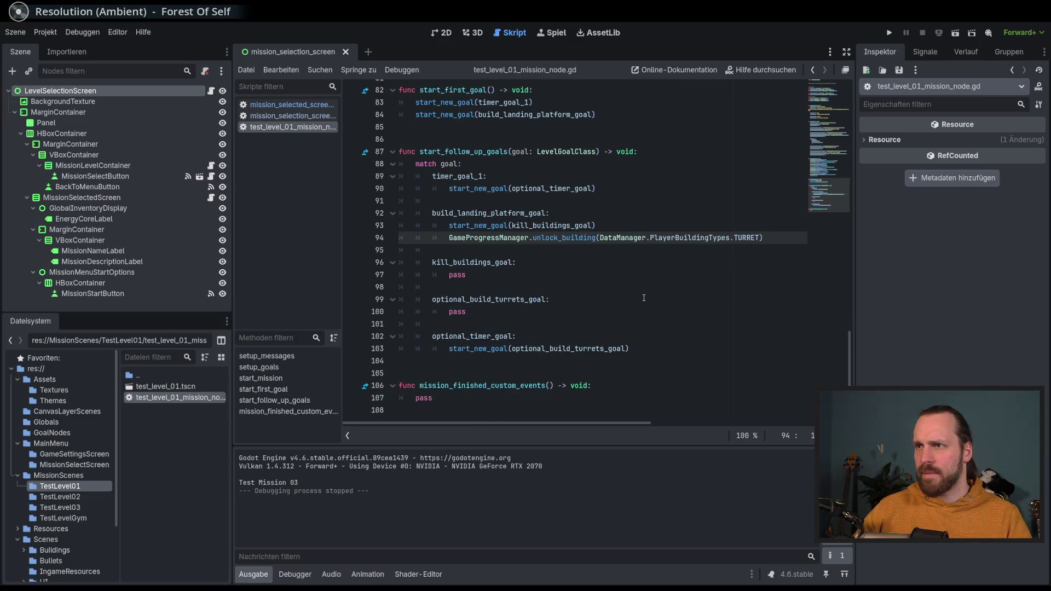
pyautogui.click(542, 262)
pyautogui.click(545, 277)
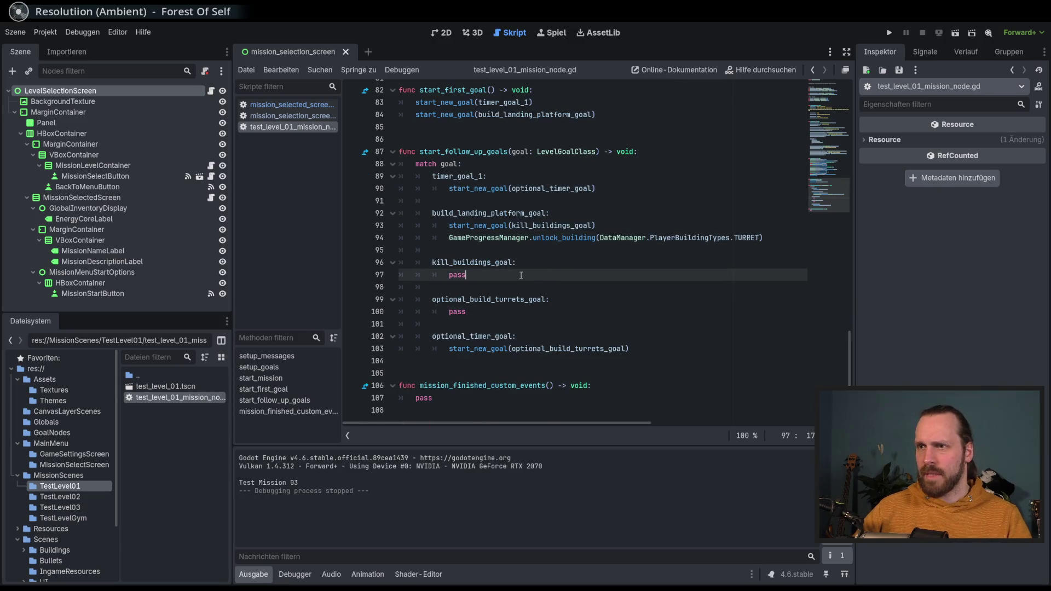
pyautogui.click(484, 324)
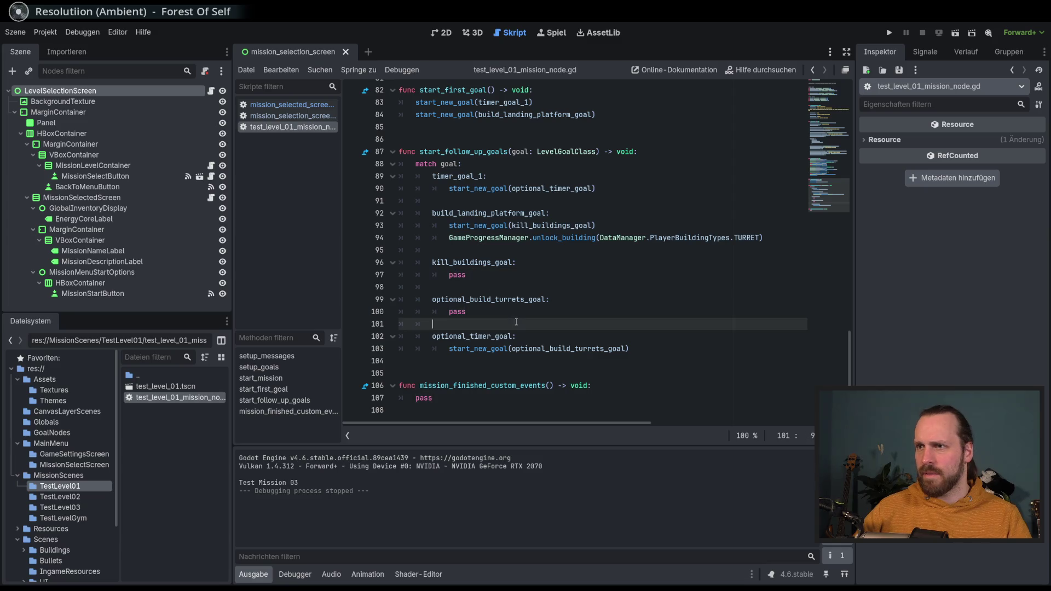
pyautogui.doubleClick(484, 311)
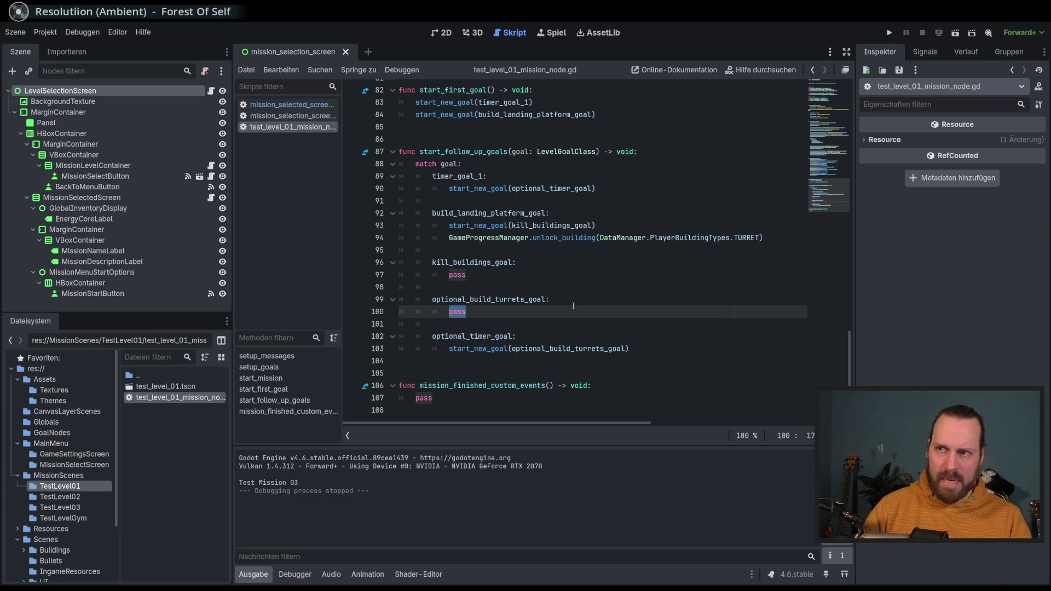
# Step: Replace pass with GameProgressManager.change_global_inventory(…ENERGY_CORES, 1) and save
pyautogui.write('GameProgressManager.')
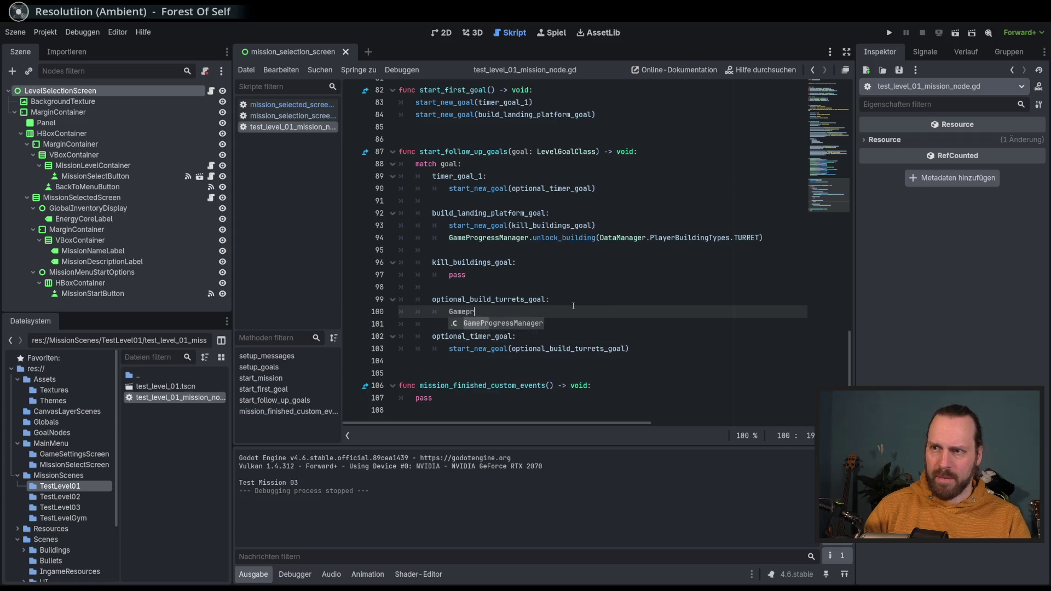
pyautogui.press('Down')
pyautogui.press('Return')
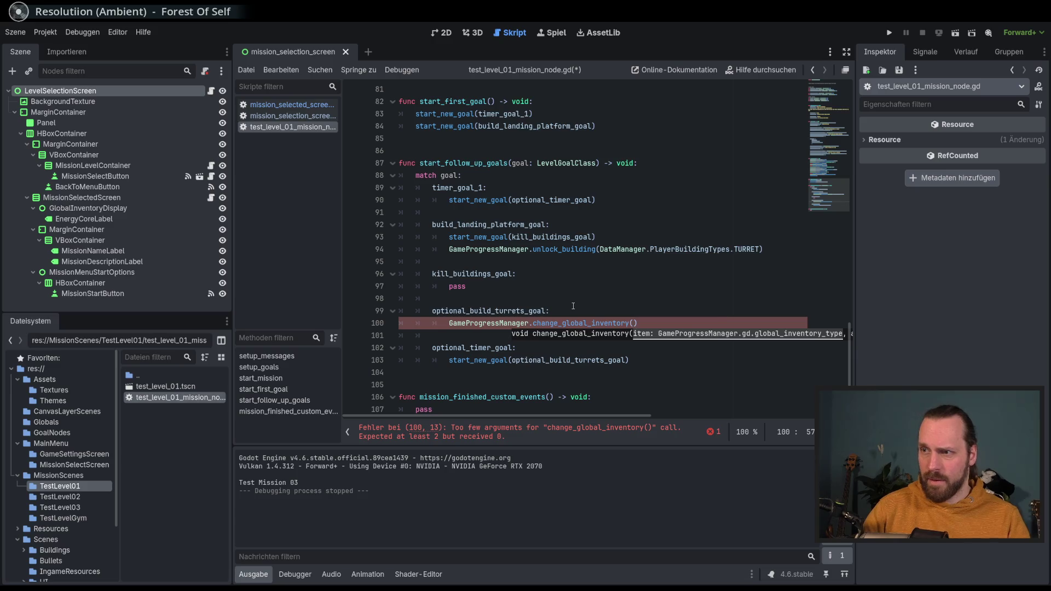
pyautogui.write('GamePro')
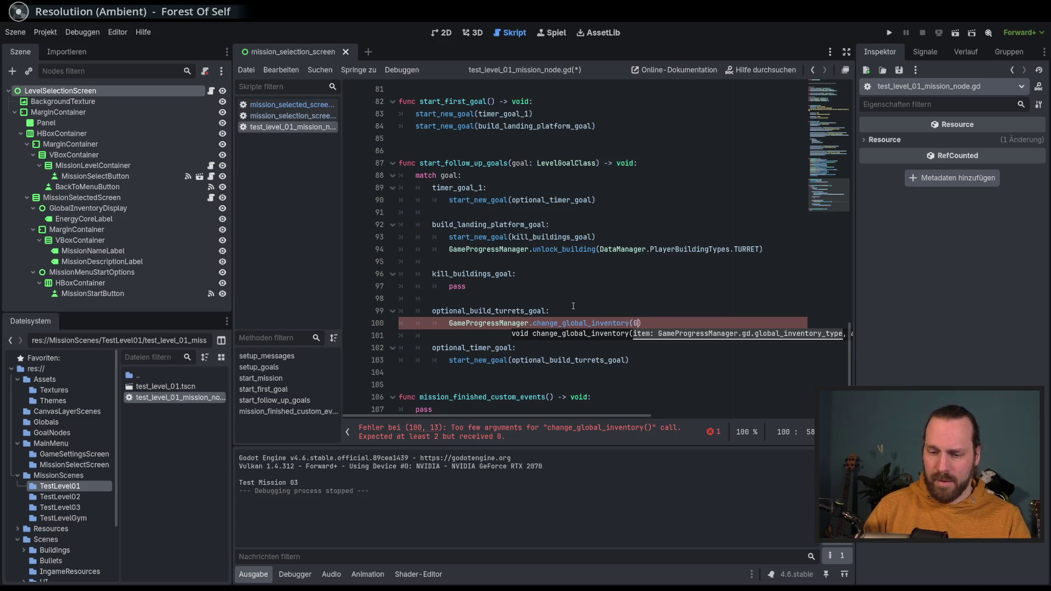
pyautogui.press('Return')
pyautogui.write('.')
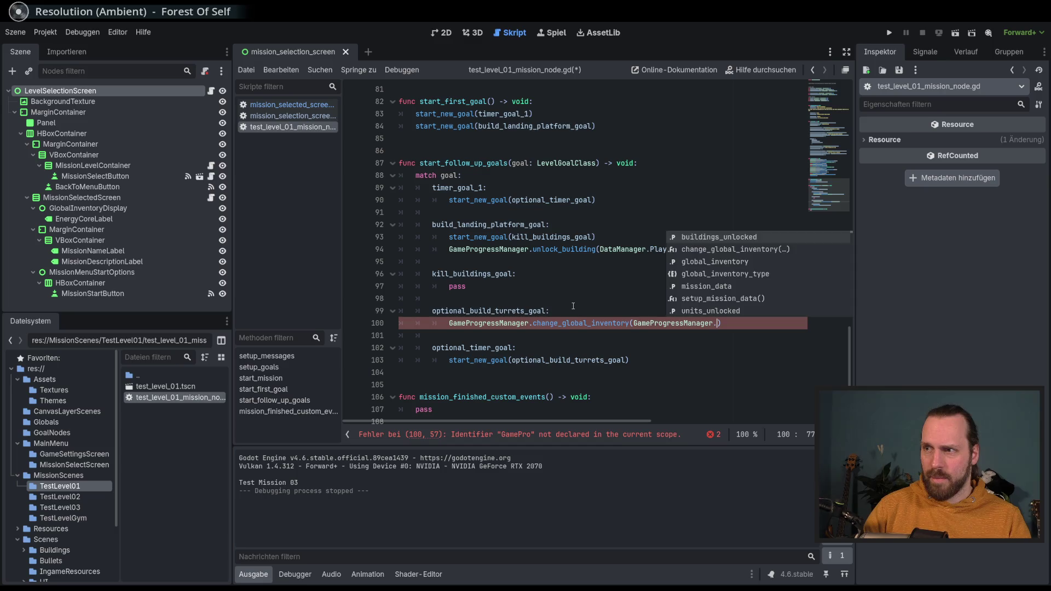
pyautogui.press('Down')
pyautogui.press('Down')
pyautogui.press('Down')
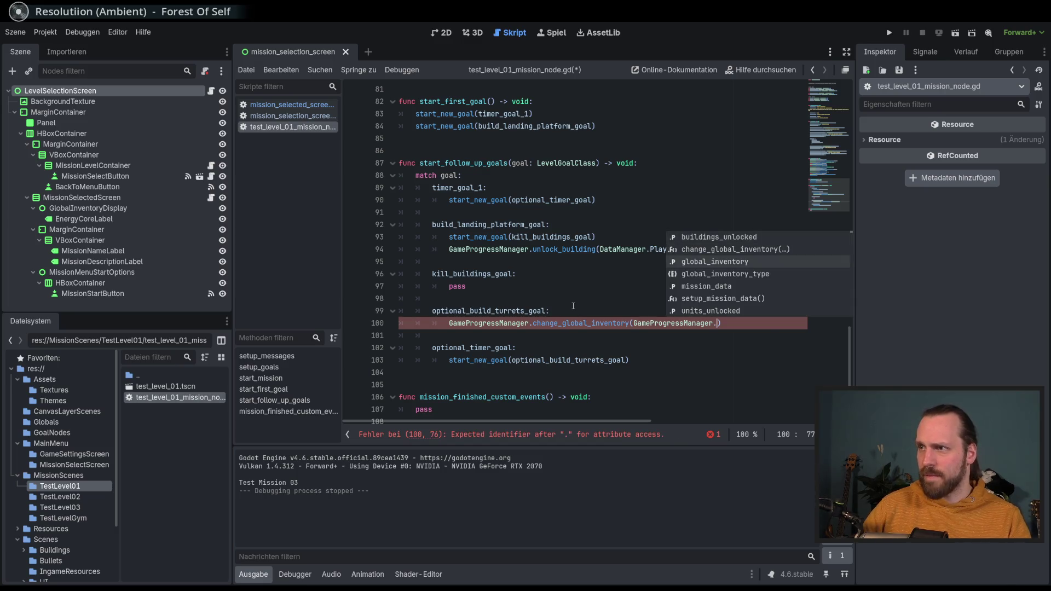
pyautogui.press('Return')
pyautogui.write('.')
pyautogui.press('Return')
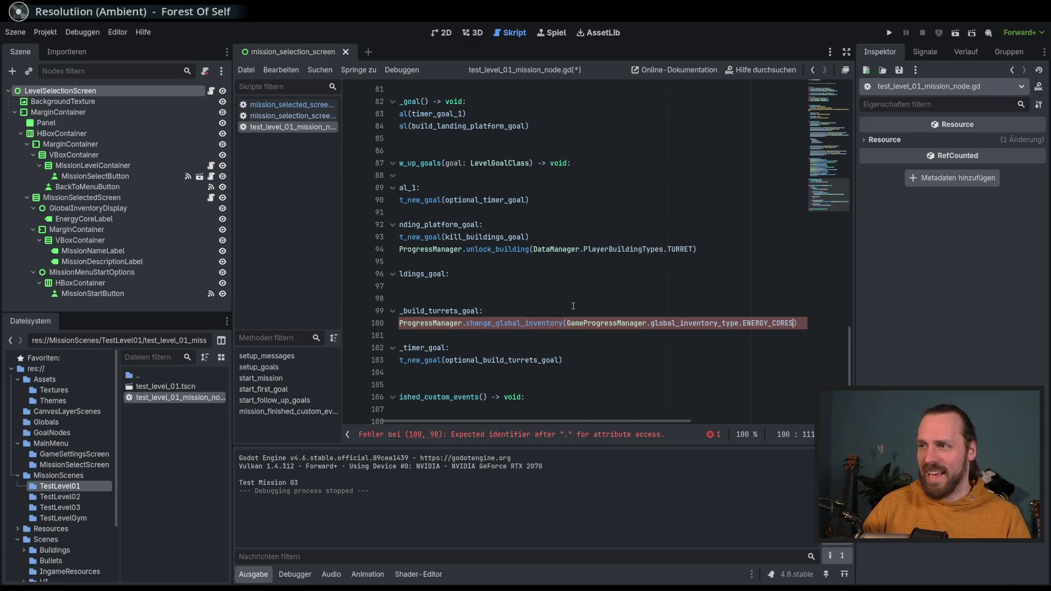
pyautogui.write(', 1')
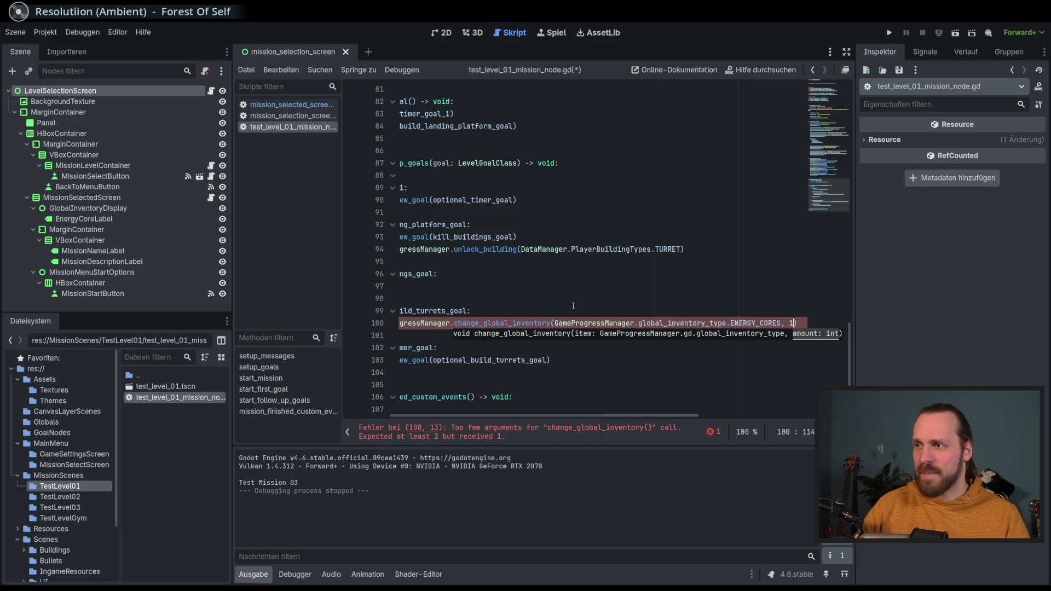
pyautogui.hotkey('ctrl', 's')
pyautogui.click(551, 311)
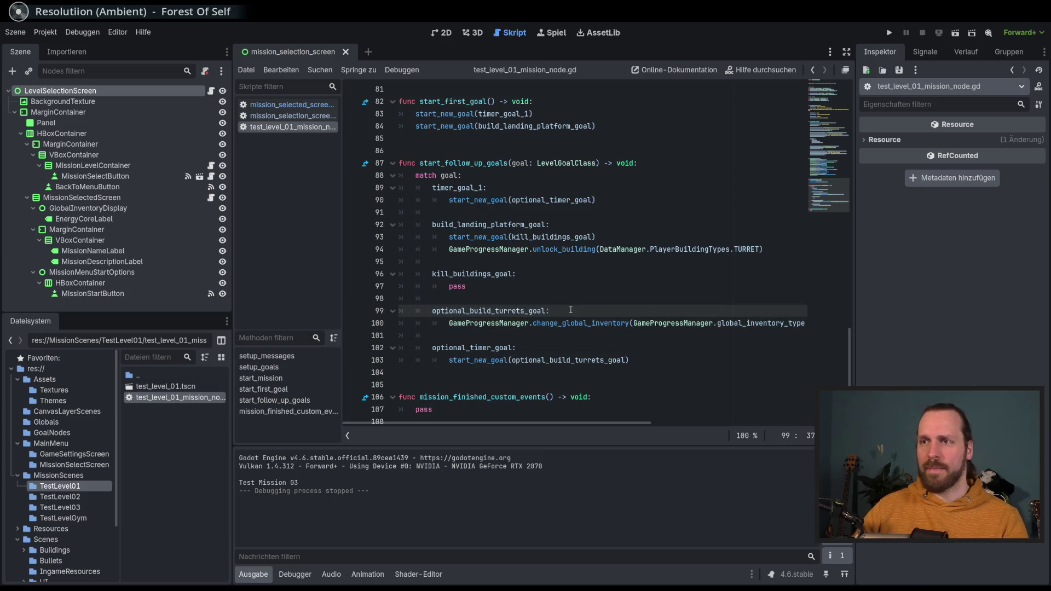
# Step: Run the game, start Test Mission 01, and try 4.0x game speed before resetting to normal
pyautogui.press('F5')
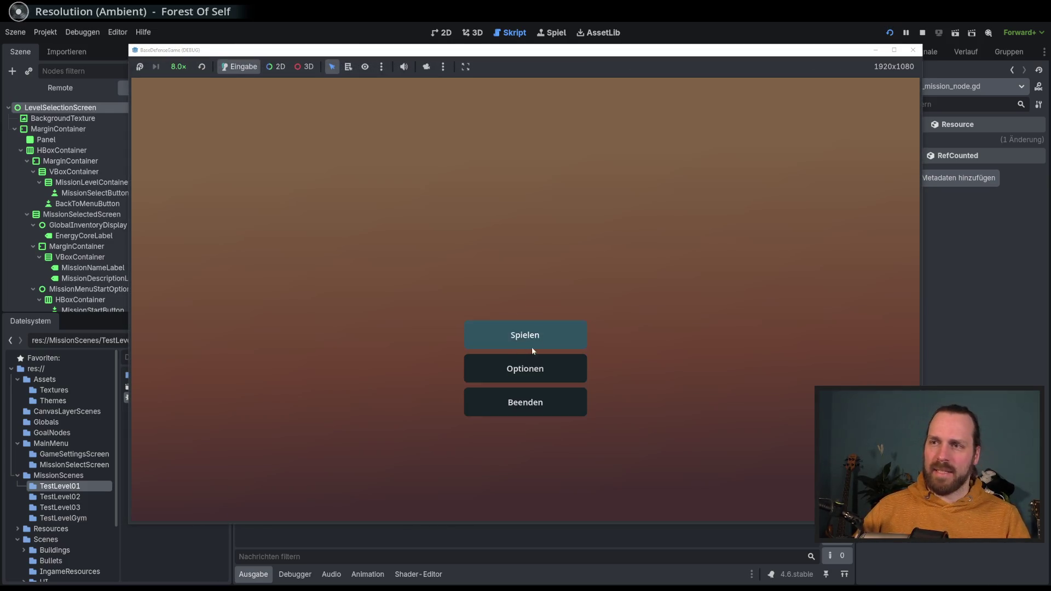
pyautogui.click(530, 344)
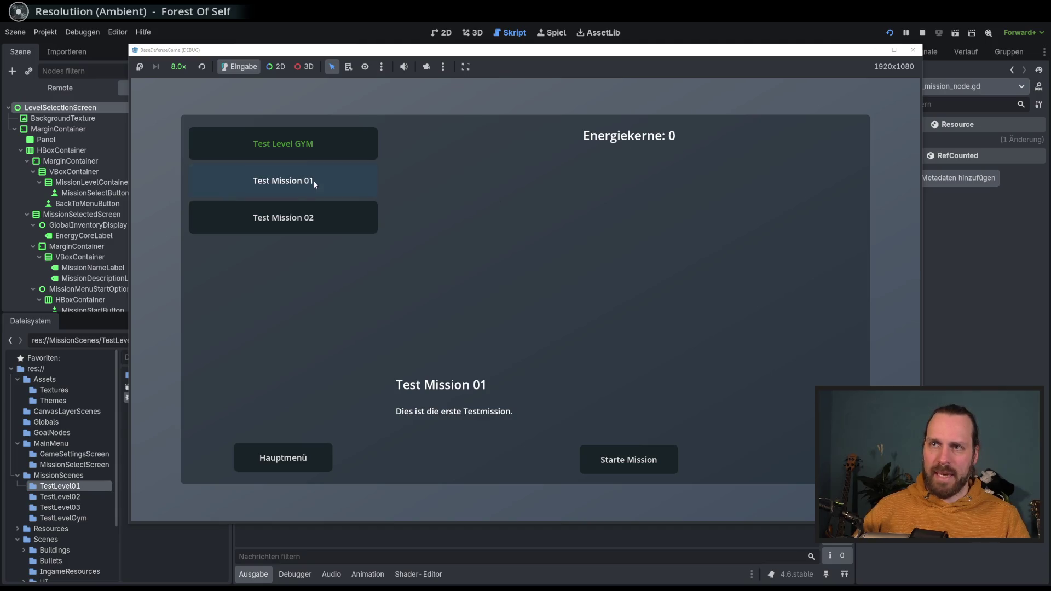
pyautogui.click(628, 459)
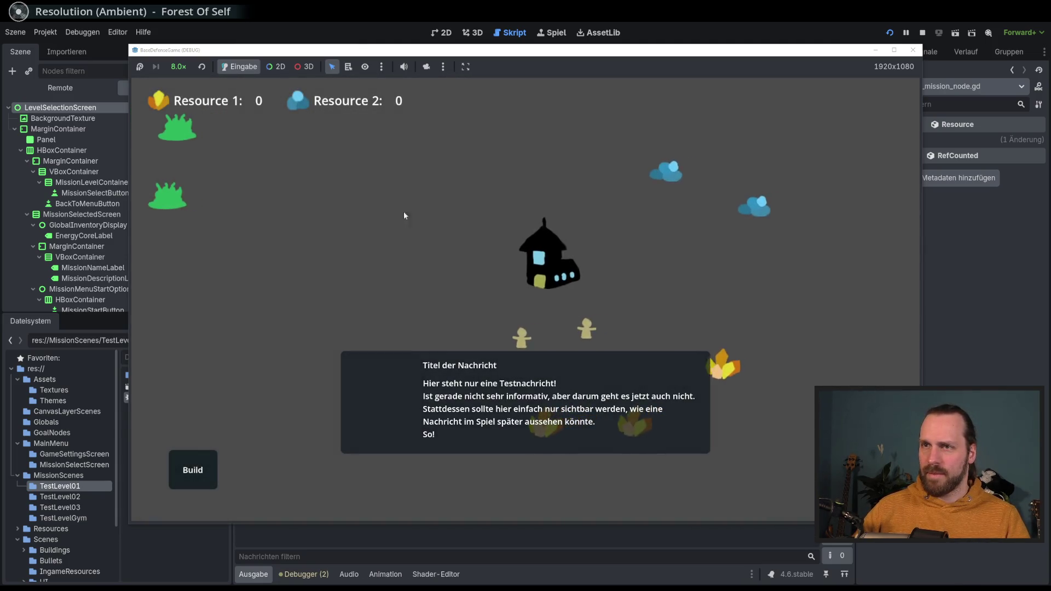
pyautogui.click(178, 66)
pyautogui.click(186, 199)
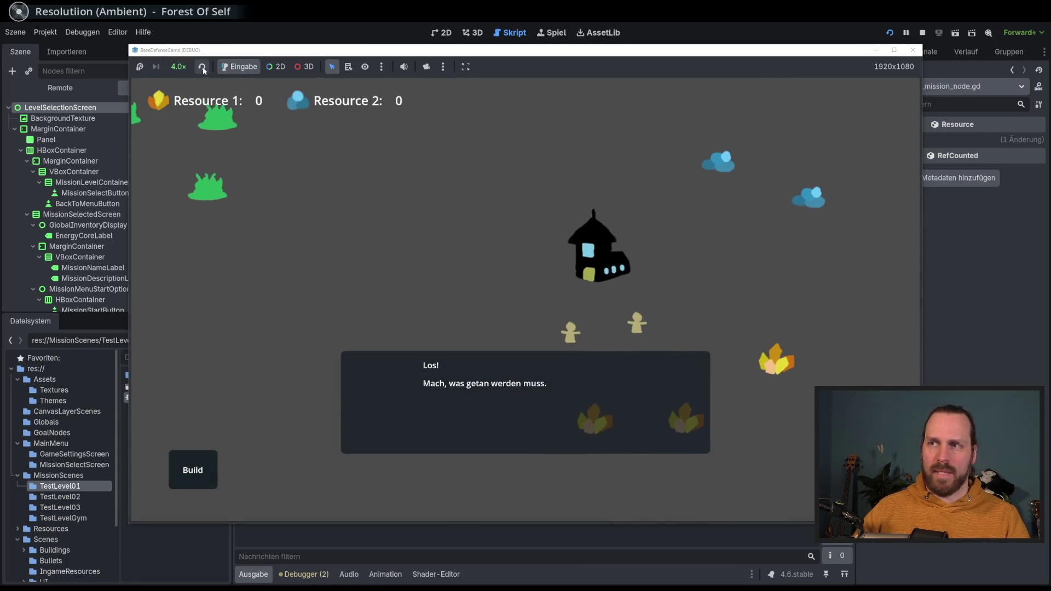
pyautogui.click(203, 67)
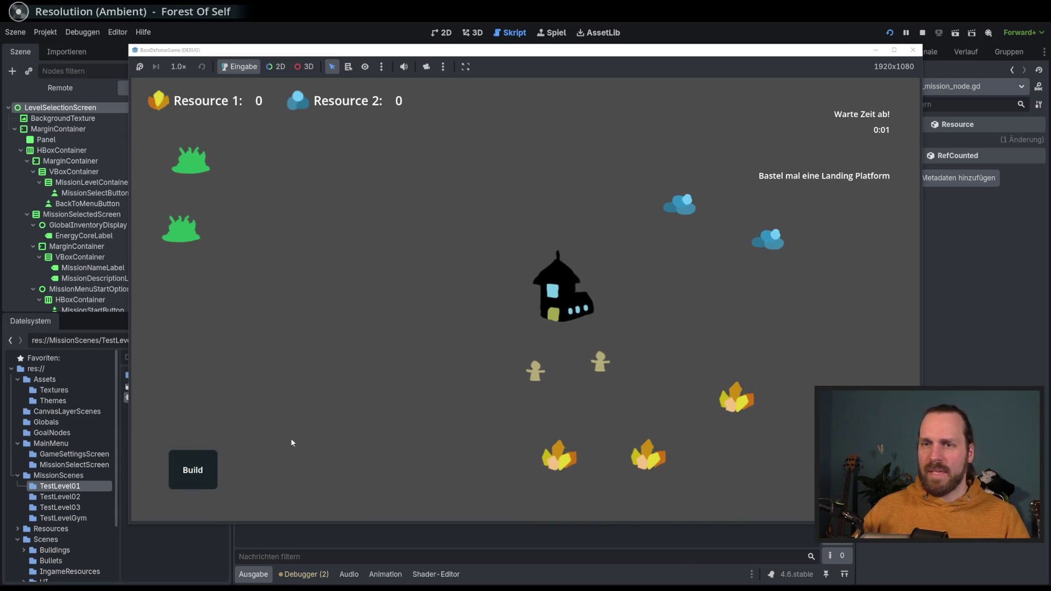
# Step: Send the left worker to a resource deposit, place a landing platform, and buy three Laser Dudes
pyautogui.click(536, 371)
pyautogui.click(558, 457)
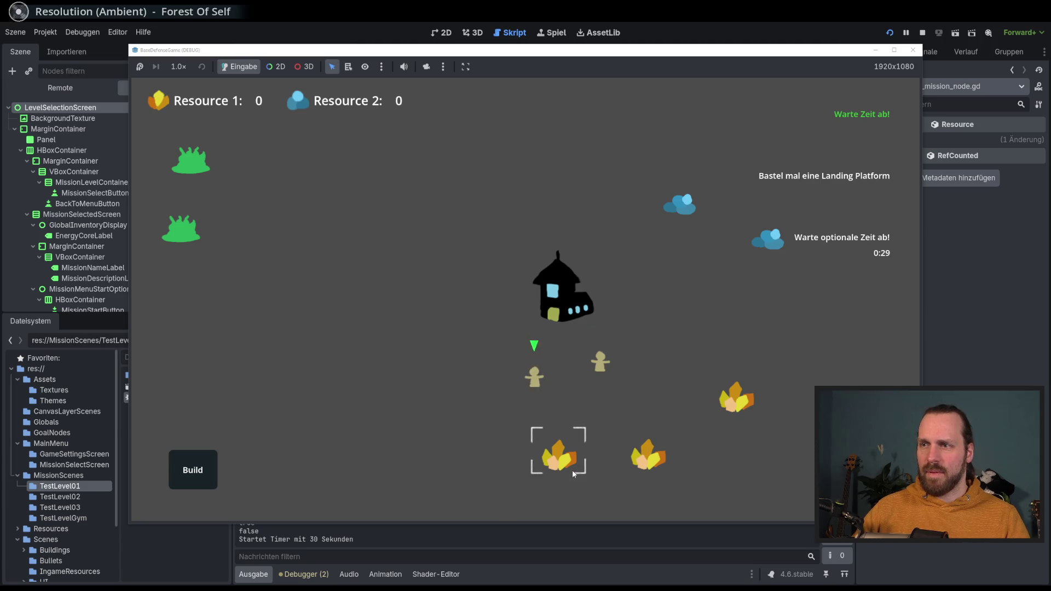
pyautogui.click(198, 457)
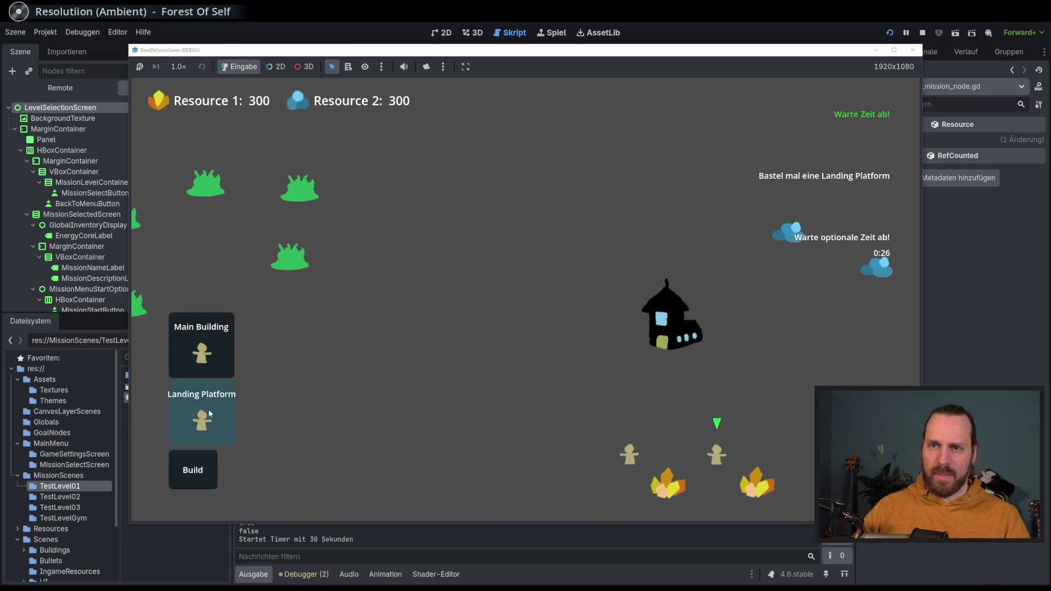
pyautogui.click(209, 413)
pyautogui.click(485, 284)
pyautogui.click(488, 233)
pyautogui.click(487, 234)
pyautogui.click(488, 233)
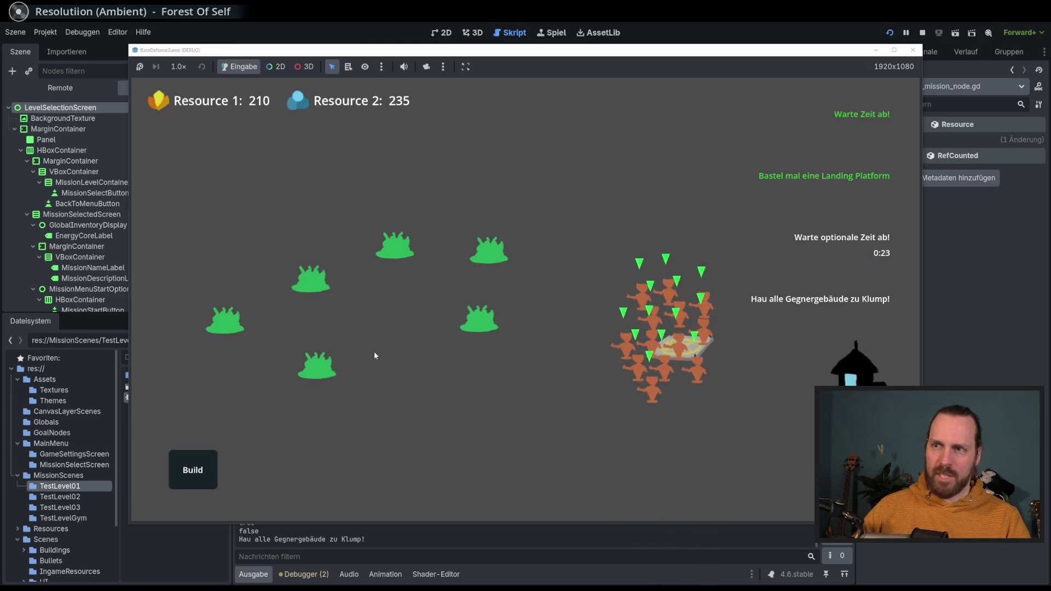
# Step: Speed the game to 8.0x, win, and return to mission selection from the VICTORY screen
pyautogui.click(177, 67)
pyautogui.click(214, 224)
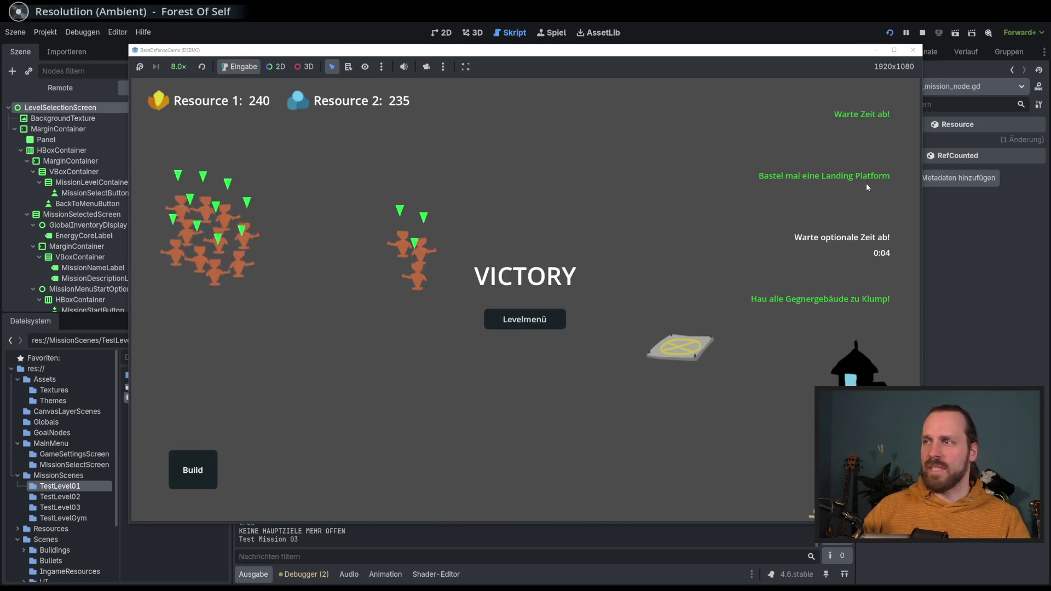
pyautogui.click(820, 347)
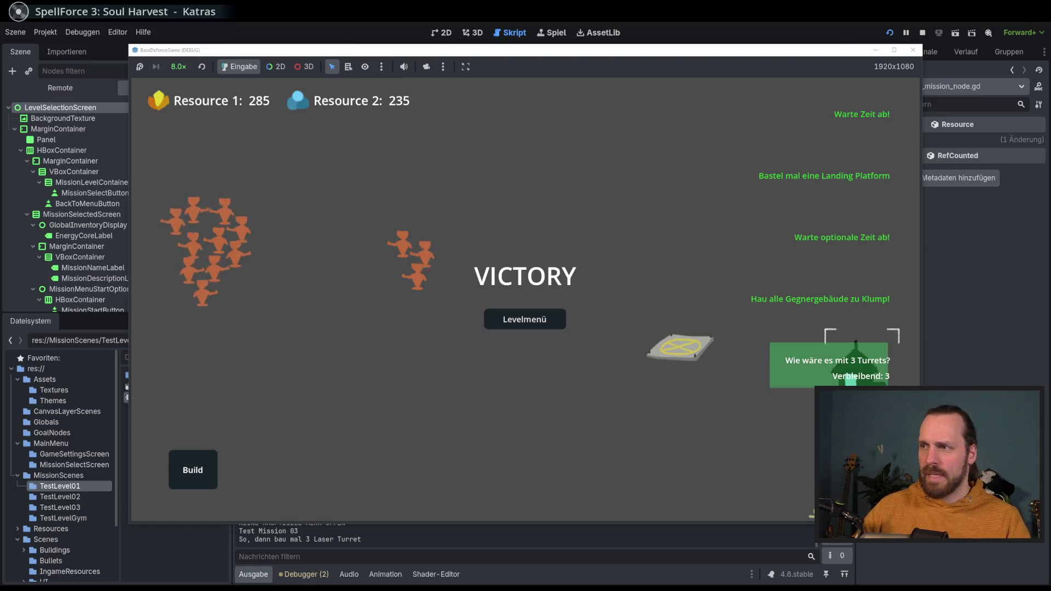
pyautogui.click(533, 325)
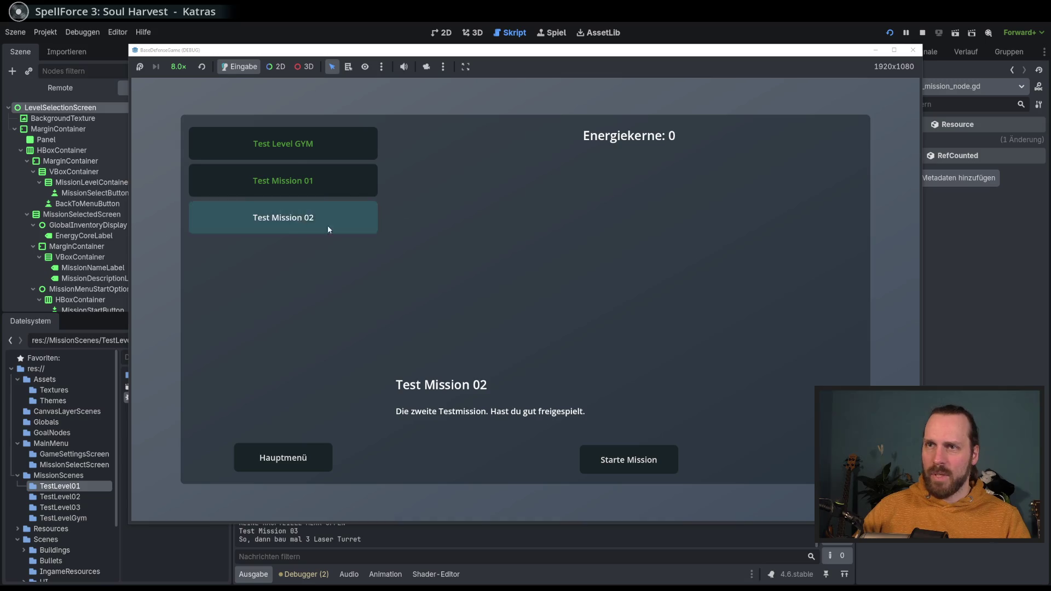
# Step: Start Test Mission 01 and dismiss its two intro messages
pyautogui.click(307, 186)
pyautogui.click(624, 459)
pyautogui.click(448, 367)
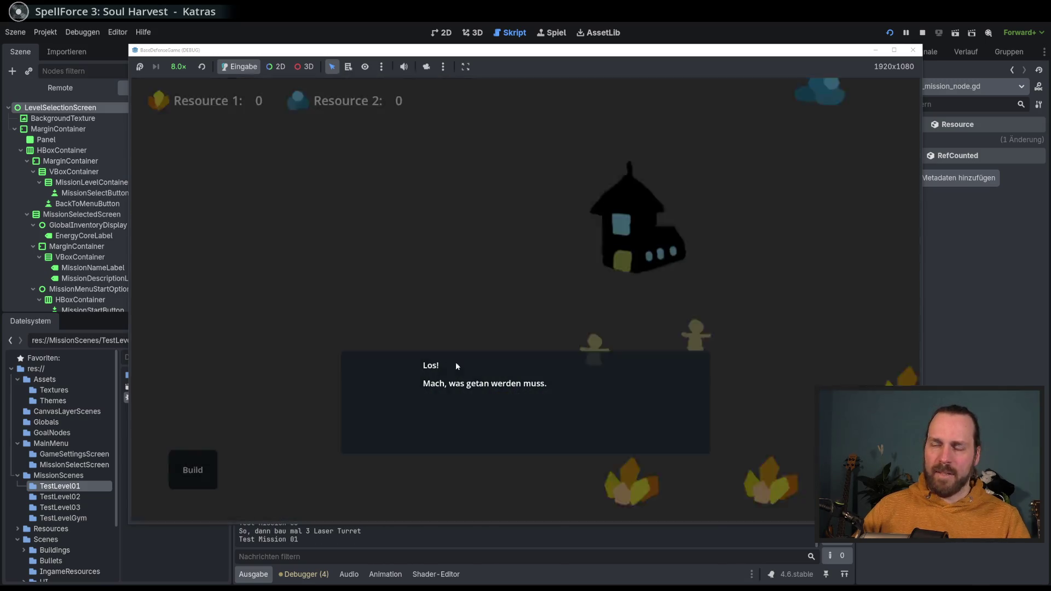
pyautogui.click(455, 362)
# Step: Build three Laser Turrets on the map
pyautogui.click(193, 462)
pyautogui.click(193, 463)
pyautogui.click(206, 419)
pyautogui.click(250, 210)
pyautogui.click(341, 235)
pyautogui.click(200, 462)
pyautogui.click(212, 413)
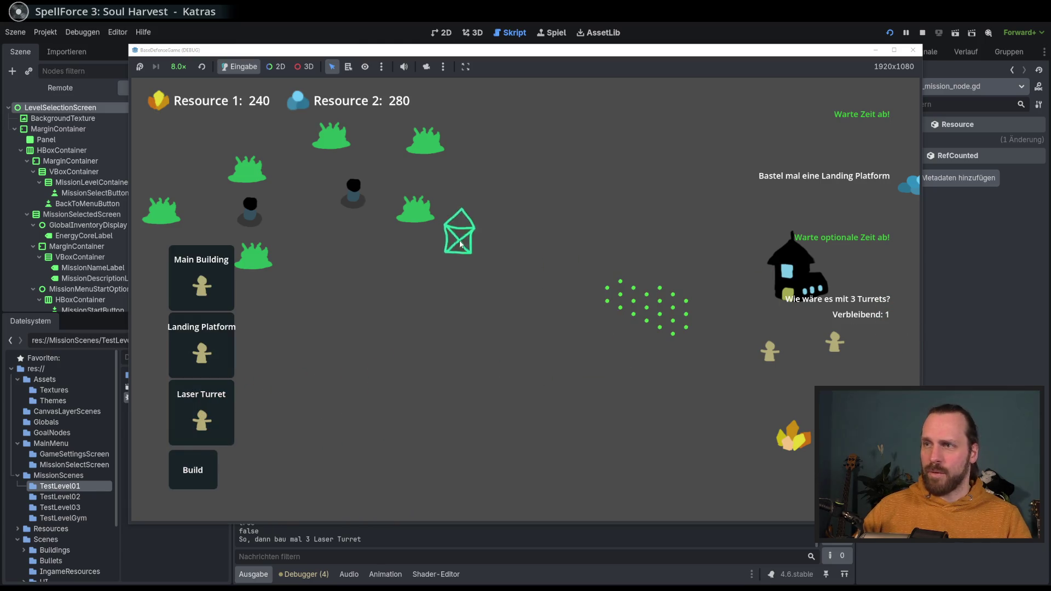
pyautogui.click(362, 262)
# Step: Place a landing platform, buy Laser Dudes, send them at the enemy, and return after victory
pyautogui.click(205, 463)
pyautogui.click(202, 350)
pyautogui.click(579, 302)
pyautogui.click(579, 302)
pyautogui.click(582, 247)
pyautogui.click(582, 247)
pyautogui.click(581, 248)
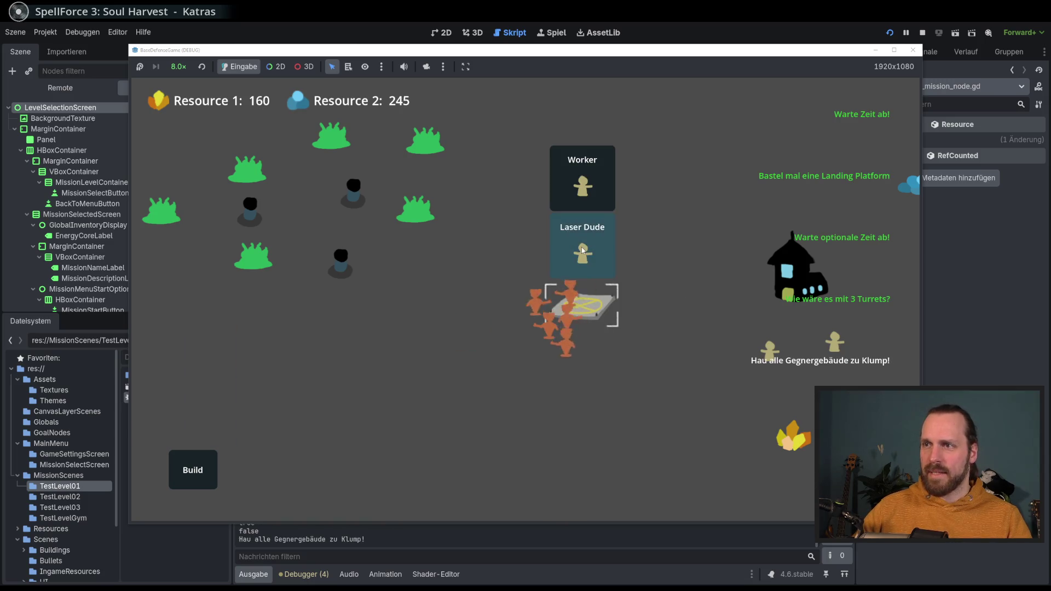
pyautogui.click(581, 247)
pyautogui.rightClick(308, 225)
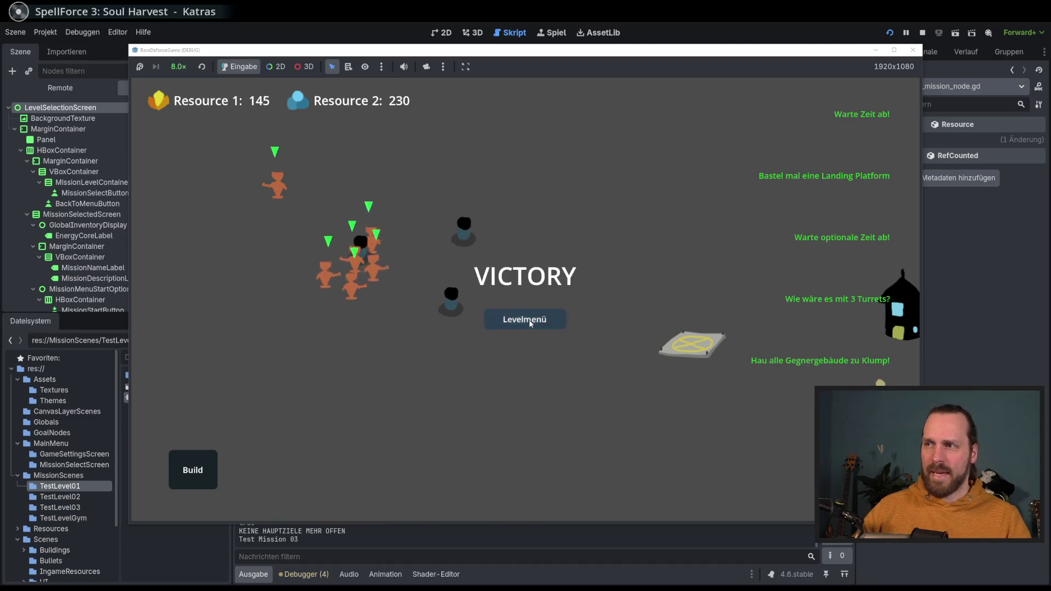
pyautogui.click(530, 323)
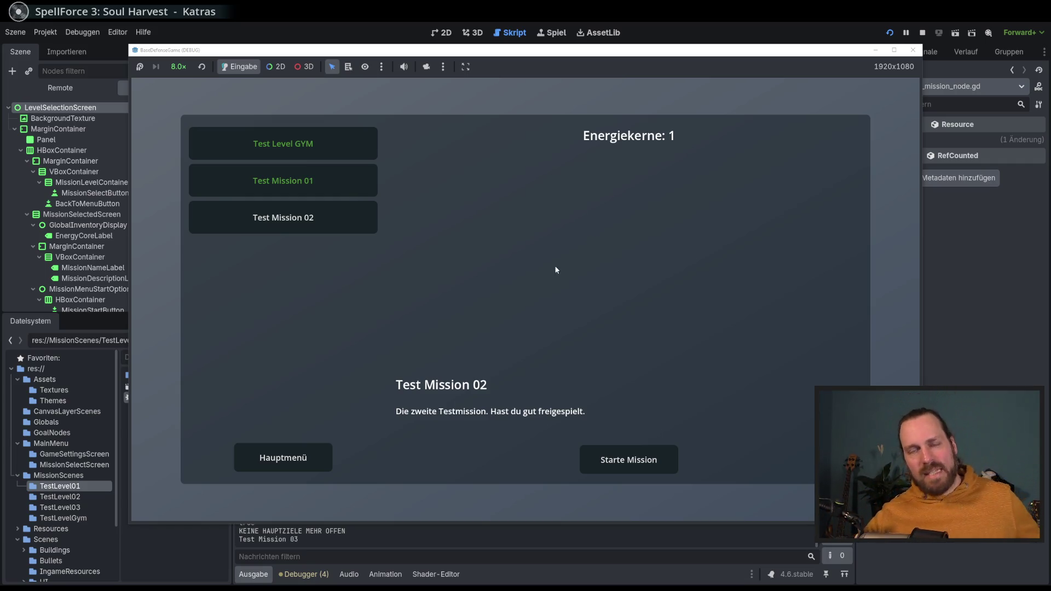
# Step: Restart Test Mission 01 and build three Laser Turrets
pyautogui.click(367, 191)
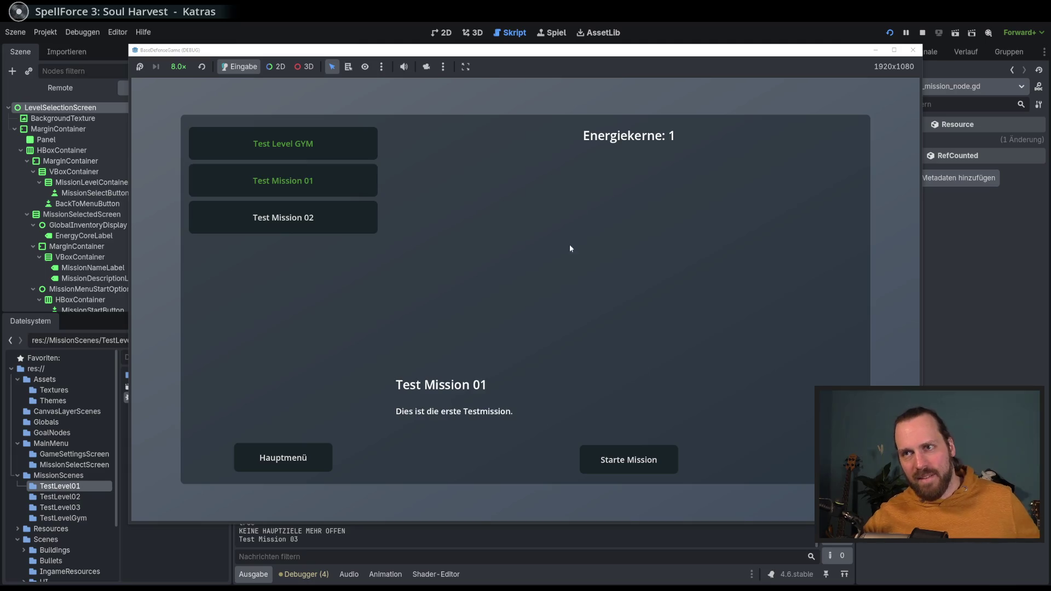
pyautogui.click(640, 463)
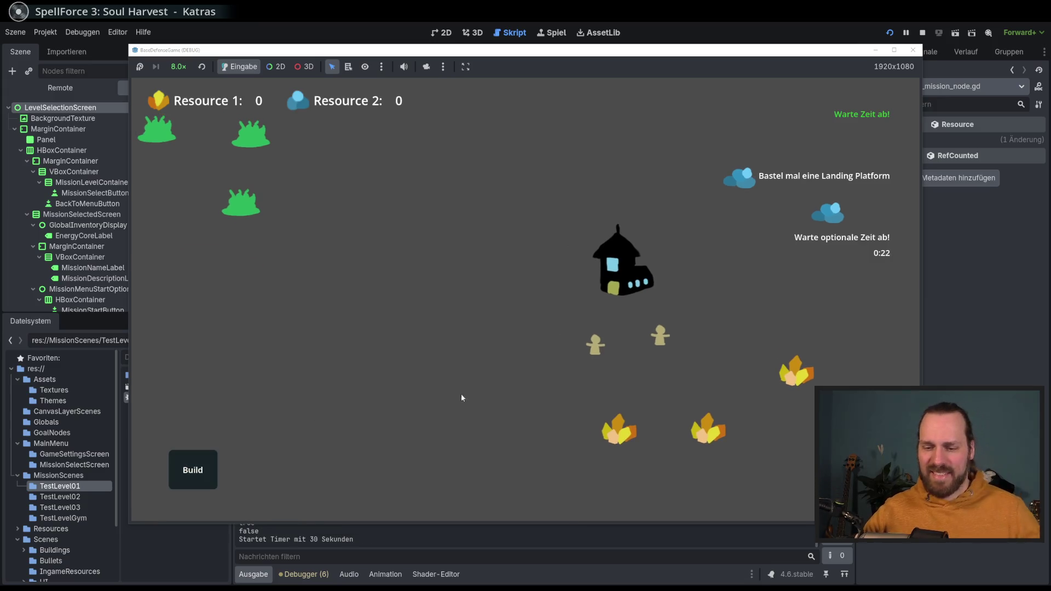
pyautogui.click(174, 476)
pyautogui.click(202, 416)
pyautogui.click(463, 340)
pyautogui.click(193, 470)
pyautogui.click(202, 416)
pyautogui.click(290, 341)
pyautogui.click(203, 464)
pyautogui.click(201, 416)
pyautogui.click(347, 310)
# Step: Place a landing platform, buy Laser Dudes, win, return to the level menu, and stop the game
pyautogui.click(197, 472)
pyautogui.click(201, 353)
pyautogui.click(499, 281)
pyautogui.click(498, 281)
pyautogui.click(501, 229)
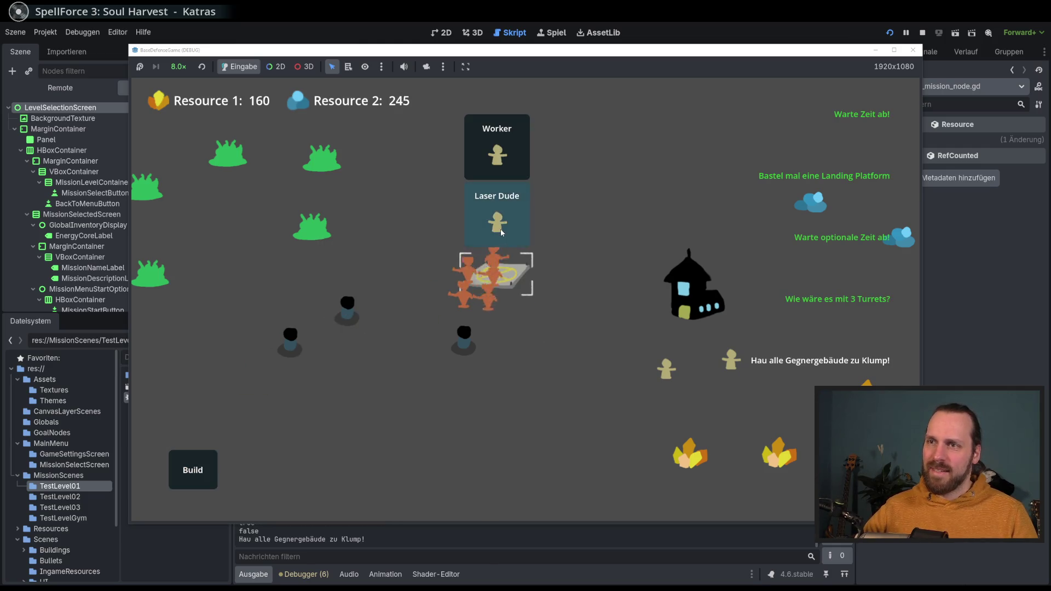
pyautogui.click(452, 300)
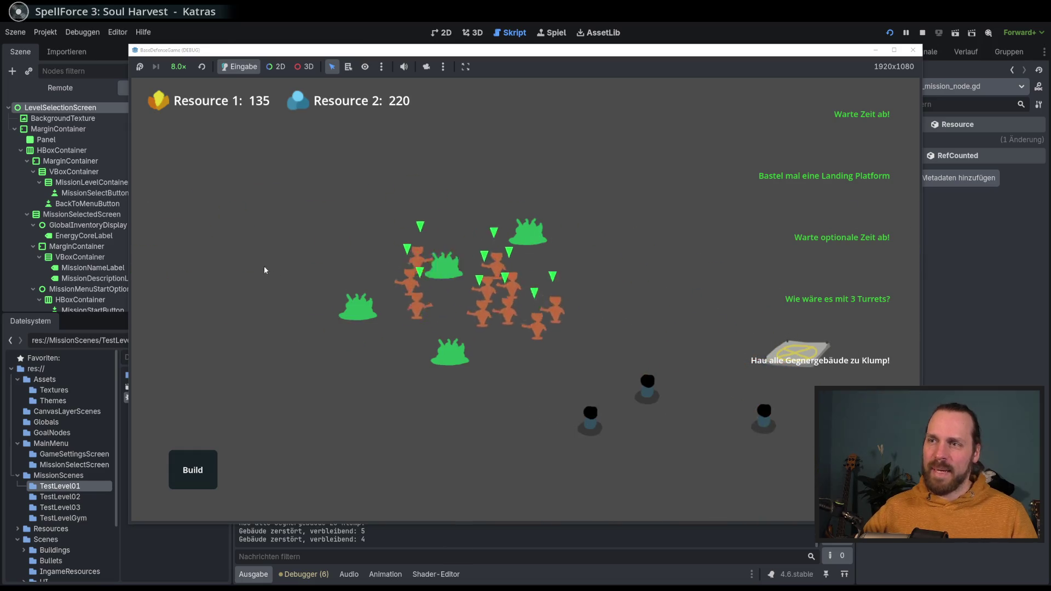
pyautogui.click(531, 320)
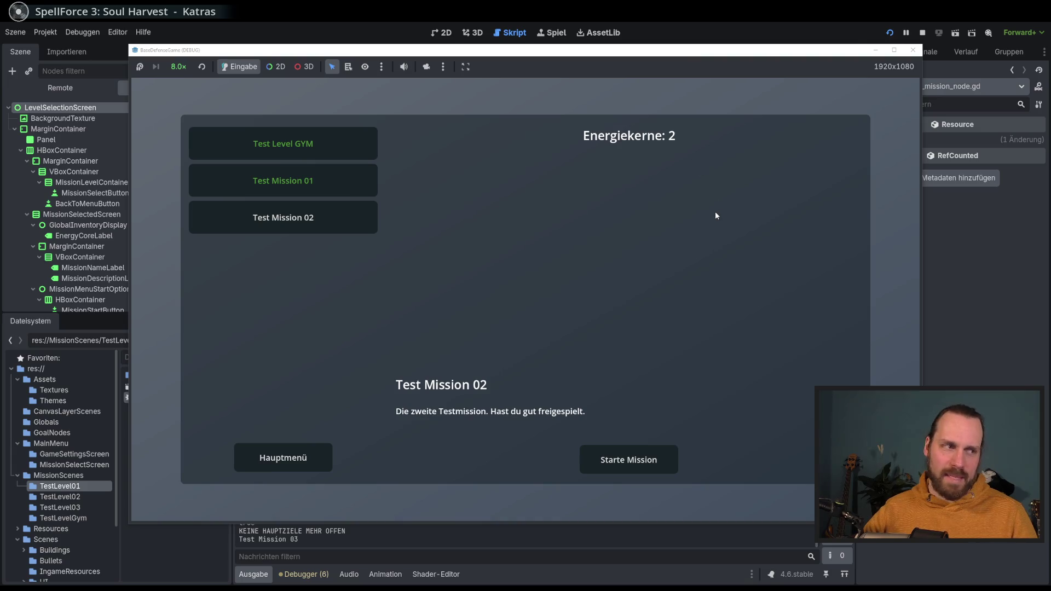
pyautogui.press('F8')
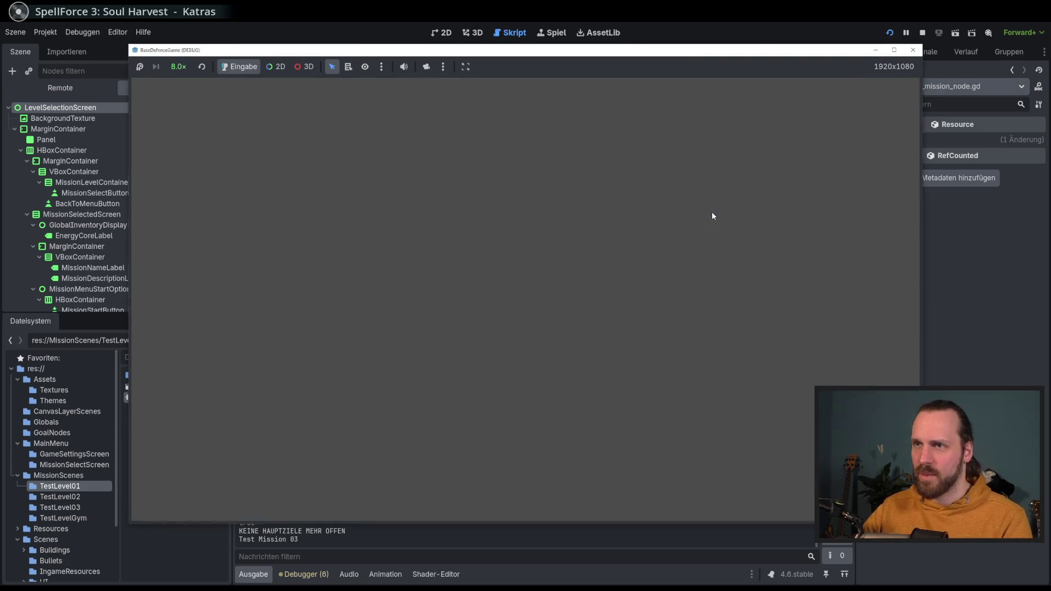
# Step: Inspect the GameProgressManager call on line 100 and the lines below it
pyautogui.click(662, 323)
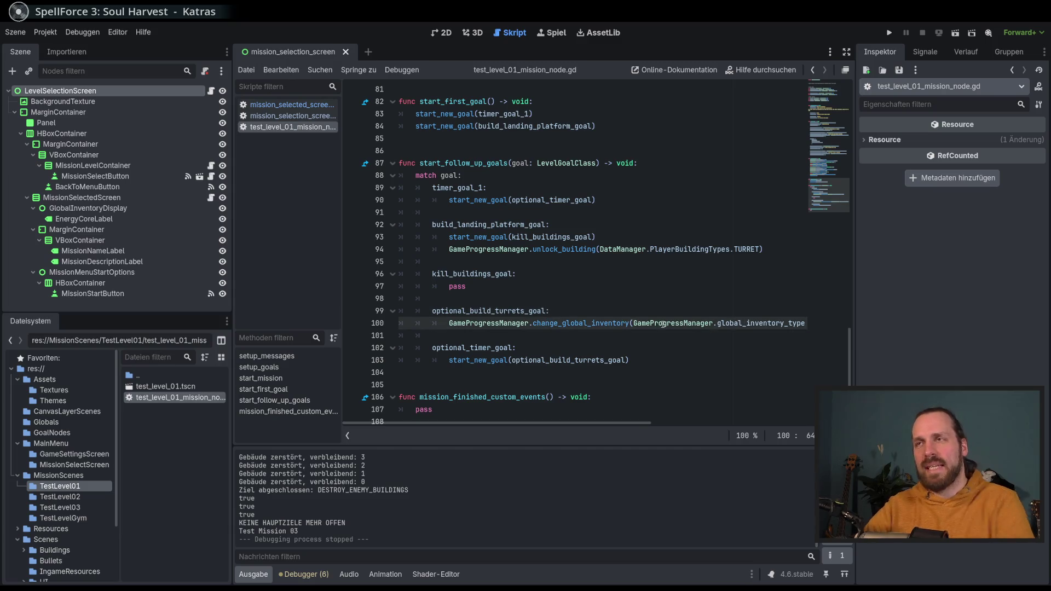
pyautogui.moveTo(662, 323)
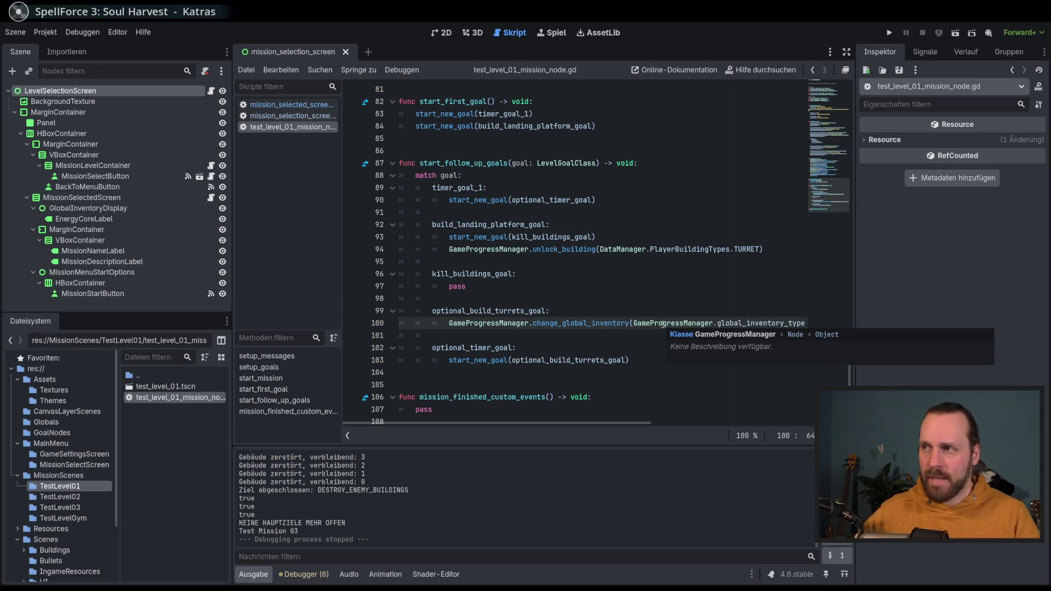
pyautogui.scroll(-1, 662, 323)
pyautogui.click(646, 383)
pyautogui.press('Up')
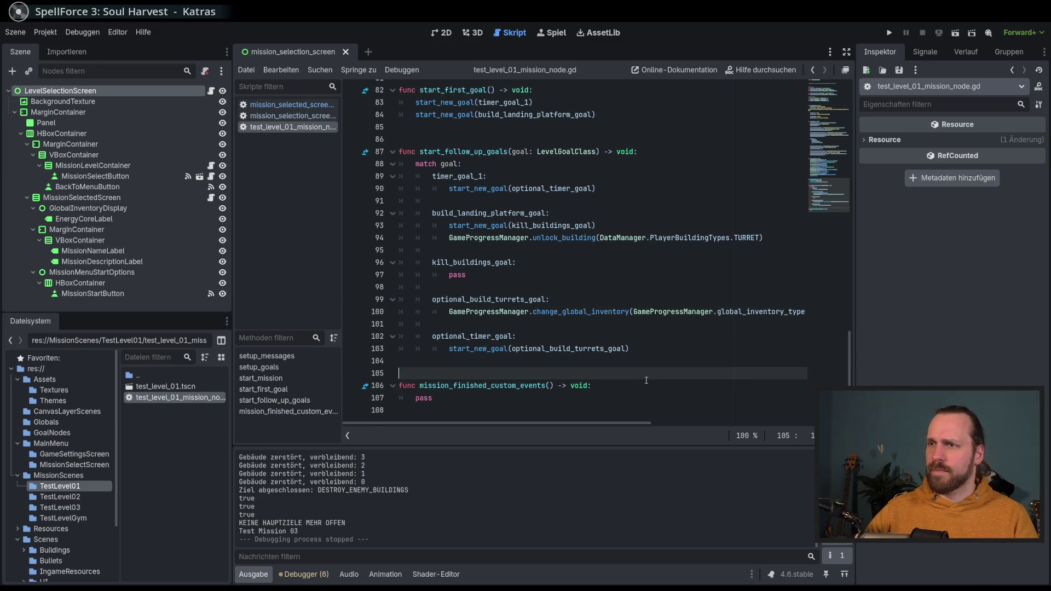
pyautogui.click(651, 354)
# Step: Select the change_global_inventory function name and scroll back to the top of the script
pyautogui.doubleClick(602, 318)
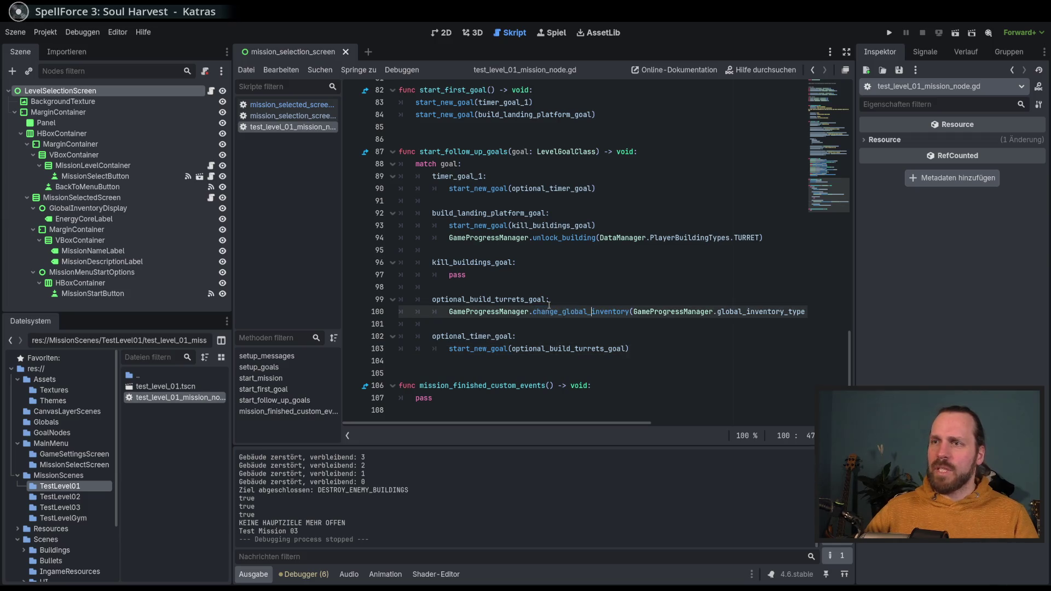
pyautogui.click(586, 313)
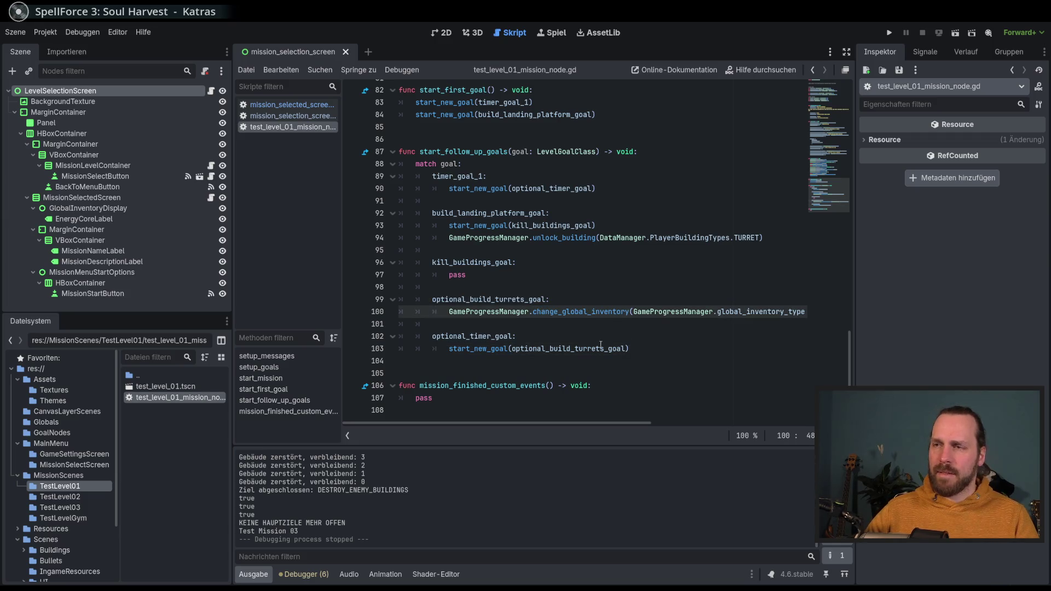
pyautogui.hscroll(5, 580, 422)
pyautogui.hscroll(-5, 580, 422)
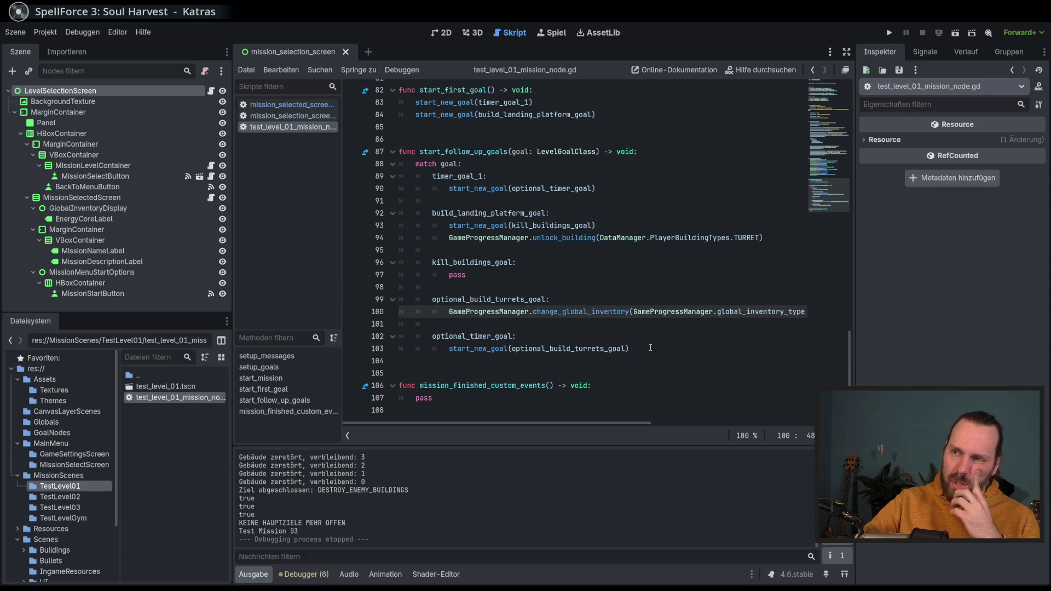
pyautogui.doubleClick(584, 310)
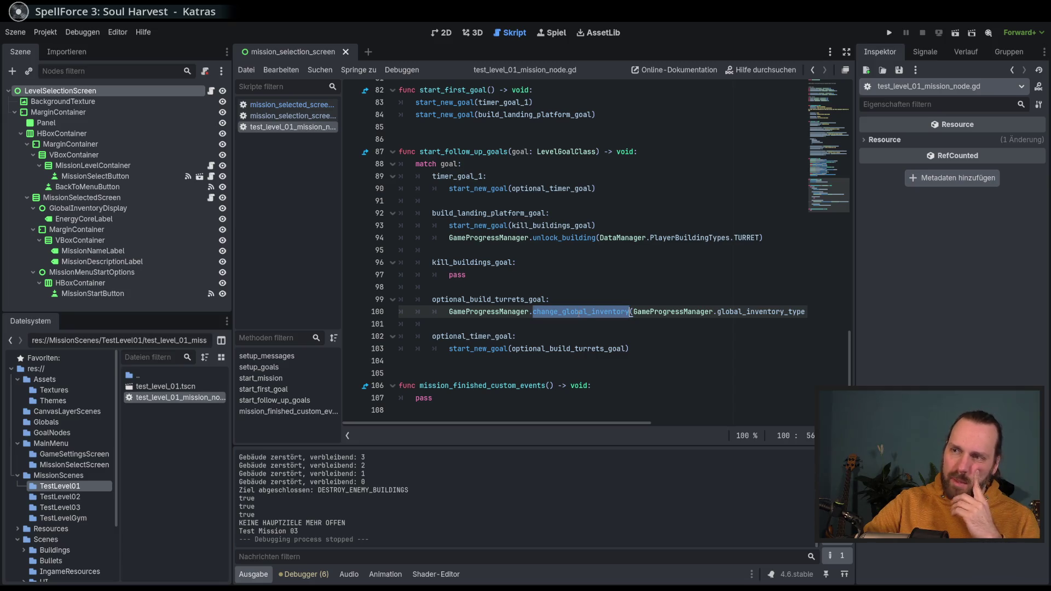
pyautogui.moveTo(590, 311)
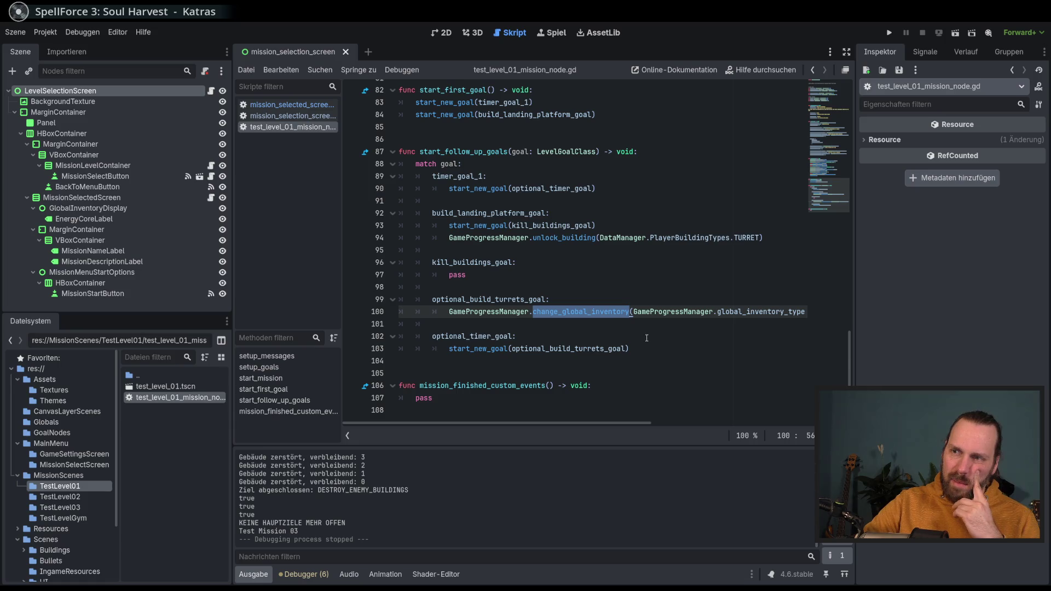
pyautogui.moveTo(847, 372); pyautogui.dragTo(821, 134)
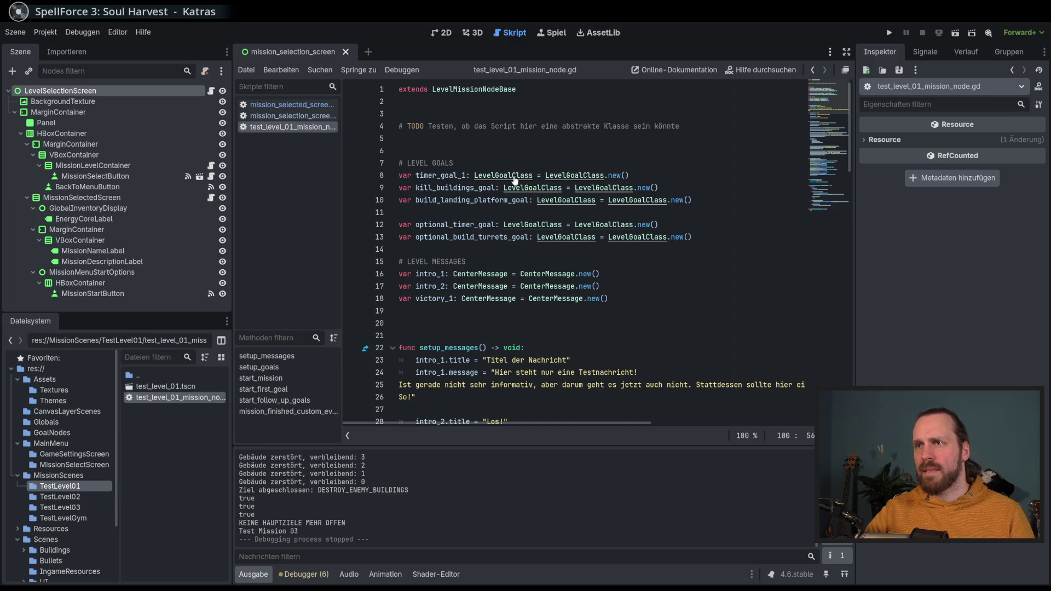
# Step: Peek at level_goal_class.gd via LevelGoalClass, go back, then open GameProgressManager.gd from Globals
pyautogui.keyDown('ctrl'); pyautogui.click(515, 185); pyautogui.keyUp('ctrl')
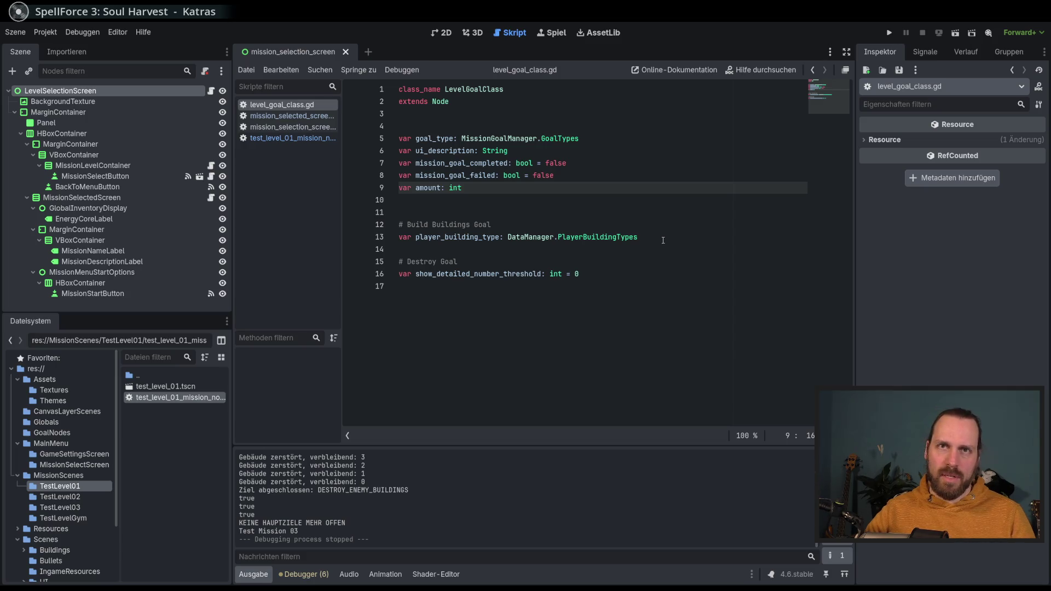
pyautogui.hotkey('alt', 'Left')
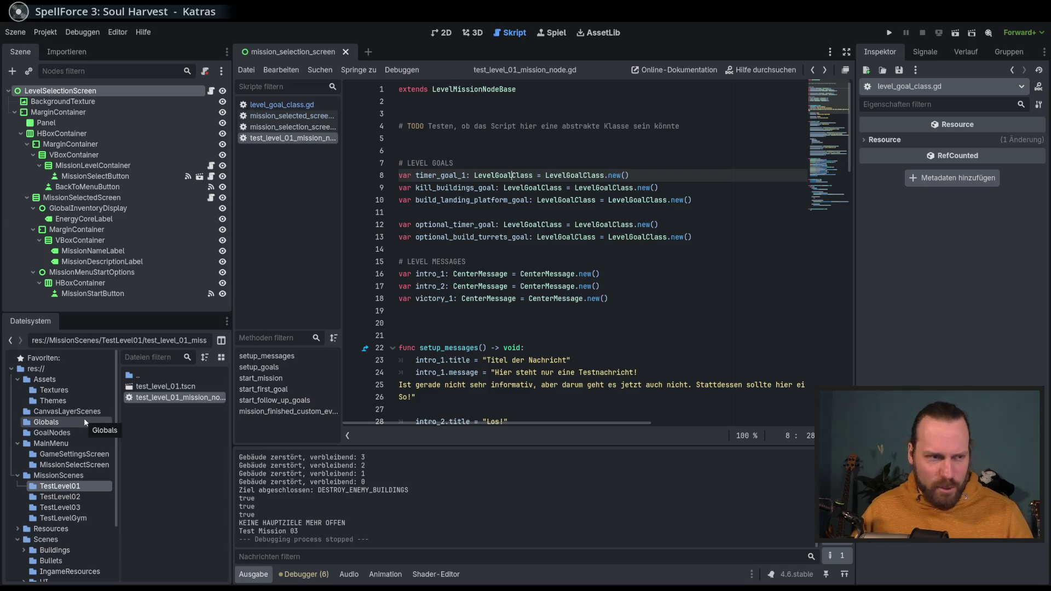
pyautogui.click(63, 420)
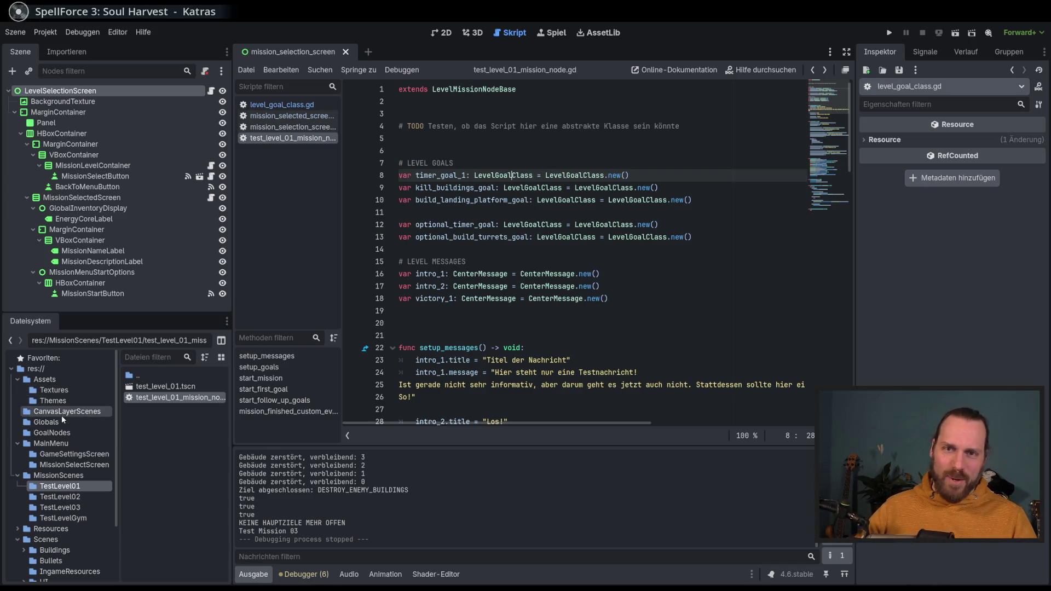
pyautogui.doubleClick(201, 396)
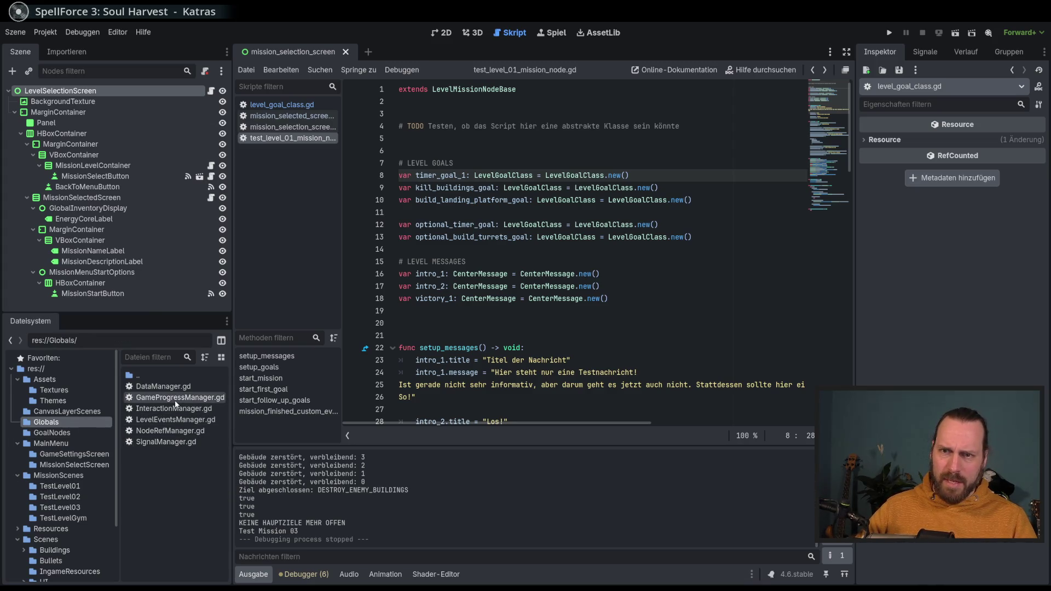
# Step: Browse the GYM level and Test Mission 02 setup code in GameProgressManager.gd
pyautogui.scroll(-15, 547, 252)
pyautogui.click(637, 292)
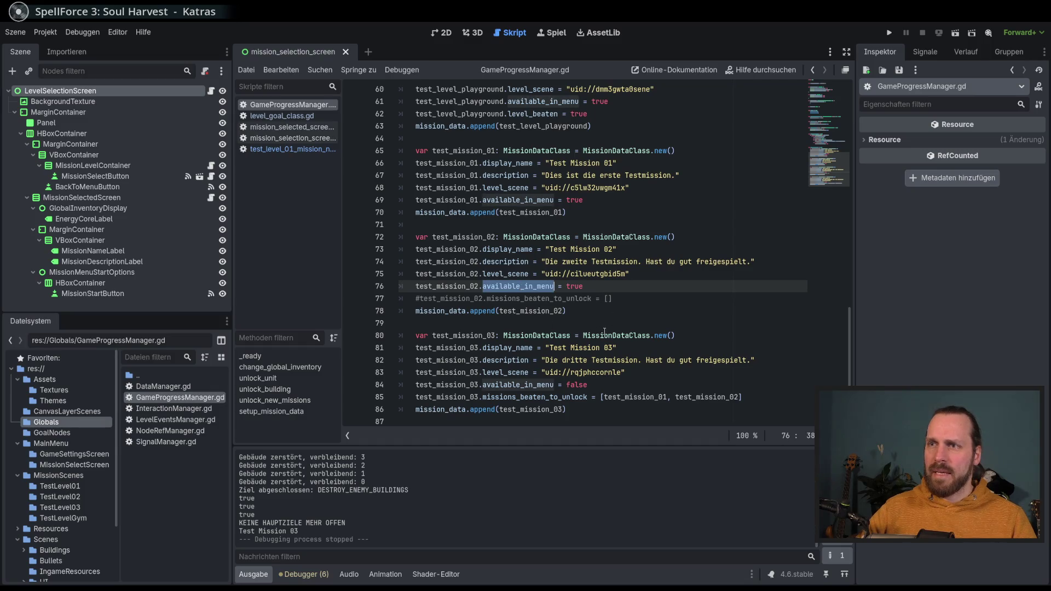
pyautogui.click(554, 323)
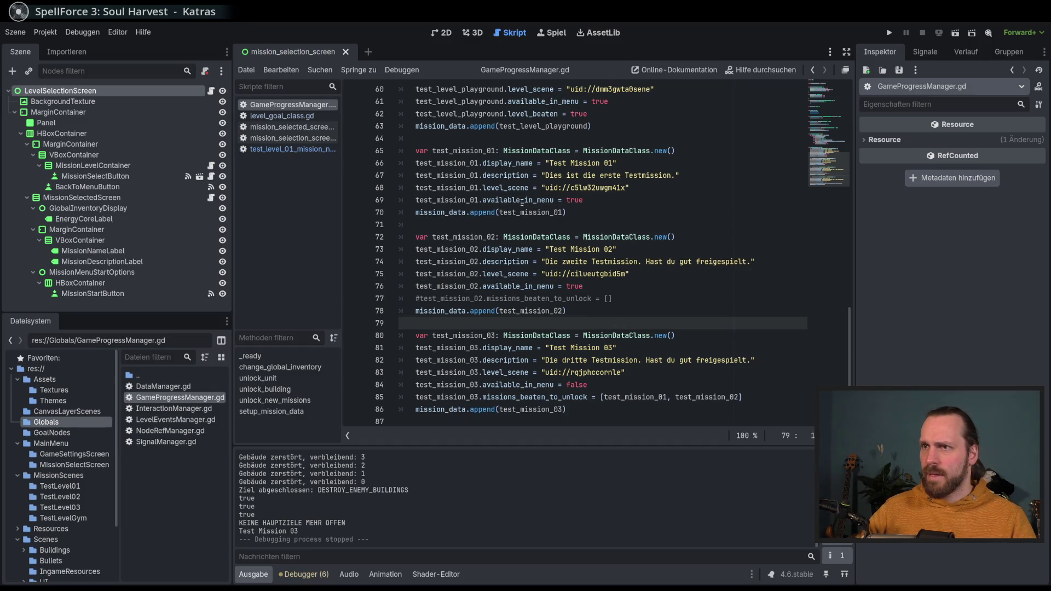
pyautogui.scroll(2, 571, 284)
pyautogui.moveTo(476, 138)
pyautogui.mouseDown()
pyautogui.moveTo(675, 311)
pyautogui.moveTo(446, 410)
pyautogui.mouseUp()
pyautogui.click(630, 312)
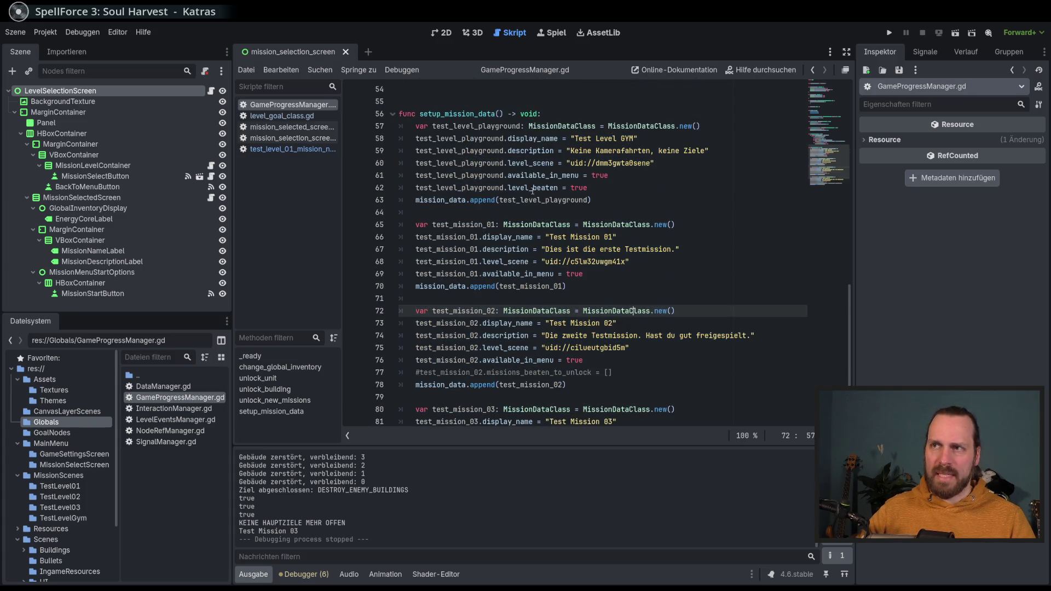
pyautogui.doubleClick(542, 188)
pyautogui.click(668, 261)
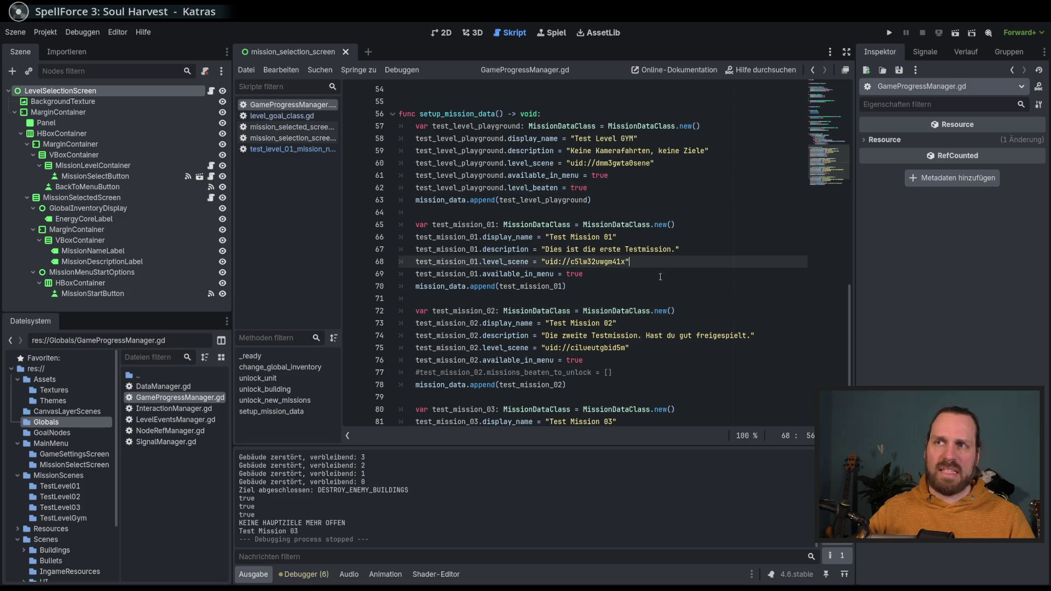
pyautogui.scroll(5, 712, 307)
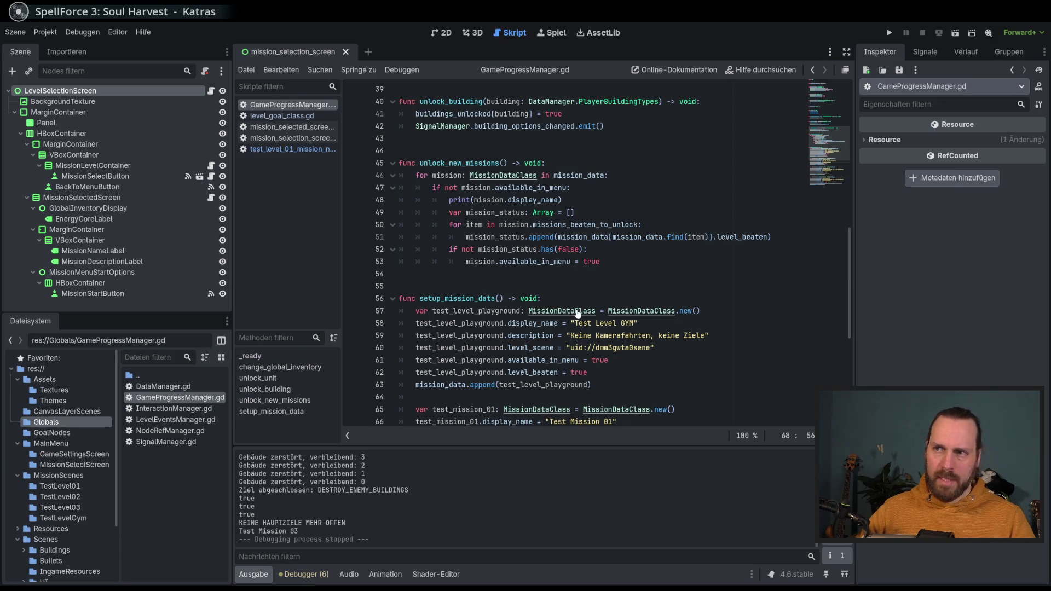
# Step: Open the MissionDataClass definition and select its variable declarations, ending on line 11
pyautogui.keyDown('ctrl'); pyautogui.click(564, 311); pyautogui.keyUp('ctrl')
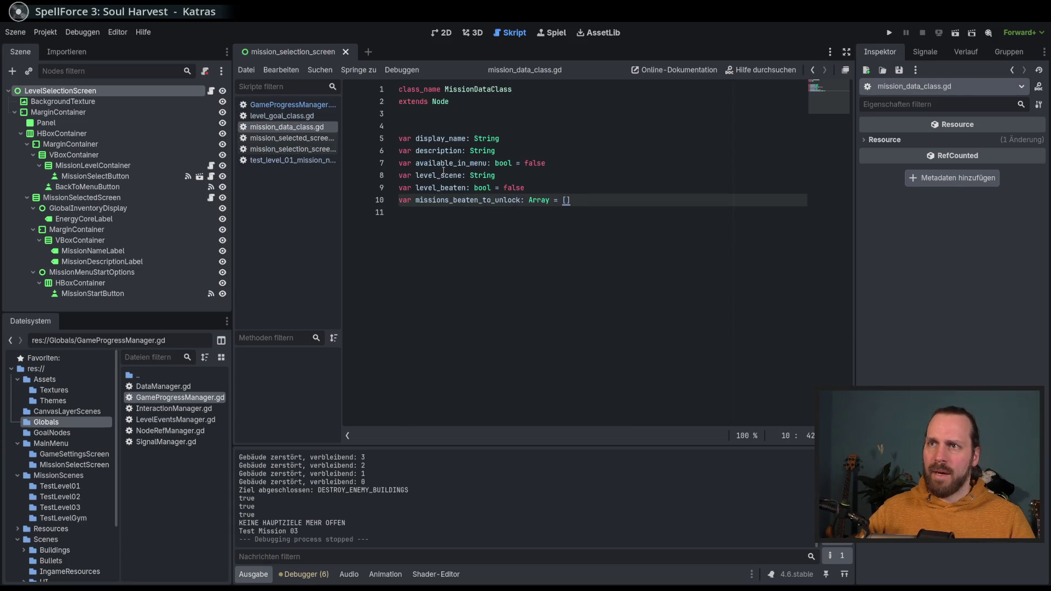
pyautogui.moveTo(448, 118); pyautogui.dragTo(572, 200)
pyautogui.click(580, 212)
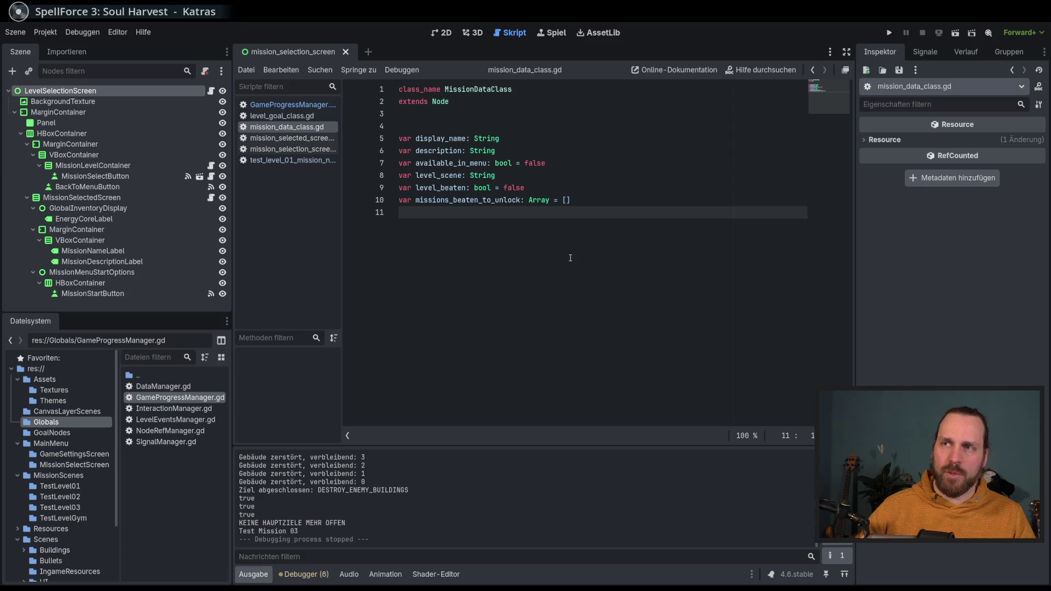
# Step: Declare 'var optional_goals: Dictionary' on line 11 of mission_data_class.gd and save it
pyautogui.doubleClick(514, 188)
pyautogui.click(569, 217)
pyautogui.write('var optionaö')
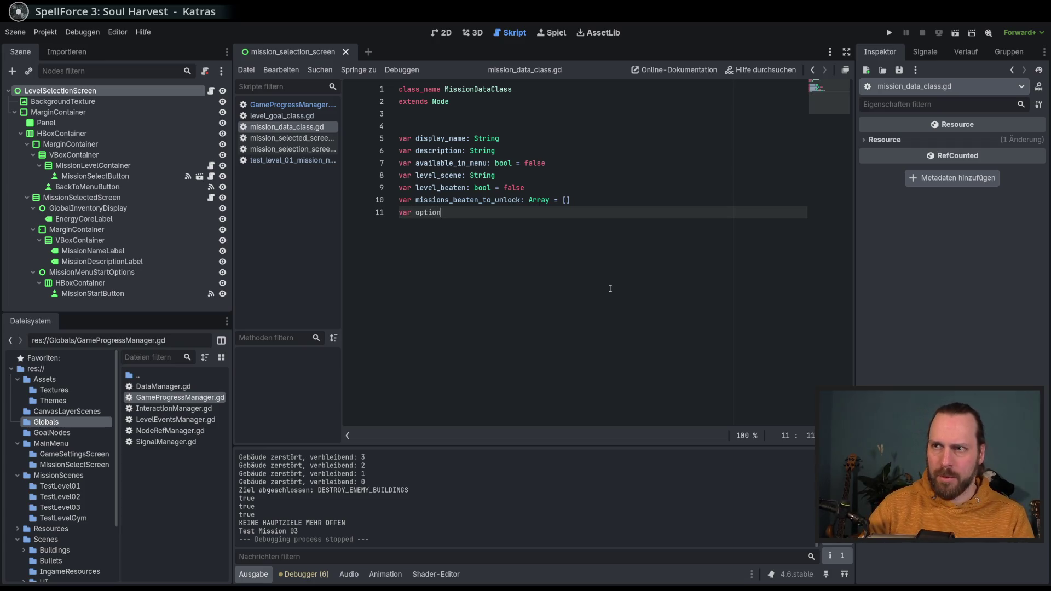
pyautogui.press('BackSpace')
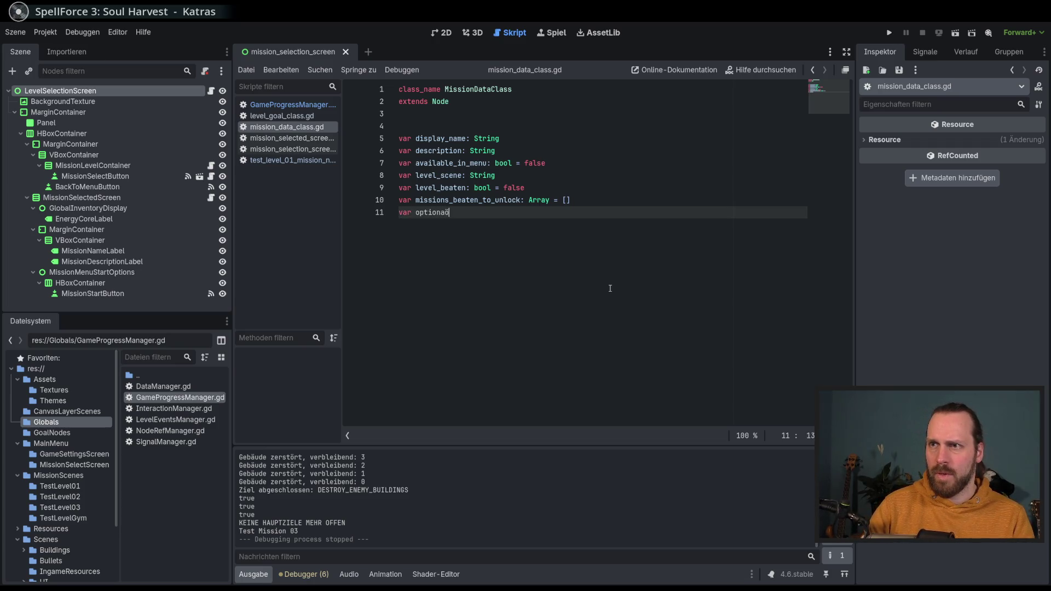
pyautogui.write('l_goals')
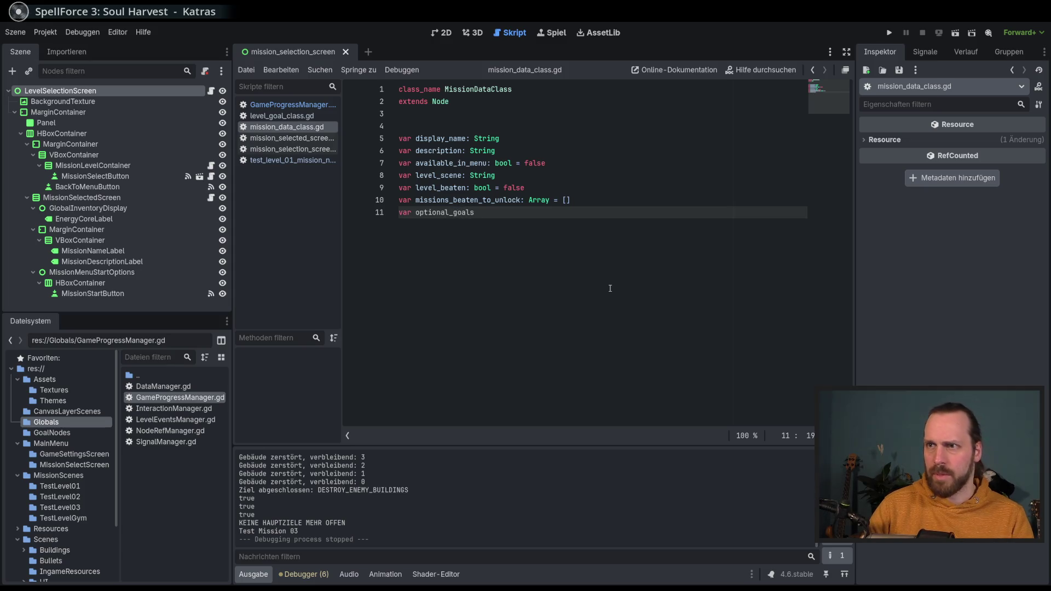
pyautogui.write(': Dic')
pyautogui.press('Return')
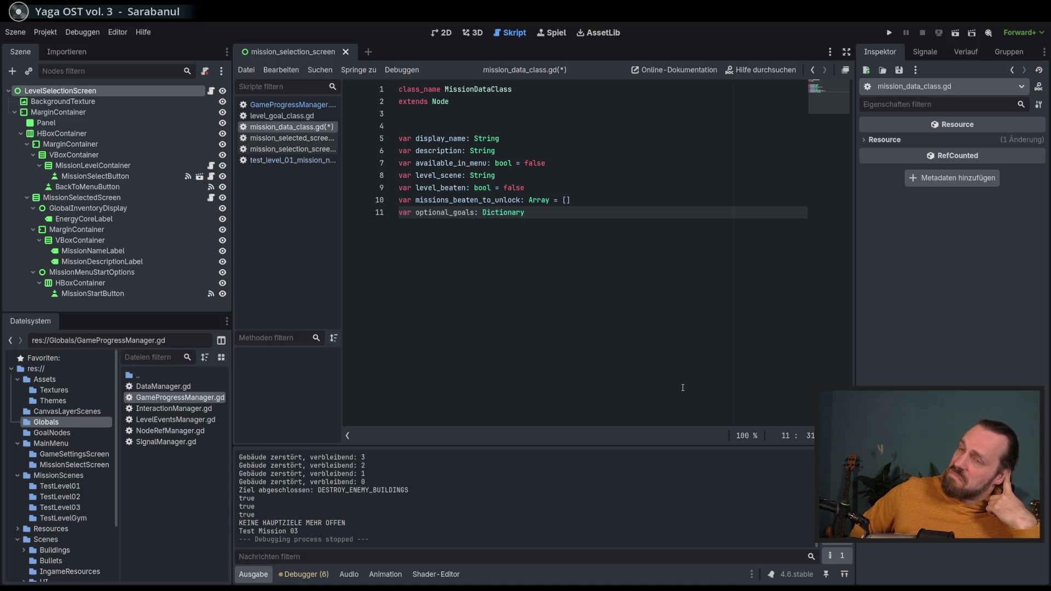
pyautogui.hotkey('ctrl', 's')
pyautogui.click(617, 199)
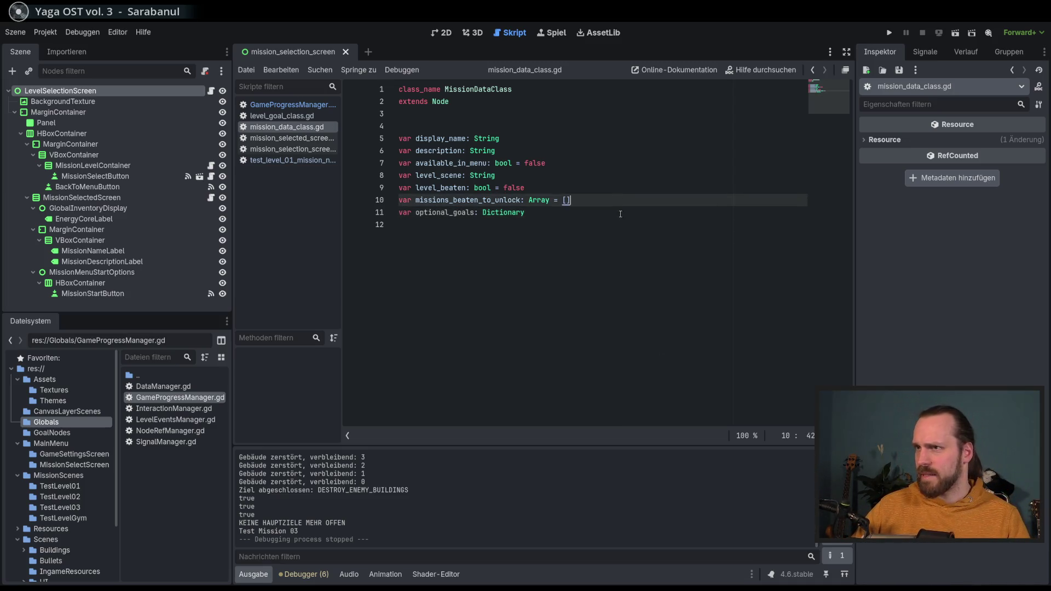
# Step: Switch from mission_data_class.gd to GameProgressManager.gd in the script list
pyautogui.click(620, 218)
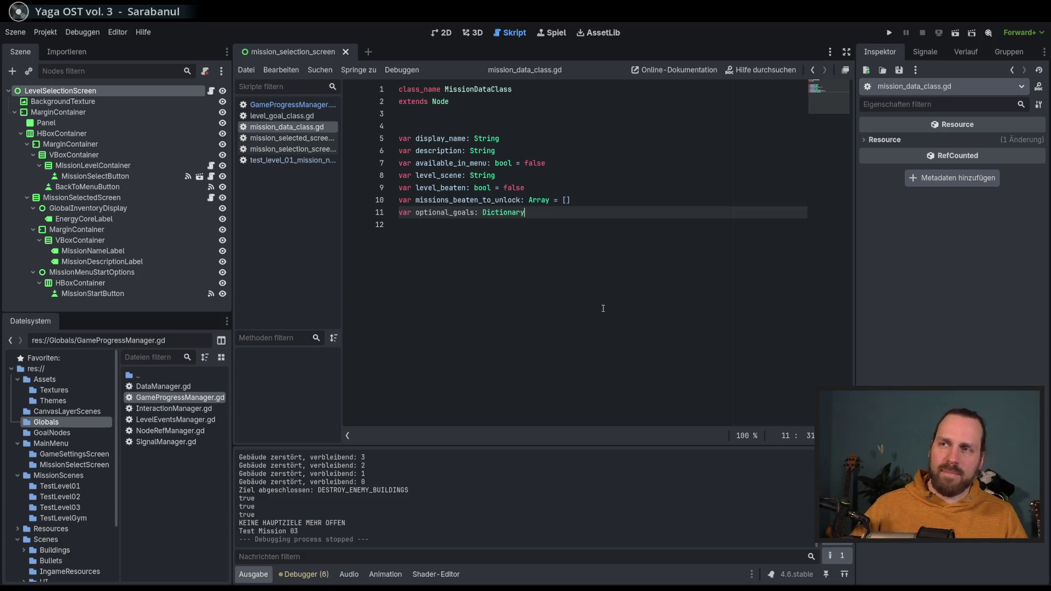
pyautogui.click(285, 104)
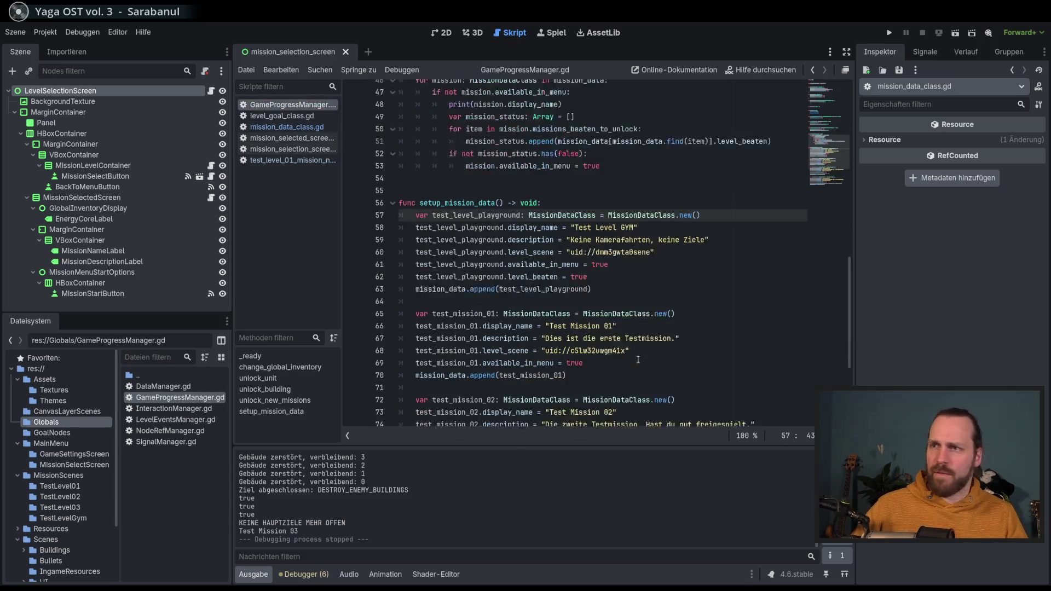
# Step: Review the Test Level GYM setup, typing 'Level' over a word, and check its available_in_menu and level_beaten lines
pyautogui.scroll(-2, 637, 359)
pyautogui.moveTo(666, 213); pyautogui.dragTo(666, 278)
pyautogui.click(666, 278)
pyautogui.press('Up')
pyautogui.press('Up')
pyautogui.press('Up')
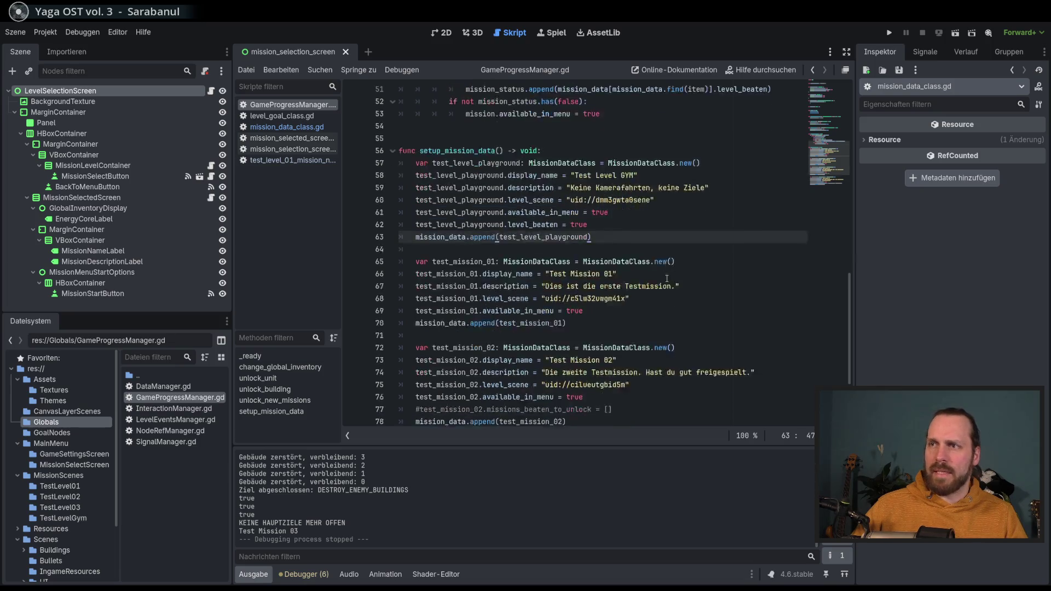
pyautogui.doubleClick(598, 175)
pyautogui.write('Level')
pyautogui.moveTo(570, 188)
pyautogui.mouseDown()
pyautogui.moveTo(710, 187)
pyautogui.moveTo(567, 199)
pyautogui.mouseUp()
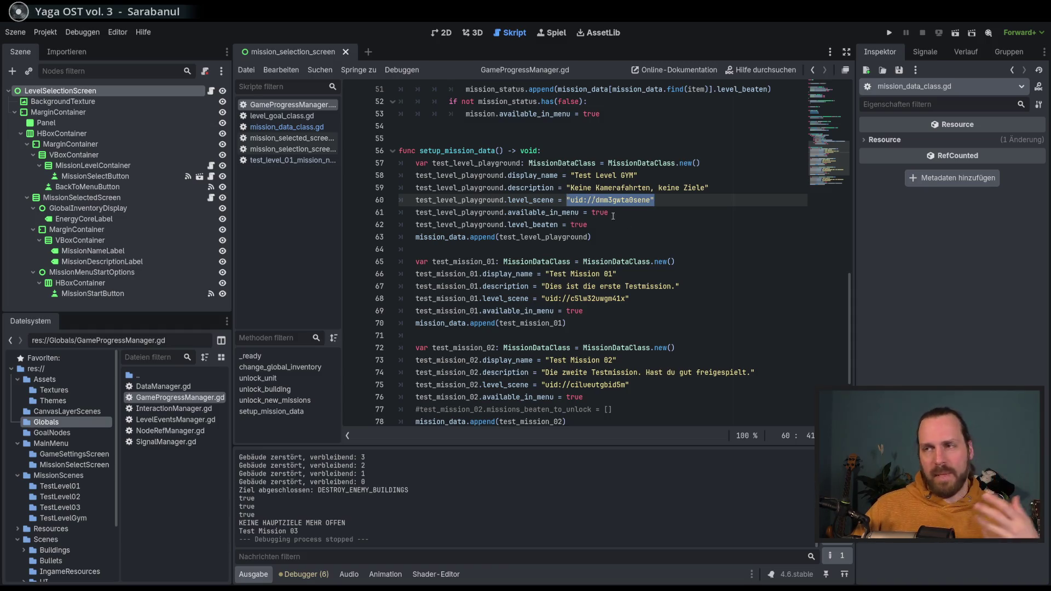
pyautogui.doubleClick(543, 212)
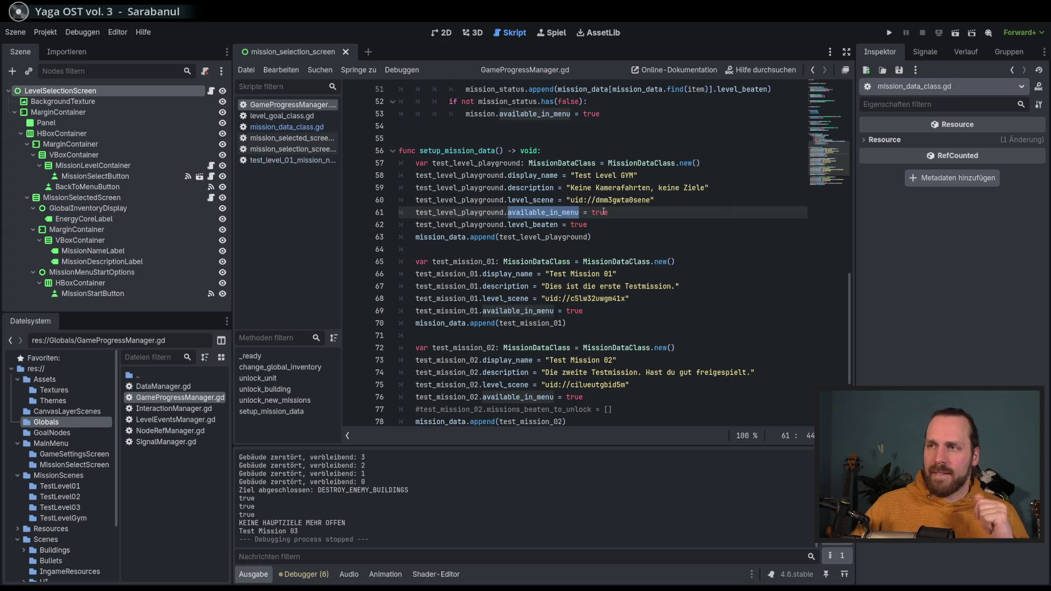
pyautogui.doubleClick(602, 212)
pyautogui.doubleClick(534, 224)
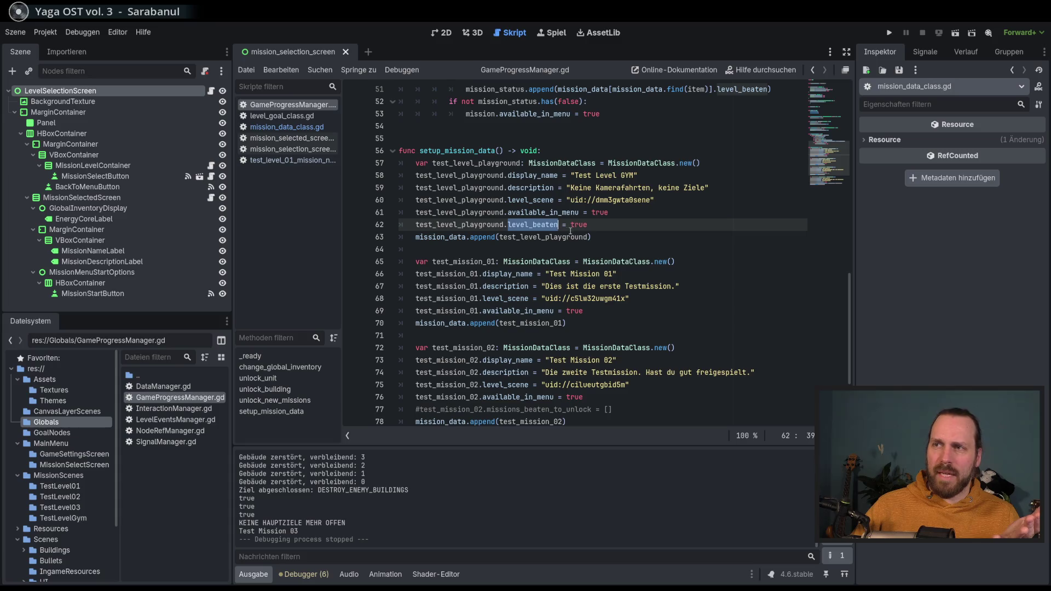
pyautogui.doubleClick(539, 225)
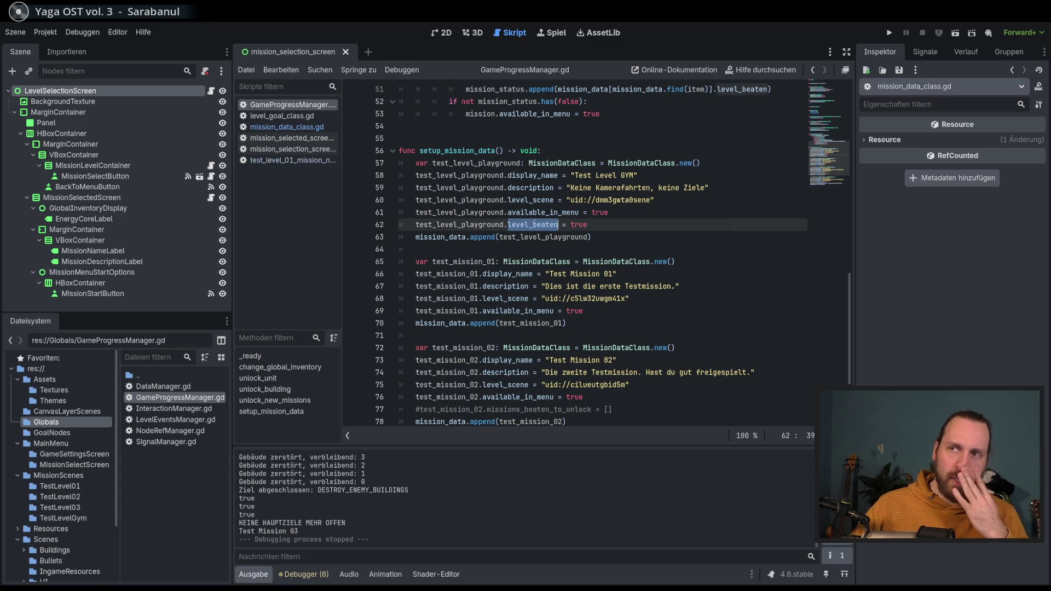
pyautogui.doubleClick(558, 225)
# Step: Comment out the GYM level's 'level_beaten = true' line with Ctrl+K and run the game with F5
pyautogui.click(561, 246)
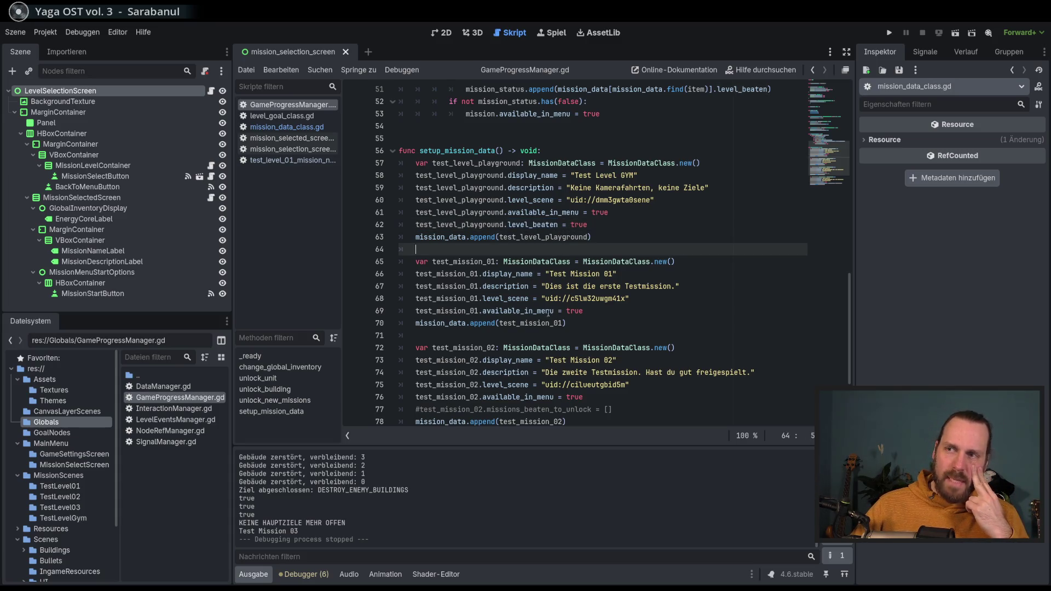
pyautogui.click(545, 323)
pyautogui.moveTo(534, 262); pyautogui.dragTo(533, 323)
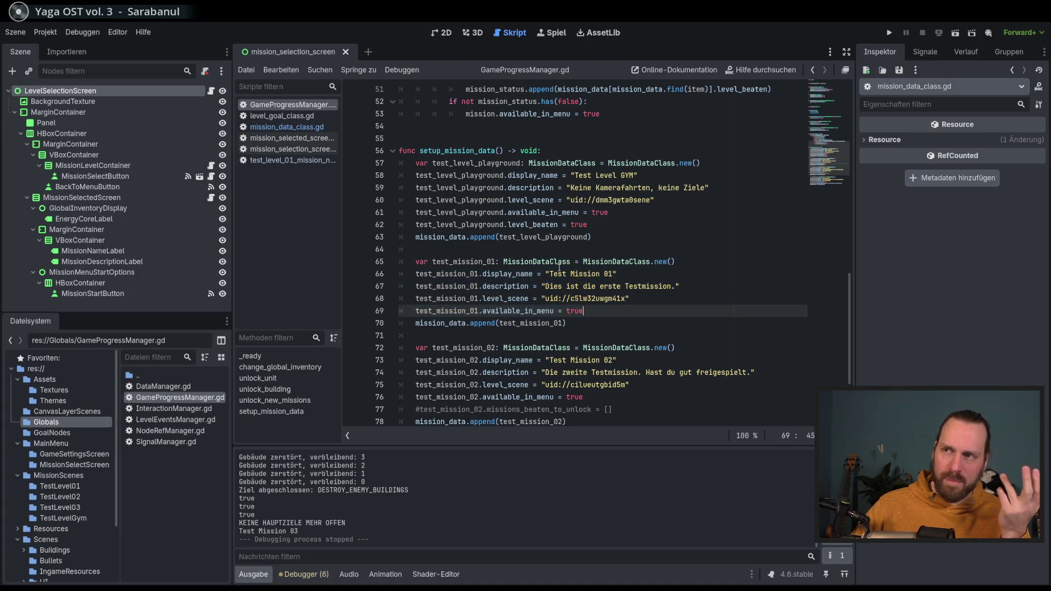
pyautogui.click(599, 320)
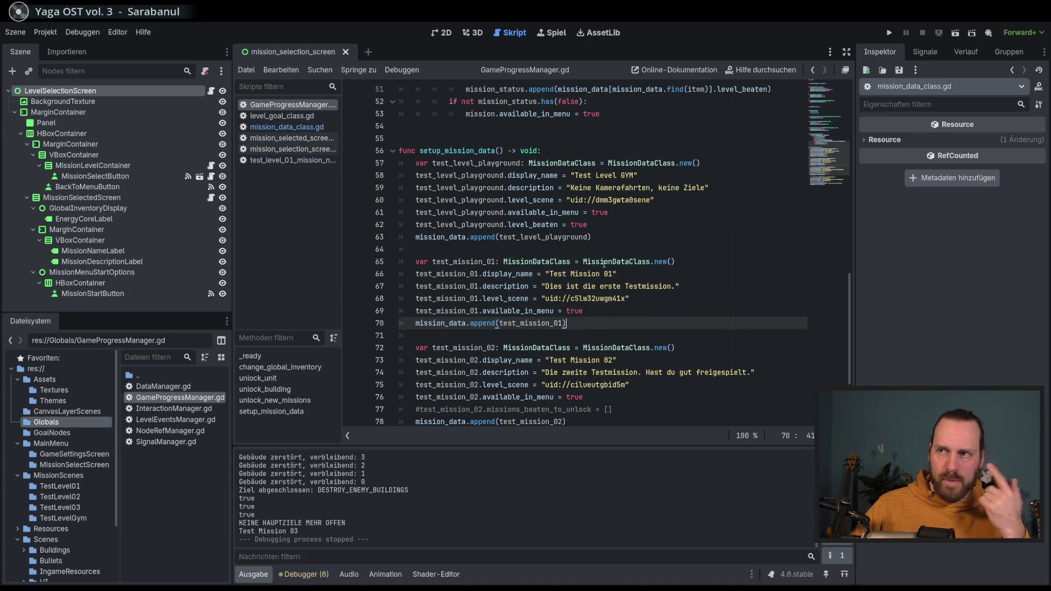
pyautogui.click(596, 312)
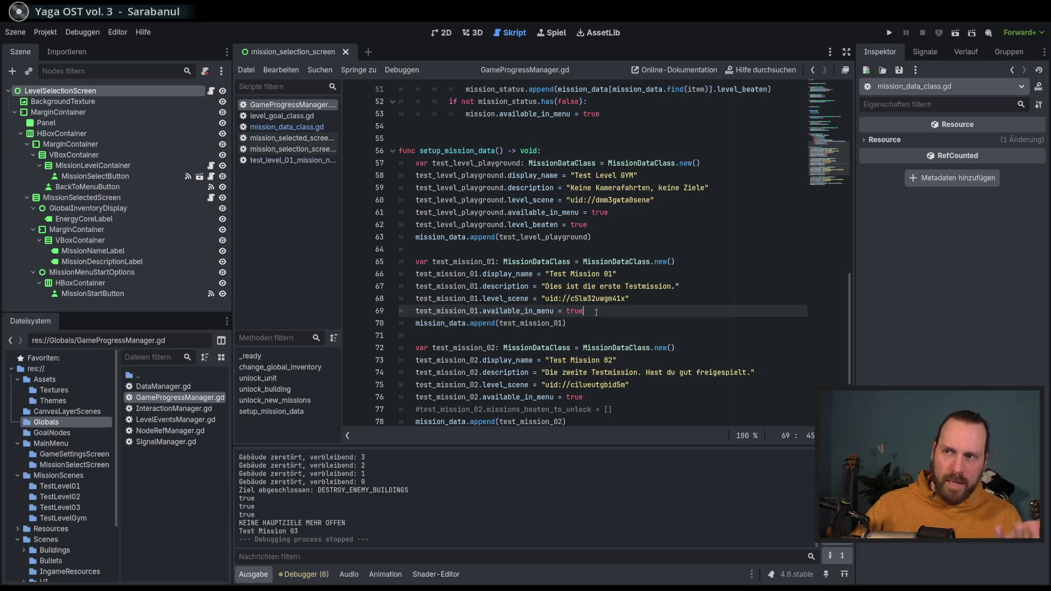
pyautogui.click(587, 223)
pyautogui.hotkey('ctrl', 'k')
pyautogui.click(647, 242)
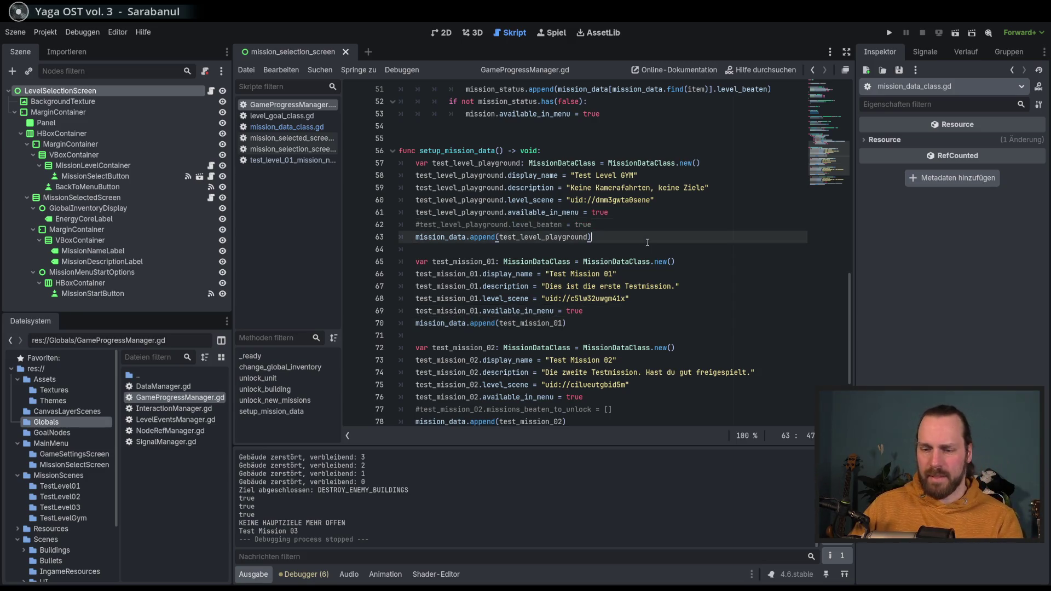
pyautogui.press('F5')
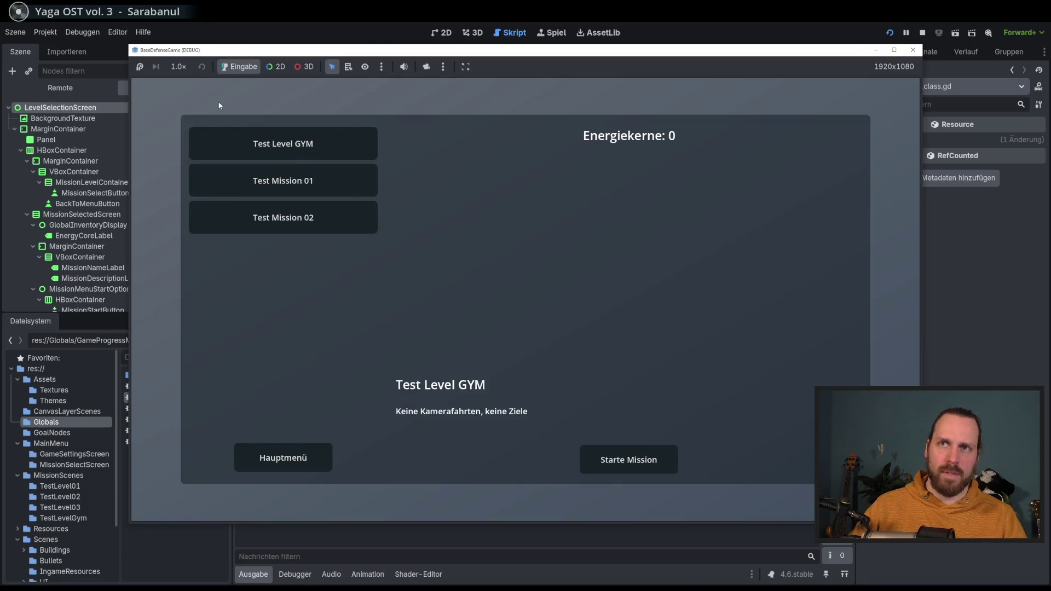
# Step: Quit the game, uncomment the level_beaten line, and run the game again
pyautogui.click(323, 458)
pyautogui.click(517, 409)
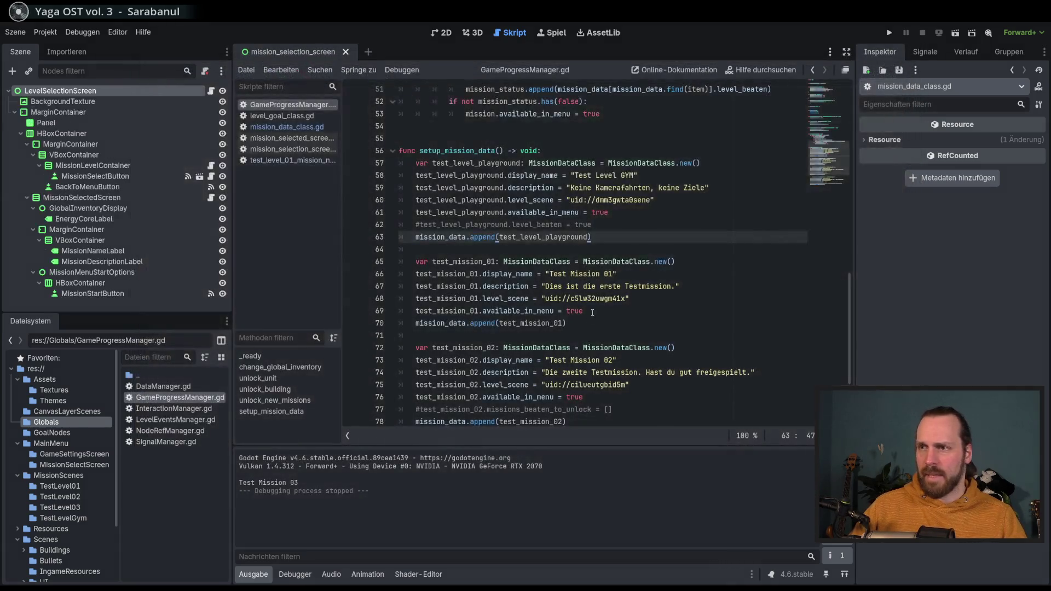
pyautogui.click(557, 226)
pyautogui.hotkey('ctrl', 'k')
pyautogui.press('Down')
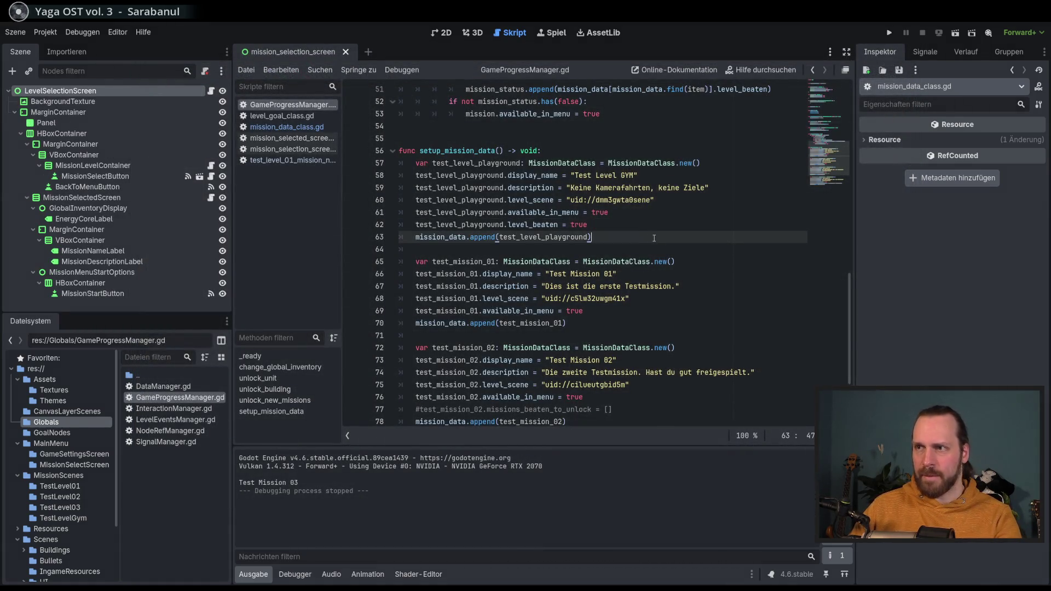
pyautogui.press('F5')
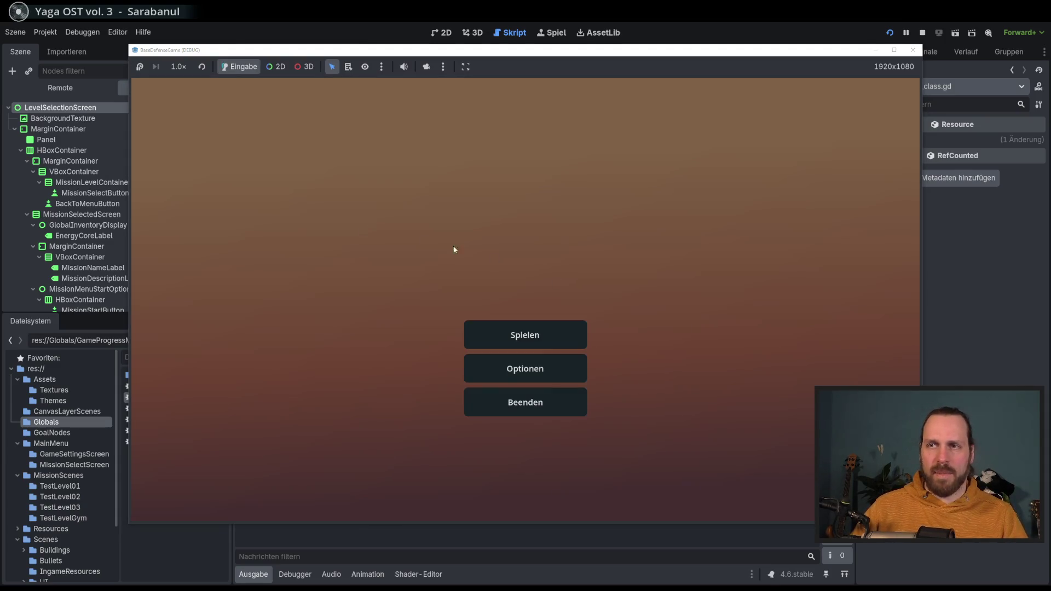
# Step: Check the level selection and options screens, then quit the game
pyautogui.click(529, 340)
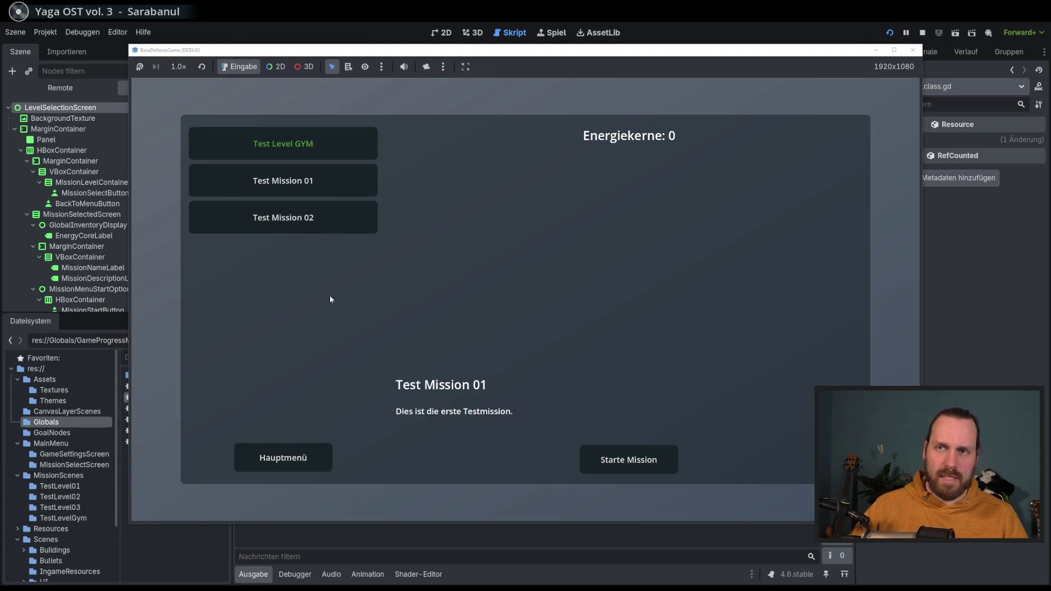
pyautogui.click(311, 456)
pyautogui.click(501, 375)
pyautogui.click(275, 456)
pyautogui.click(516, 399)
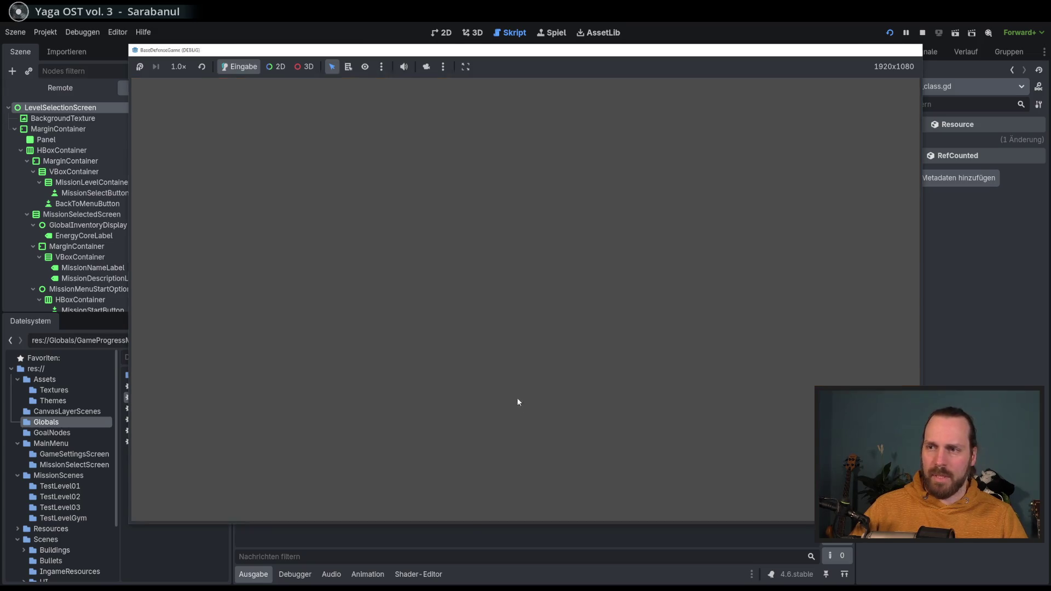
# Step: Open mission_data_class.gd and inspect the level_beaten false default and missions_beaten_to_unlock
pyautogui.click(558, 224)
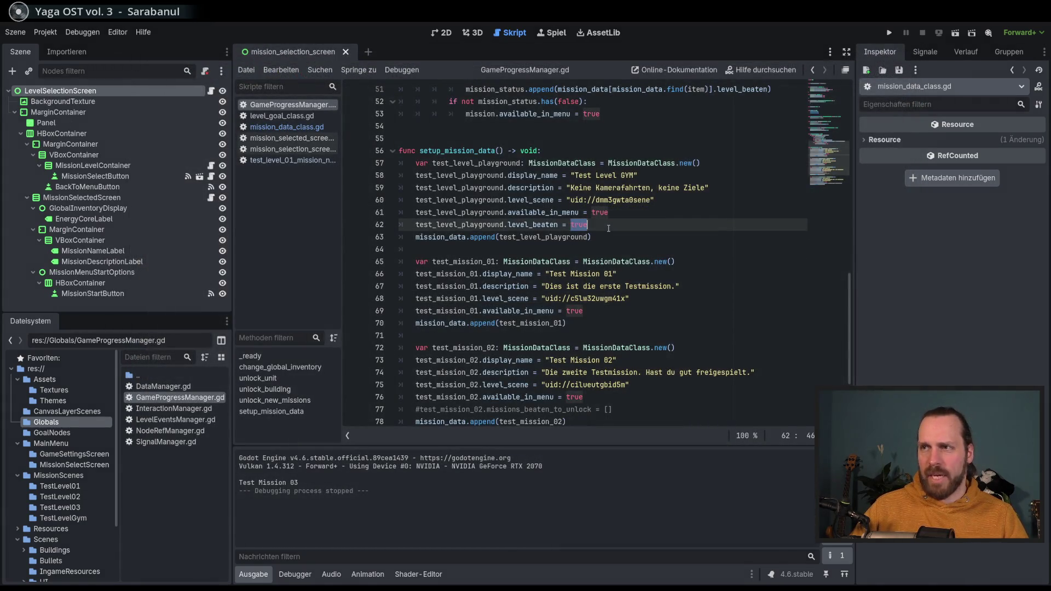
pyautogui.keyDown('ctrl'); pyautogui.click(543, 225); pyautogui.keyUp('ctrl')
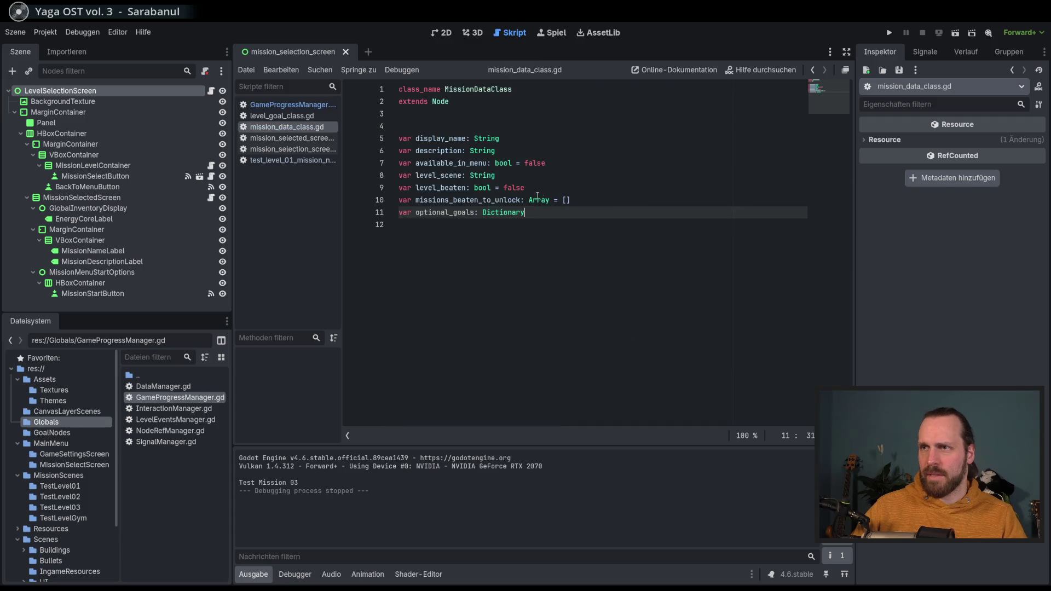
pyautogui.doubleClick(436, 187)
pyautogui.doubleClick(514, 187)
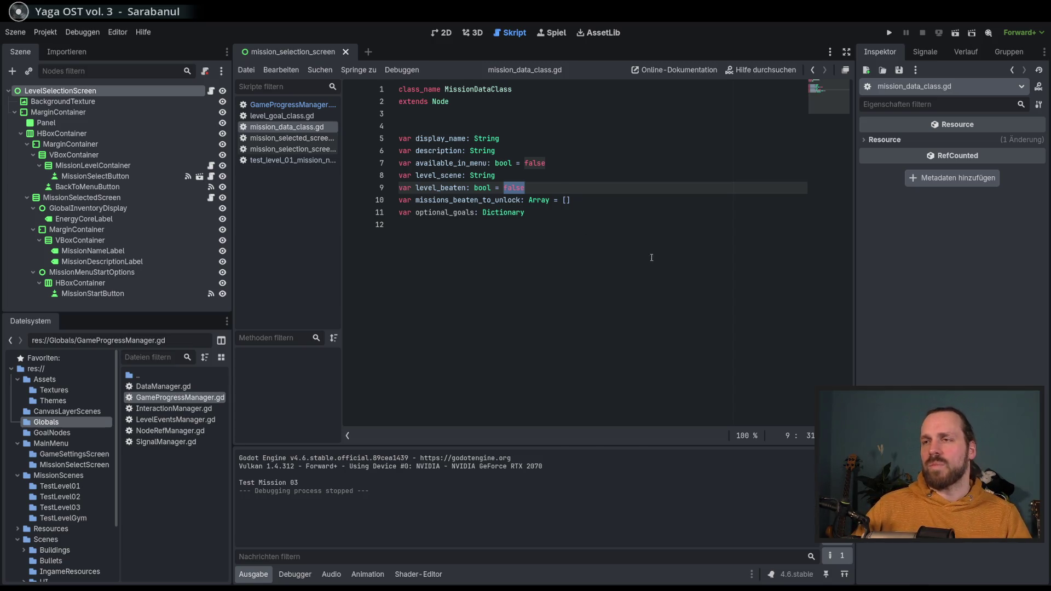
pyautogui.press('Right')
pyautogui.click(618, 200)
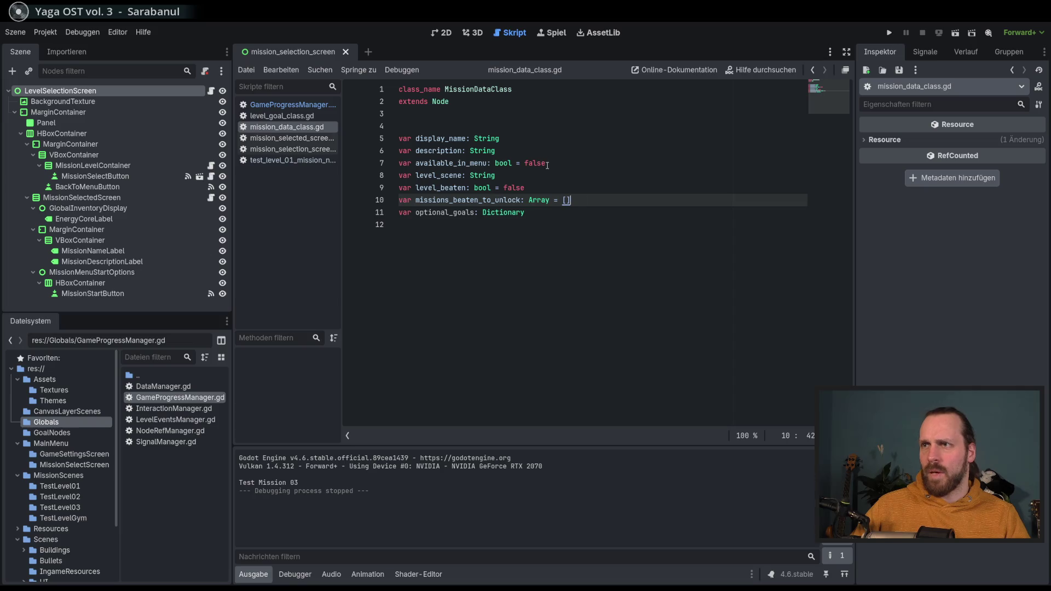
# Step: Back in GameProgressManager.gd, inspect Test Mission 03's available_in_menu setting on line 84
pyautogui.press('Up')
pyautogui.press('Up')
pyautogui.press('Up')
pyautogui.hotkey('ctrl', 'shift', 'Left')
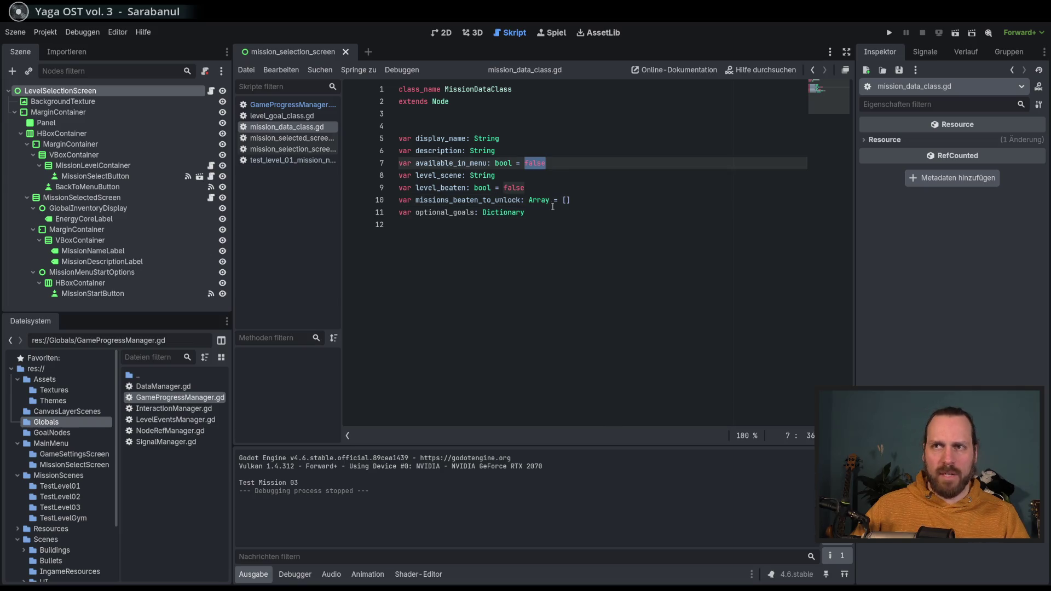
pyautogui.hotkey('alt', 'Left')
pyautogui.scroll(-3, 605, 304)
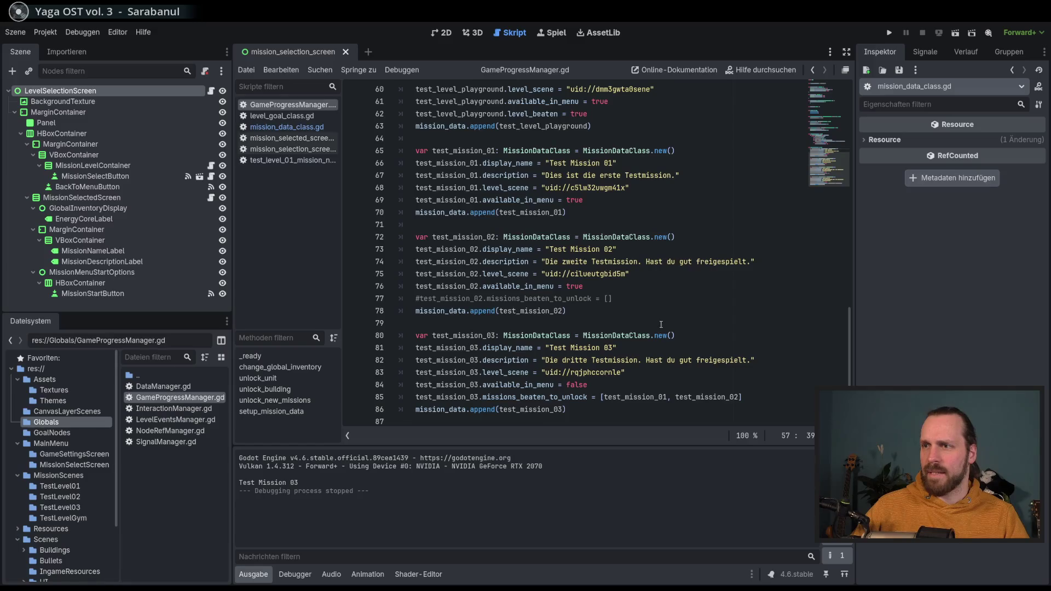
pyautogui.doubleClick(520, 200)
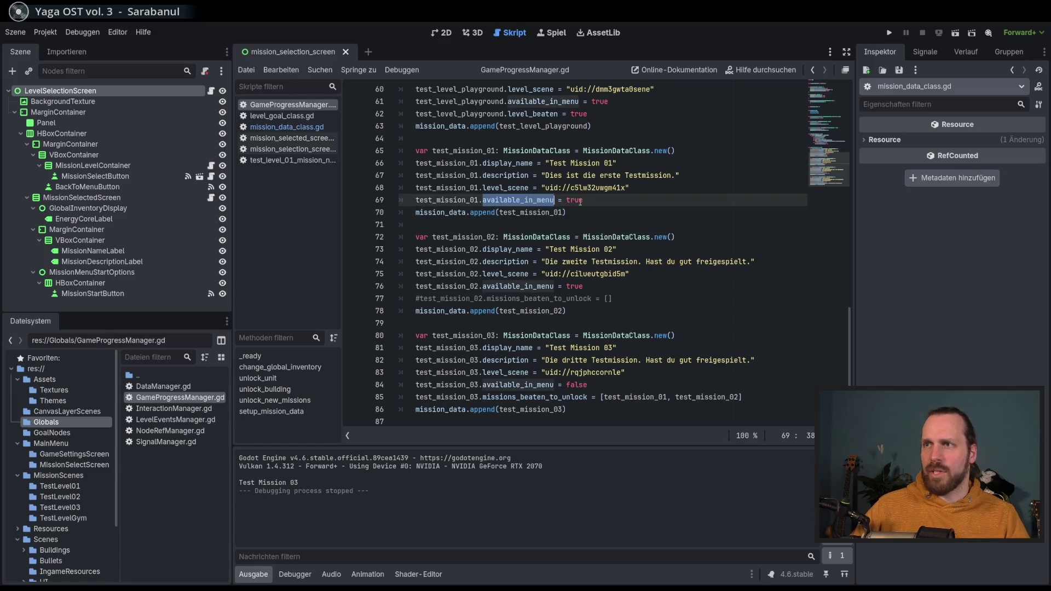
pyautogui.doubleClick(542, 385)
pyautogui.click(602, 384)
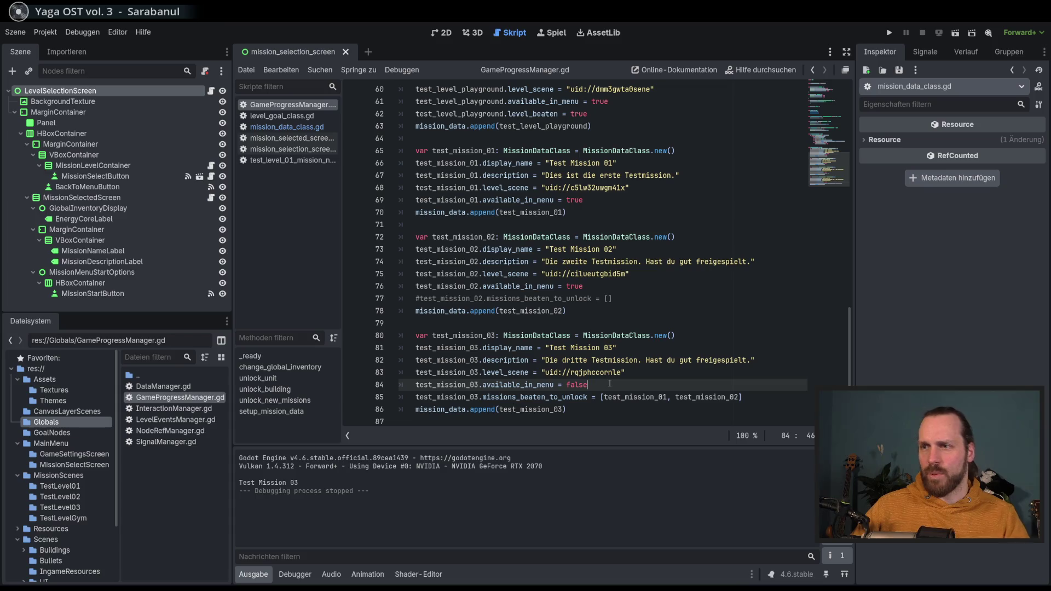
# Step: Run the game to confirm mission selection lists Test Level GYM, Test Mission 01 and 02, then close it
pyautogui.press('F5')
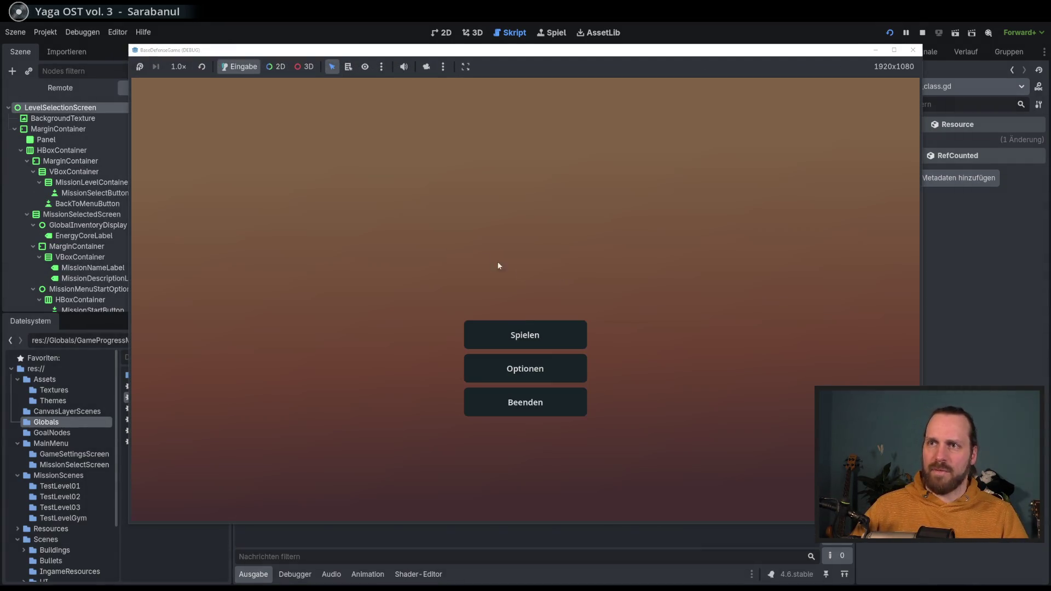
pyautogui.click(534, 336)
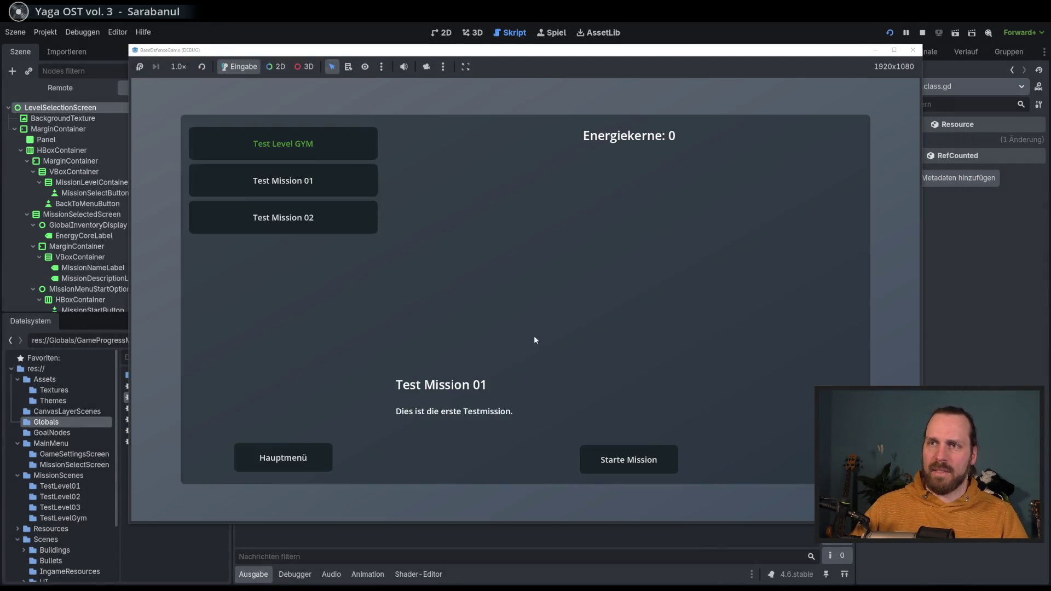
pyautogui.click(329, 464)
pyautogui.click(503, 406)
# Step: Inspect test_mission_03 and its test_mission_01 and test_mission_02 unlock entries on line 85
pyautogui.doubleClick(635, 397)
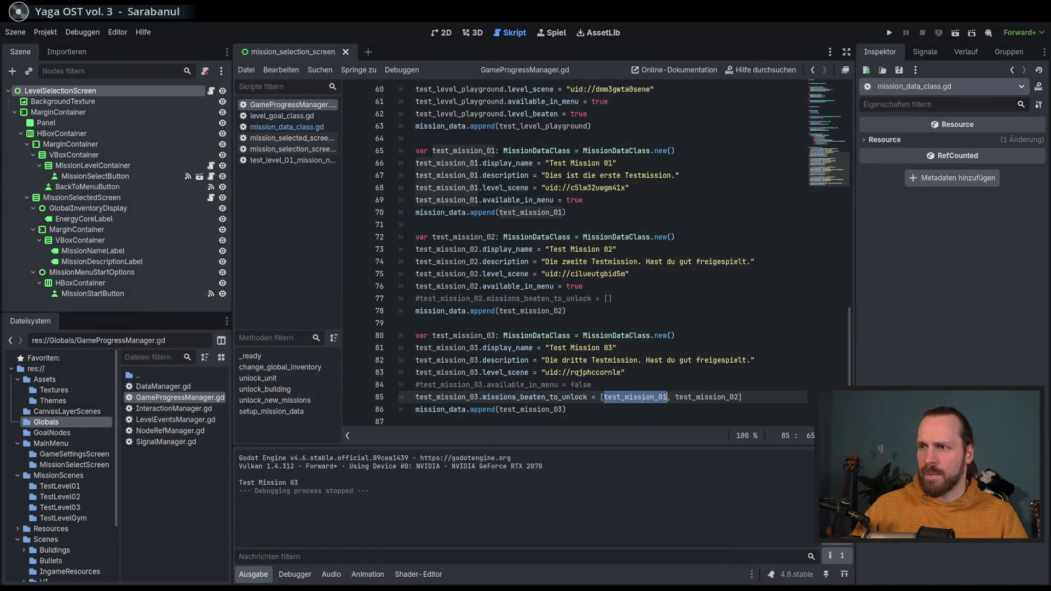
pyautogui.doubleClick(677, 396)
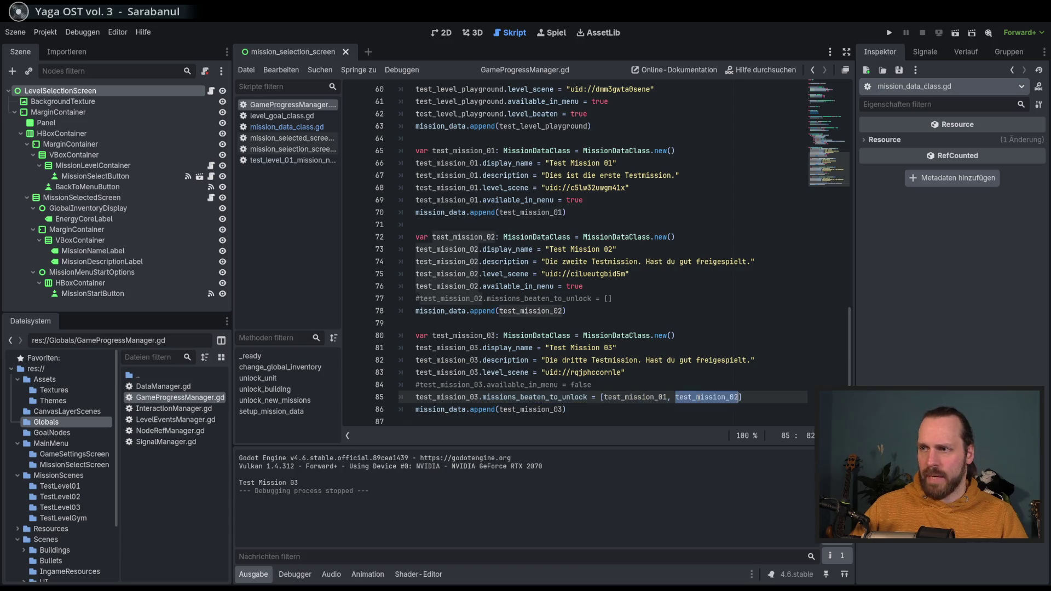
pyautogui.doubleClick(635, 397)
pyautogui.doubleClick(706, 397)
pyautogui.click(446, 397)
pyautogui.doubleClick(447, 397)
pyautogui.click(645, 398)
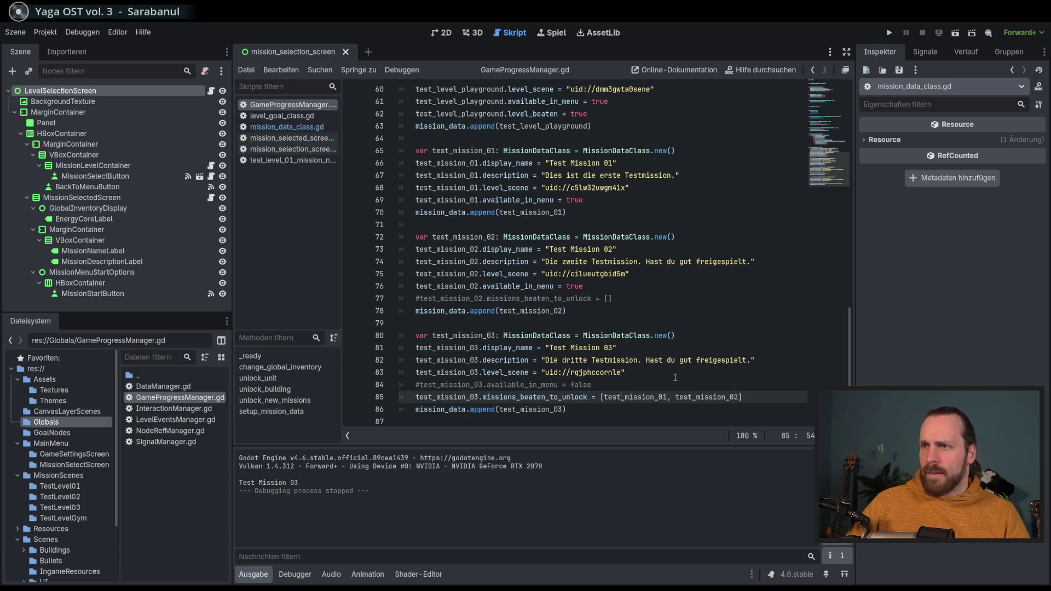
# Step: Compare the commented unlock line 77 with Test Mission 03's unlock list
pyautogui.click(649, 300)
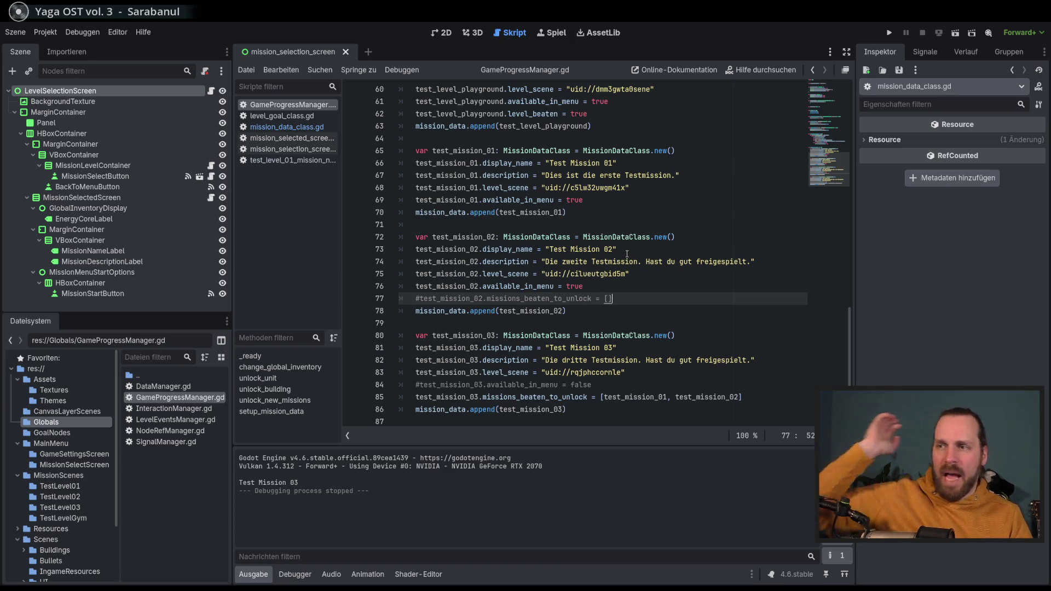
pyautogui.click(647, 397)
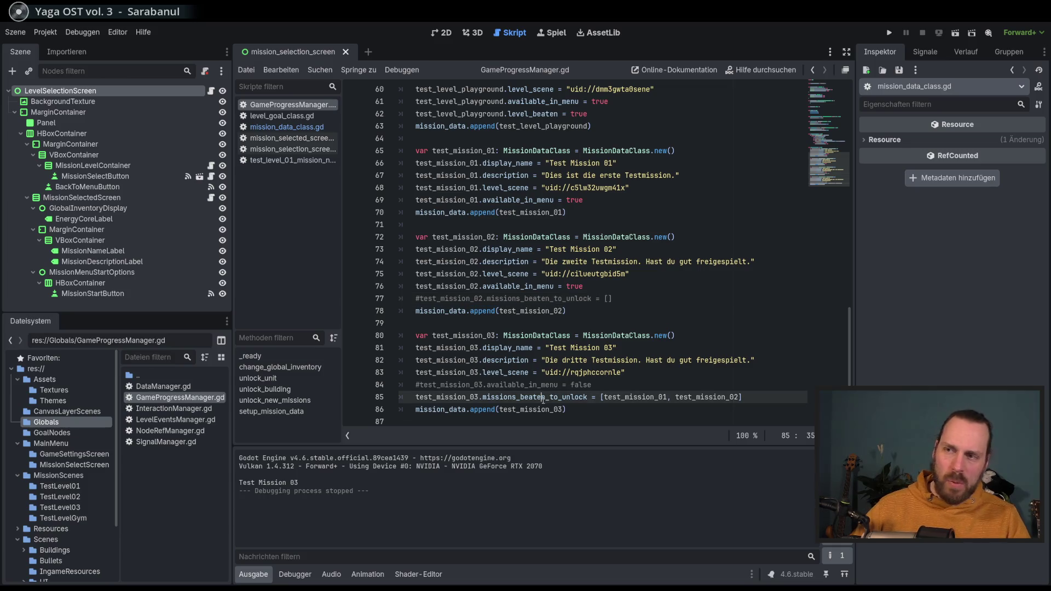
pyautogui.doubleClick(648, 397)
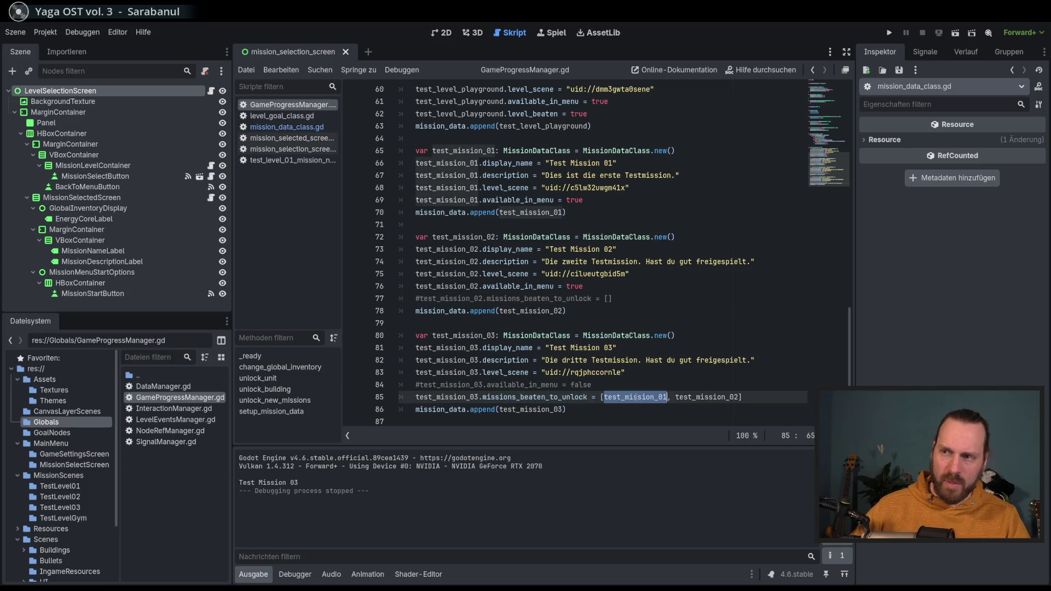
pyautogui.moveTo(639, 393)
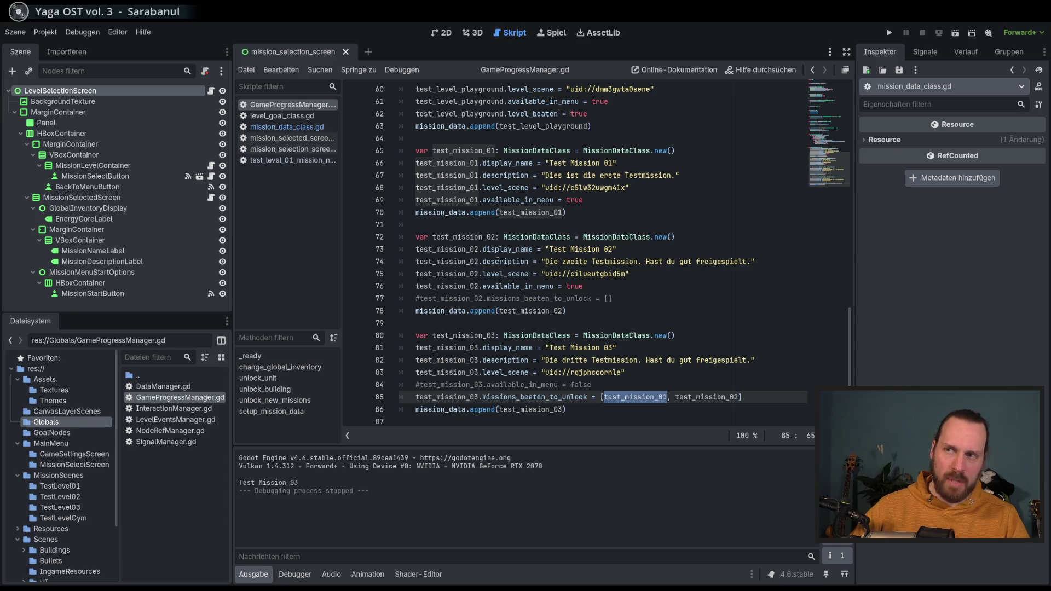
pyautogui.click(683, 296)
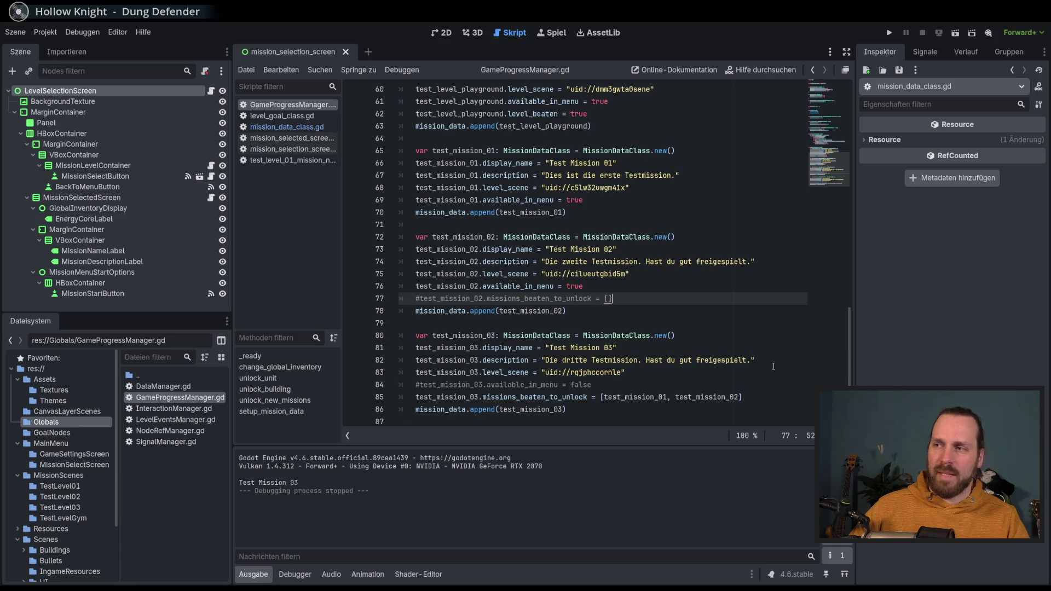
# Step: Review Test Mission 02 and 03's settings on lines 77–85, then switch to mission_data_class.gd
pyautogui.click(772, 374)
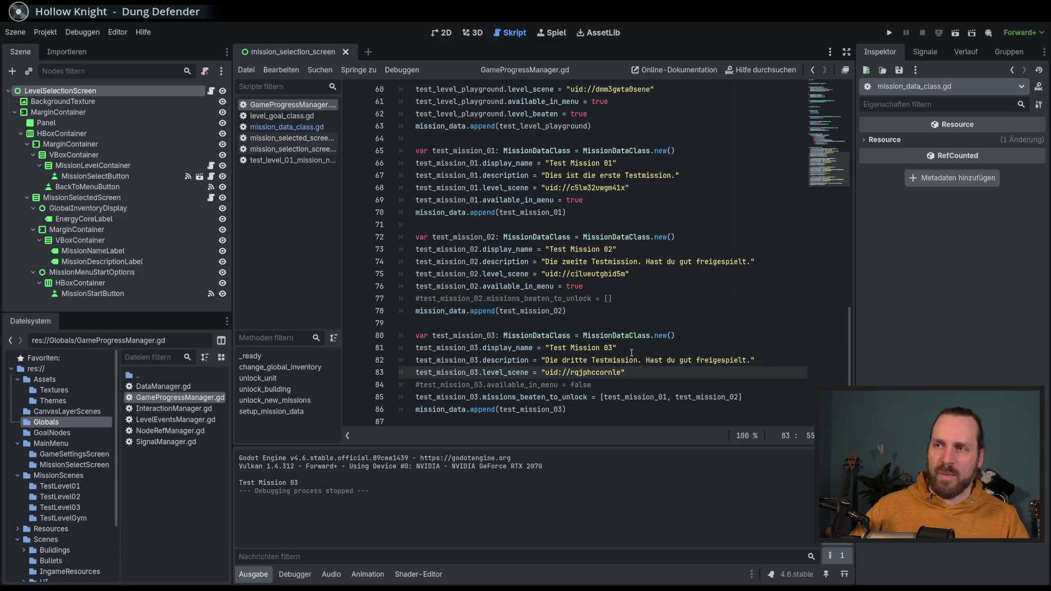
pyautogui.doubleClick(574, 287)
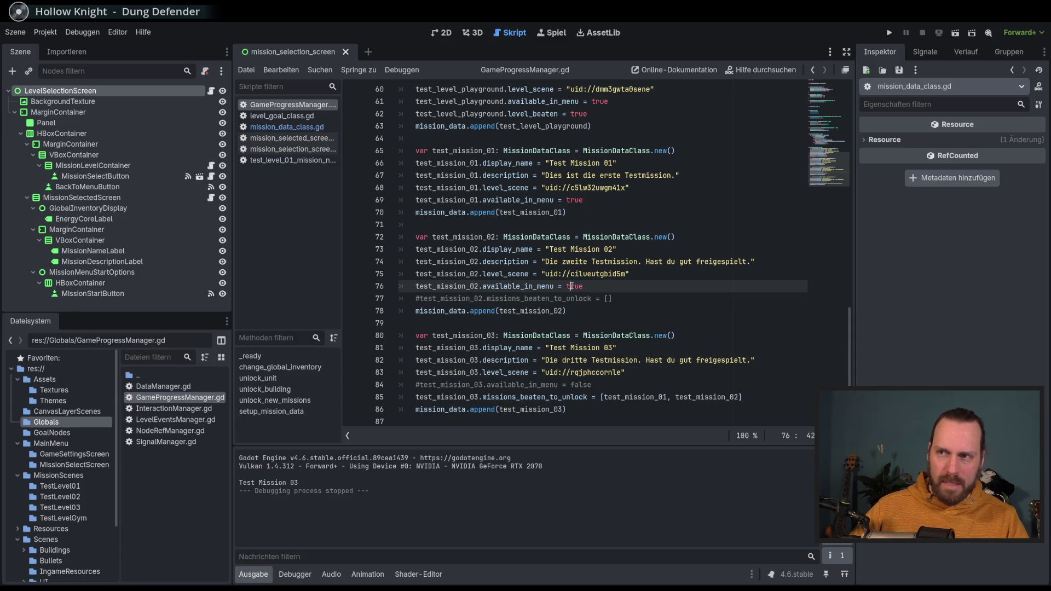
pyautogui.doubleClick(635, 397)
pyautogui.click(664, 302)
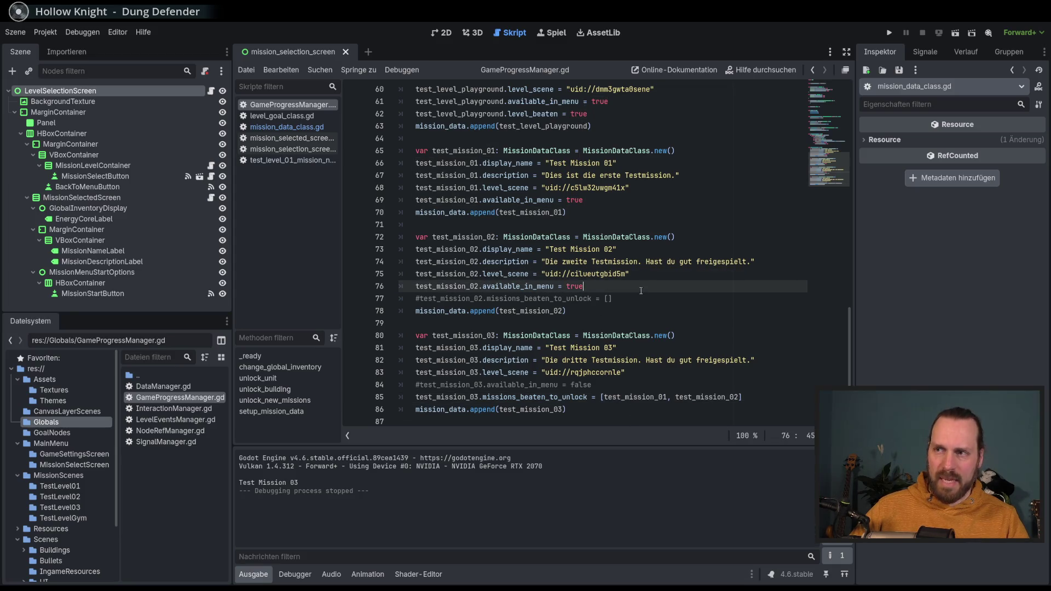
pyautogui.click(679, 312)
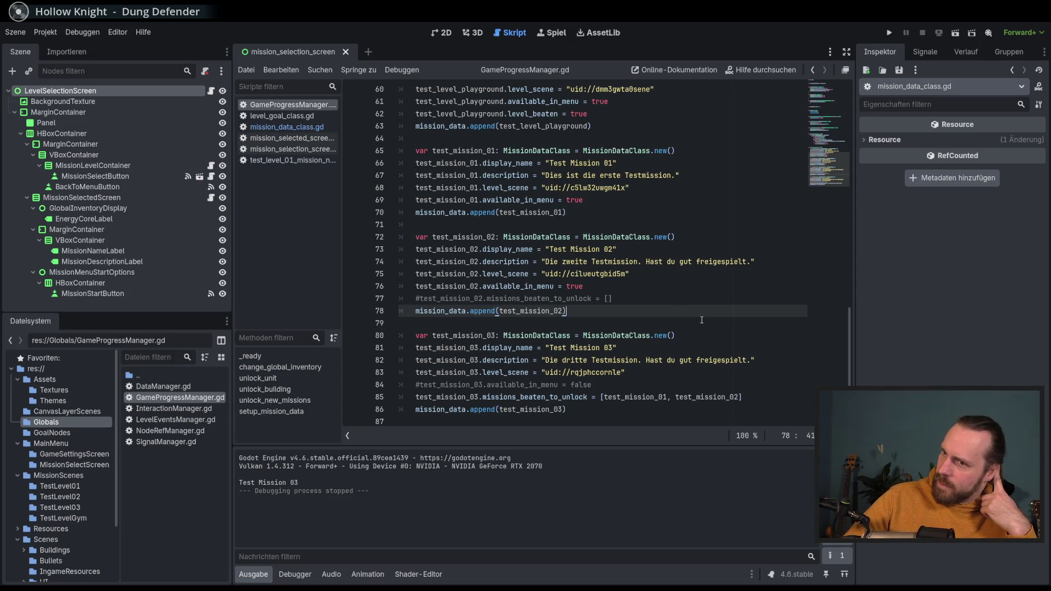
pyautogui.click(301, 128)
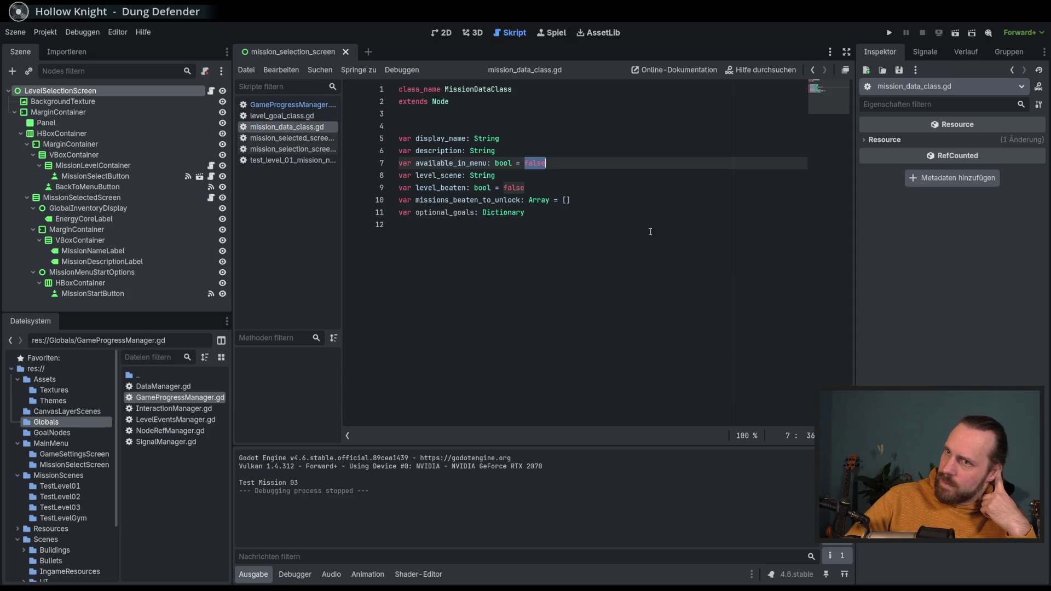
pyautogui.click(563, 213)
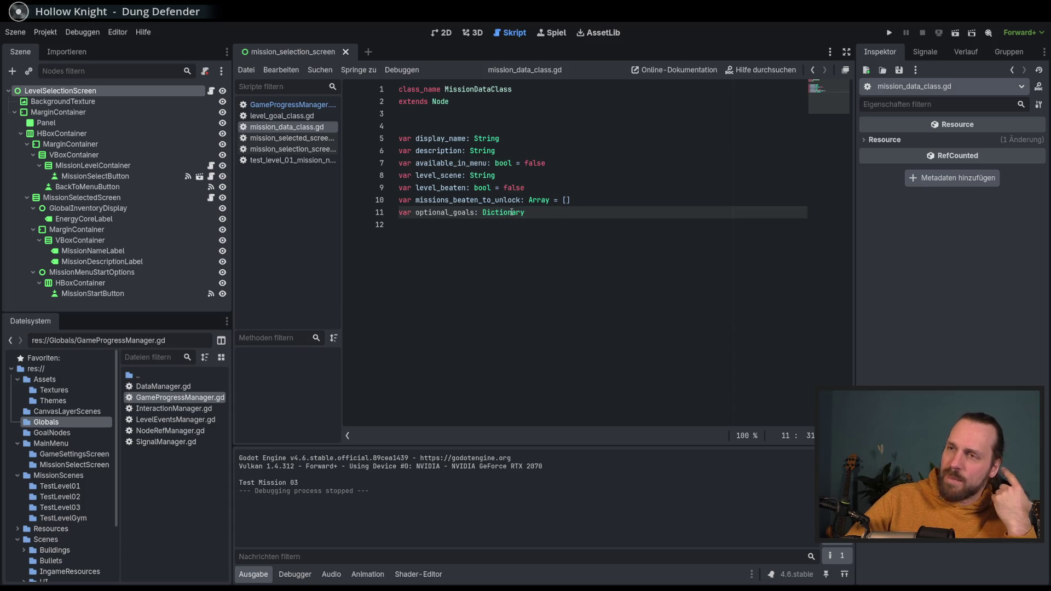
pyautogui.moveTo(513, 212)
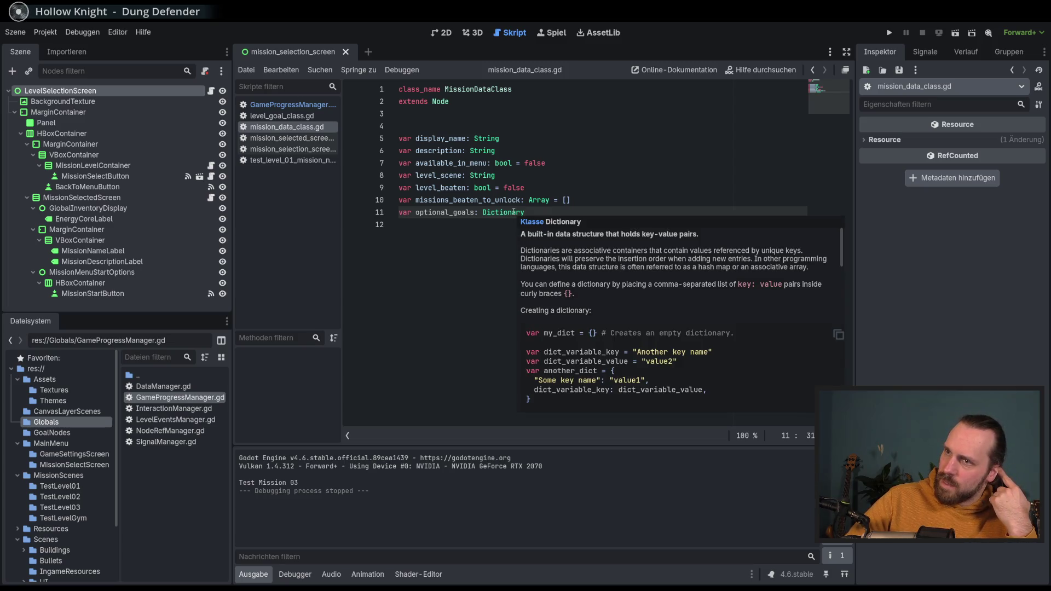
pyautogui.hotkey('shift', 'Left')
pyautogui.hotkey('shift', 'Left')
pyautogui.hotkey('shift', 'Left')
pyautogui.moveTo(504, 213)
pyautogui.mouseDown()
pyautogui.moveTo(467, 214)
pyautogui.moveTo(476, 216)
pyautogui.mouseUp()
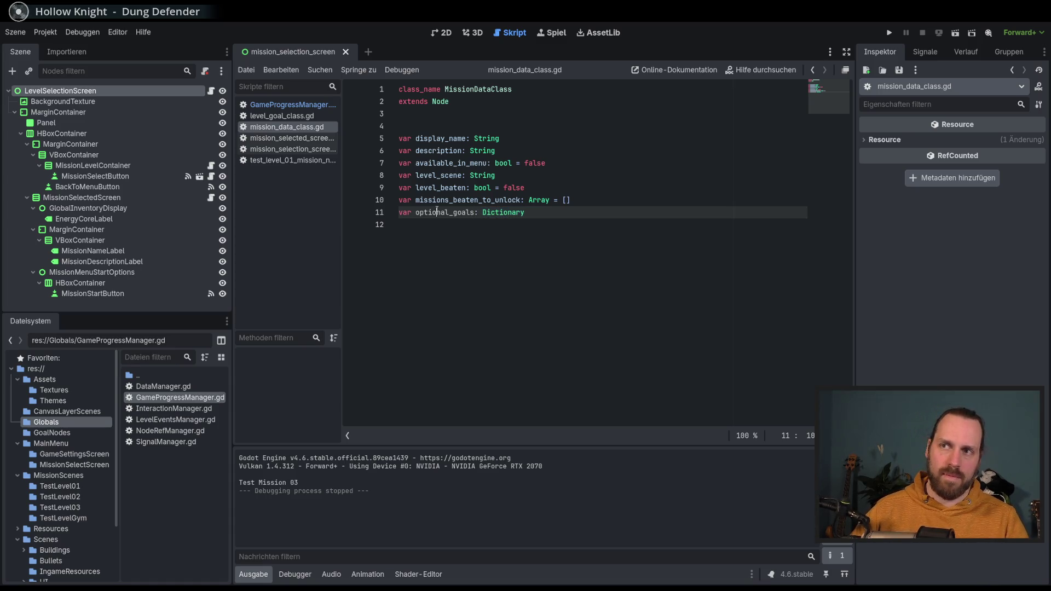
pyautogui.doubleClick(464, 218)
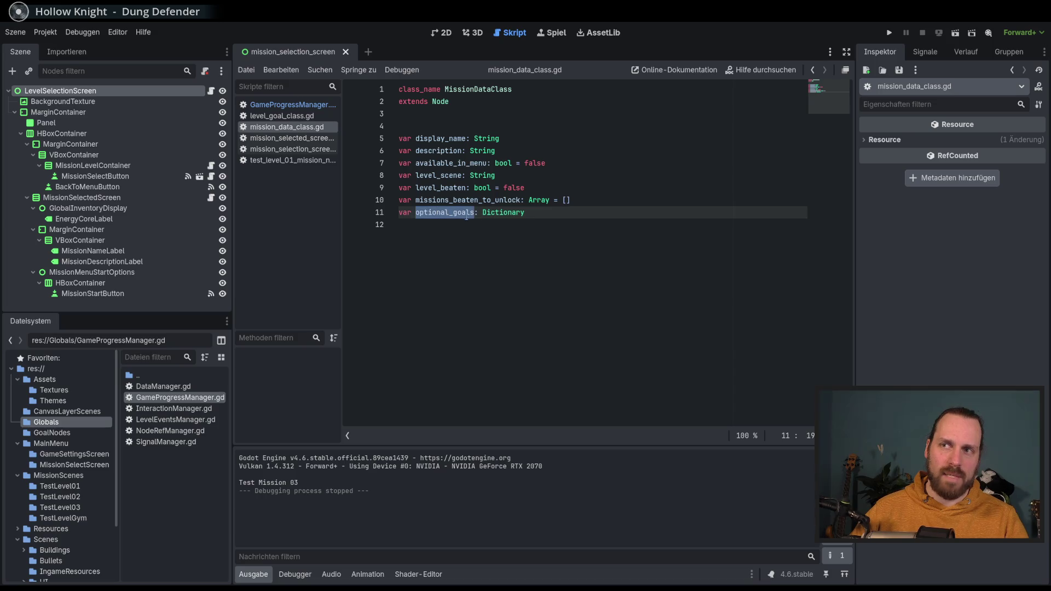
pyautogui.moveTo(524, 212); pyautogui.dragTo(416, 214)
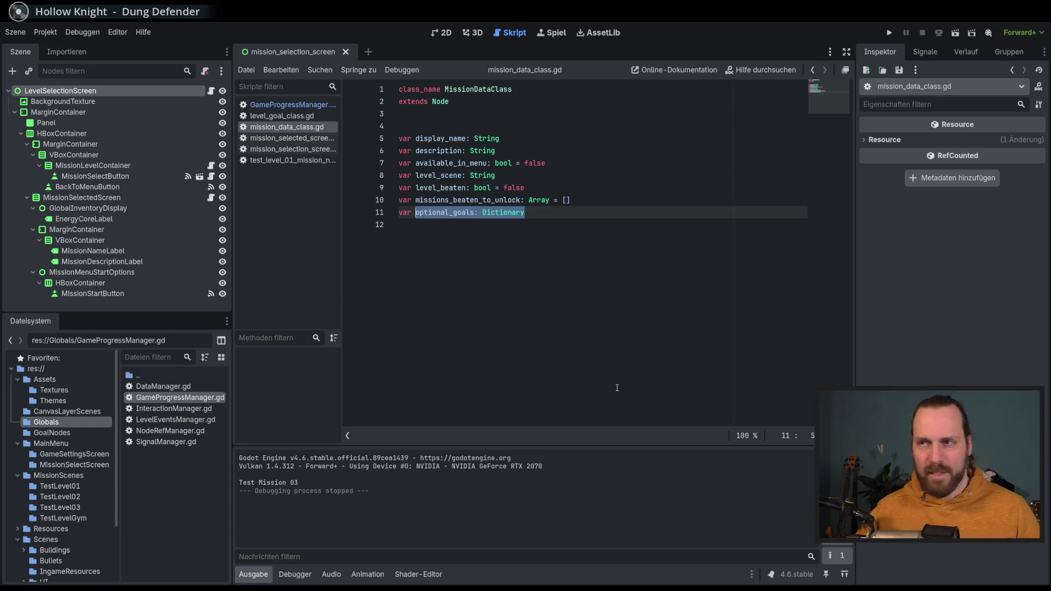
pyautogui.click(539, 209)
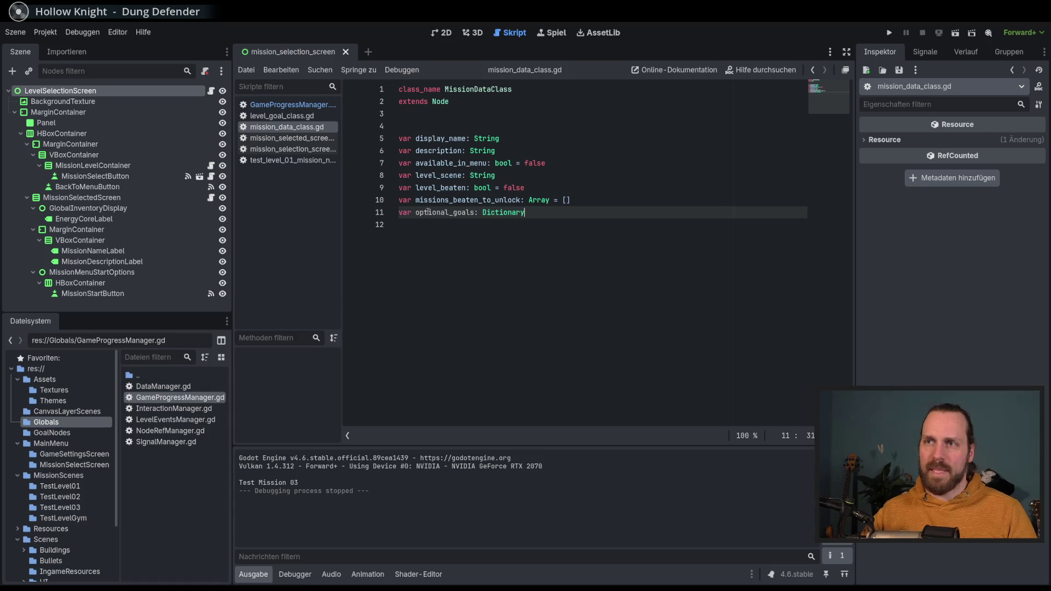
pyautogui.keyDown('shift'); pyautogui.click(416, 212); pyautogui.keyUp('shift')
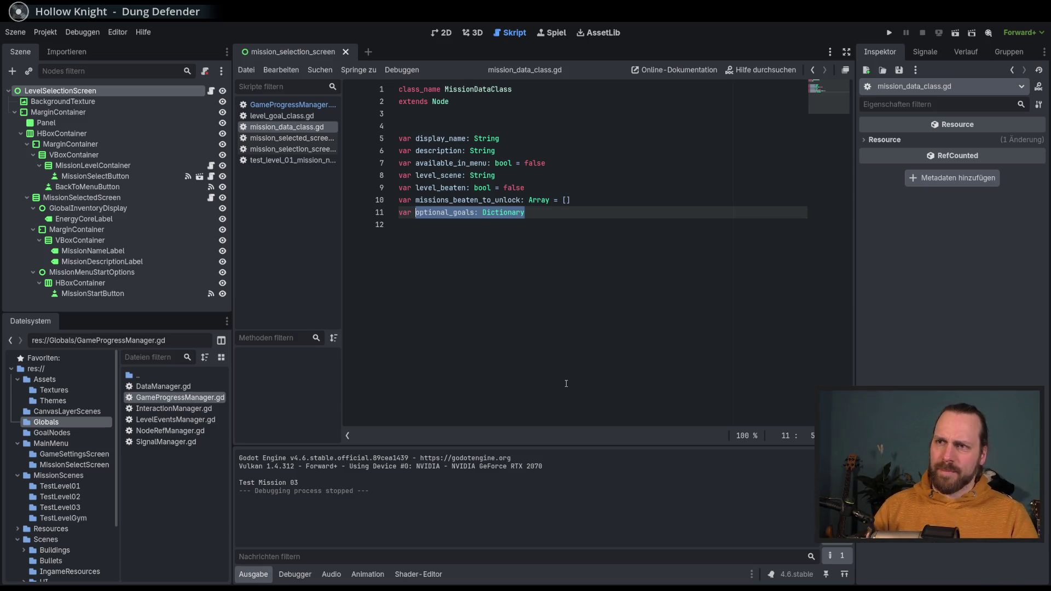
# Step: Write 'var energy_core_found: bool = false' on line 11 of mission_data_class.gd, then return to GameProgressManager.gd
pyautogui.write('eneg')
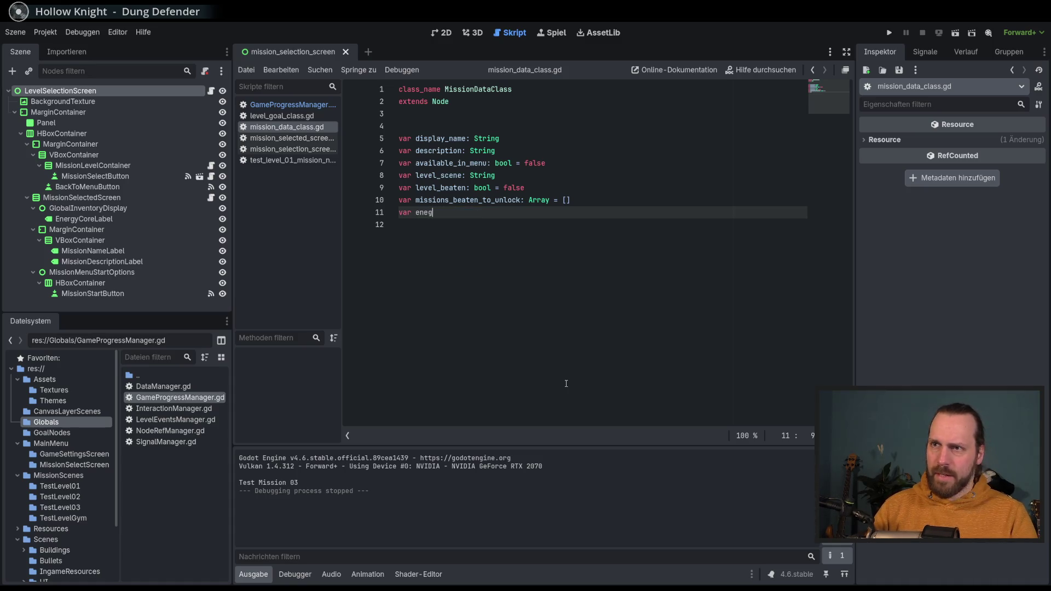
pyautogui.press('BackSpace')
pyautogui.write('r')
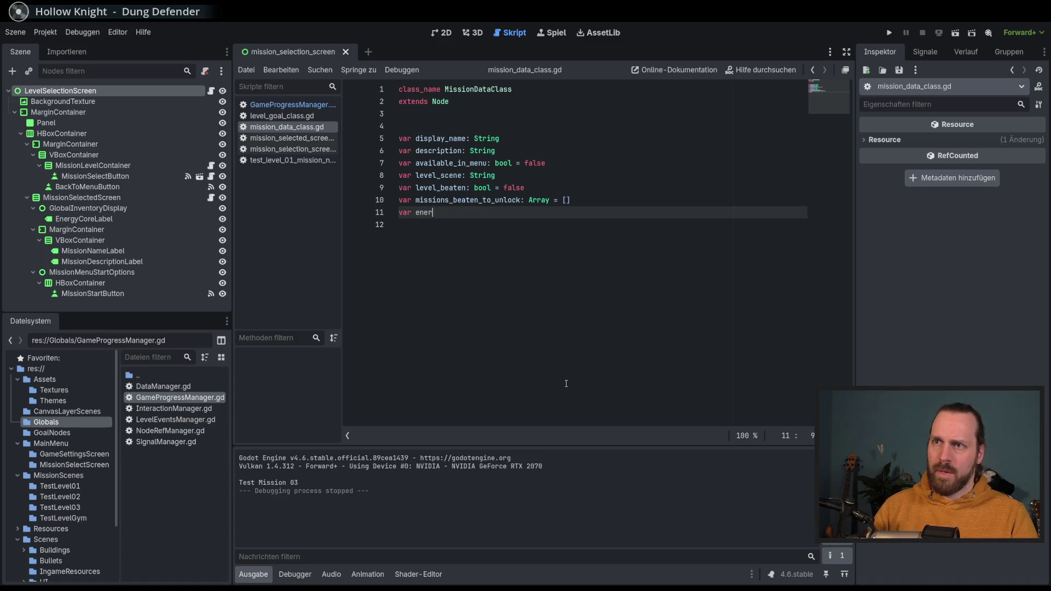
pyautogui.write('gy_ore_')
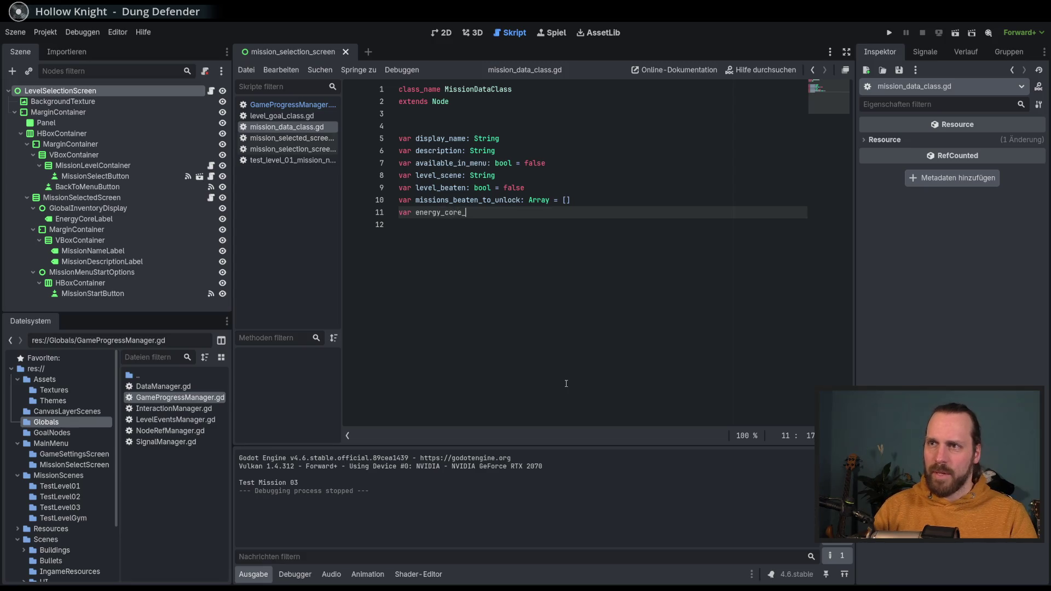
pyautogui.write('fund')
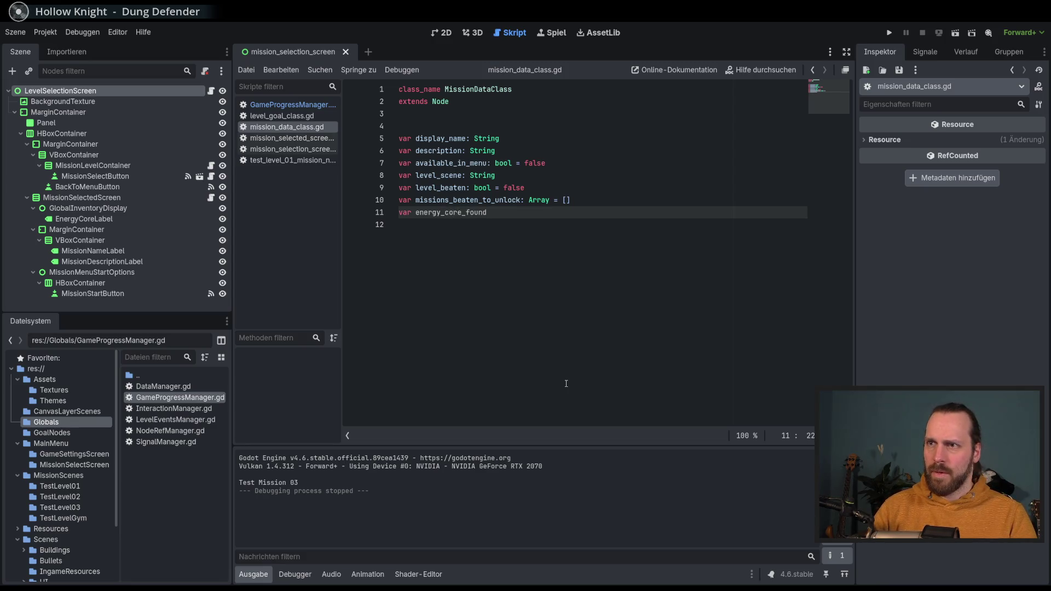
pyautogui.write(': boo l ')
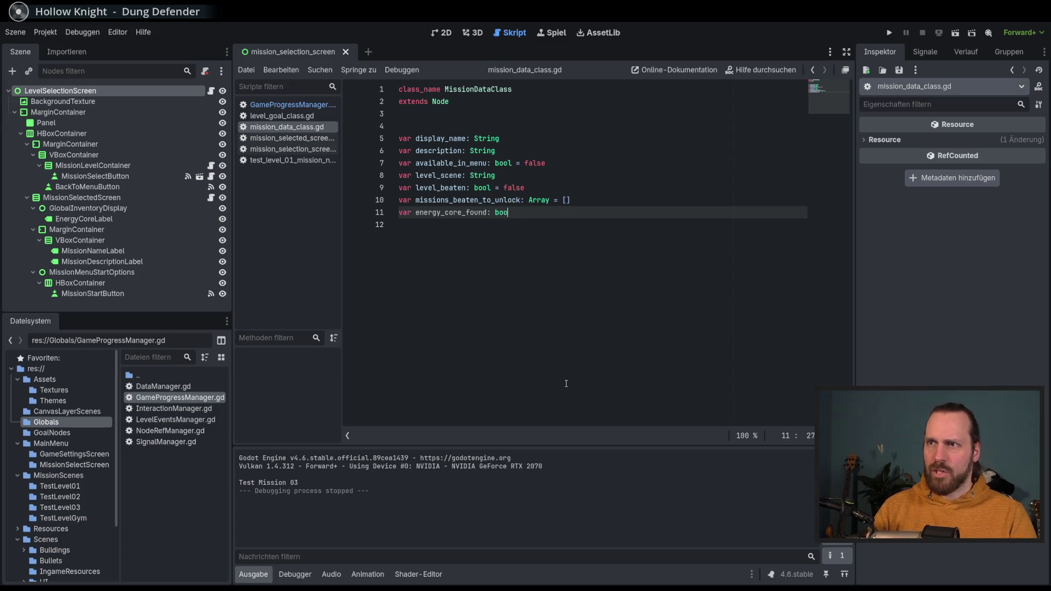
pyautogui.write('= false')
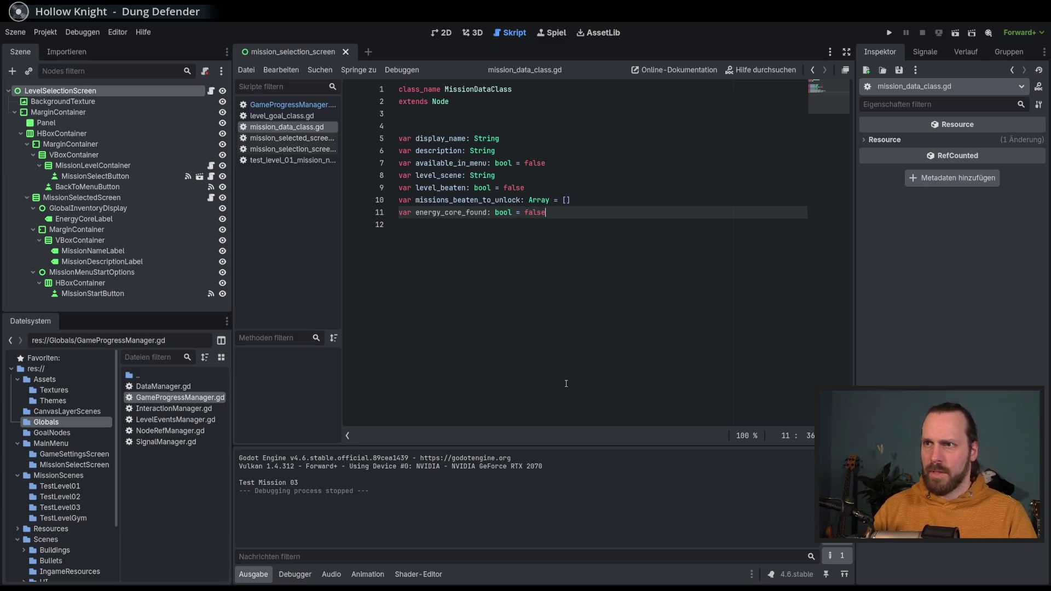
pyautogui.click(611, 200)
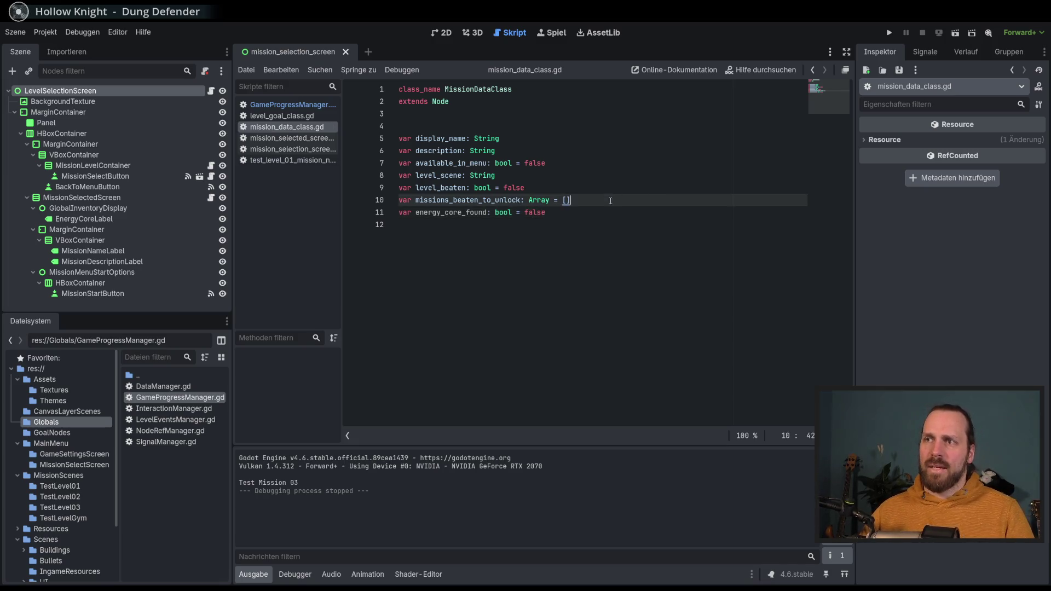
pyautogui.hotkey('alt', 'Left')
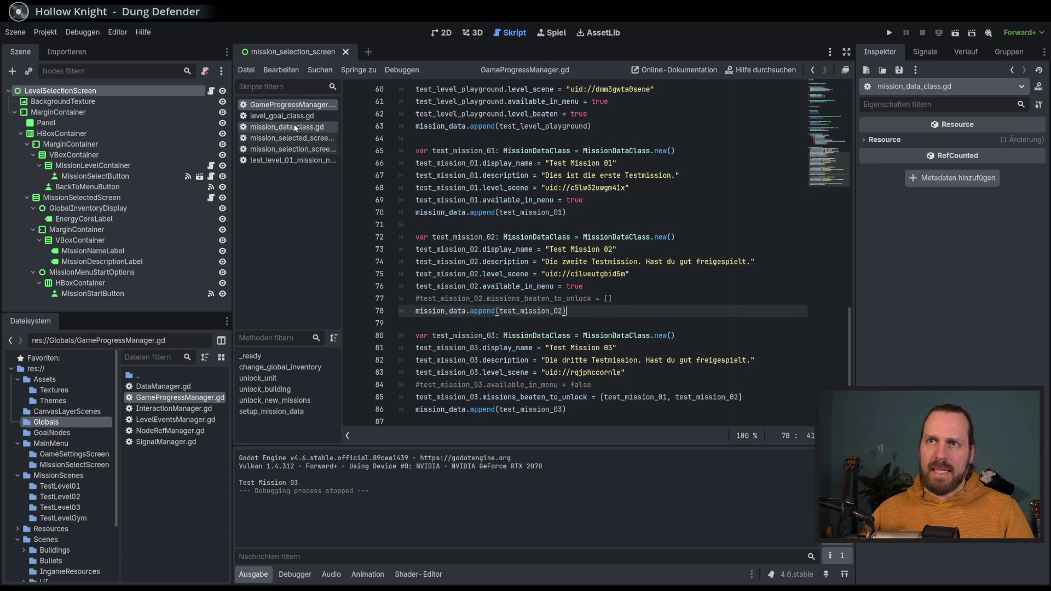
# Step: Check MissionDataClass usage on lines 72–78, then open test_level_01_mission_node.gd from TestLevel01
pyautogui.scroll(8, 634, 300)
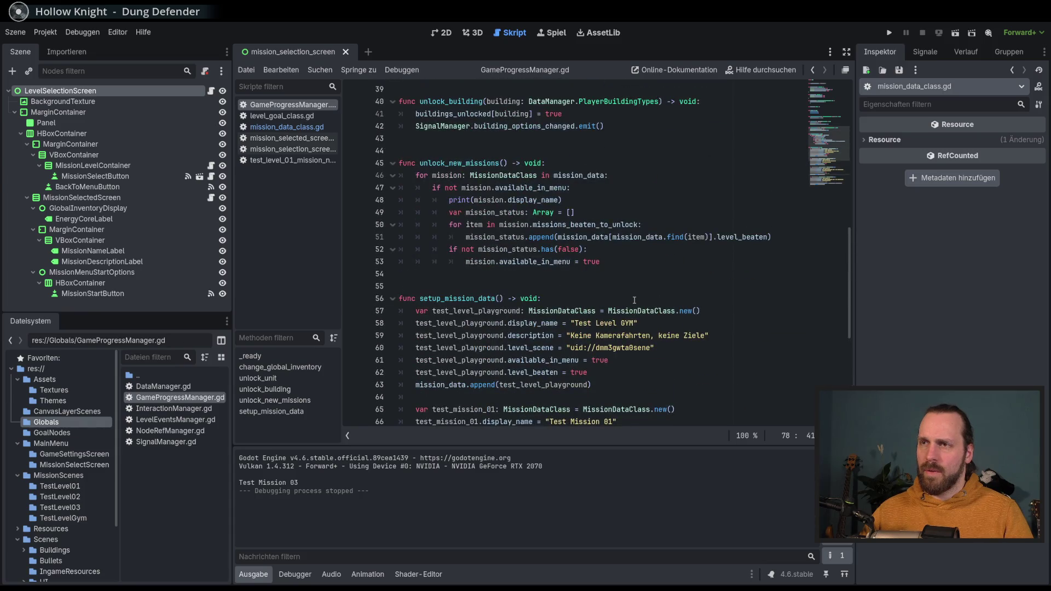
pyautogui.scroll(-8, 635, 300)
pyautogui.scroll(-1, 634, 300)
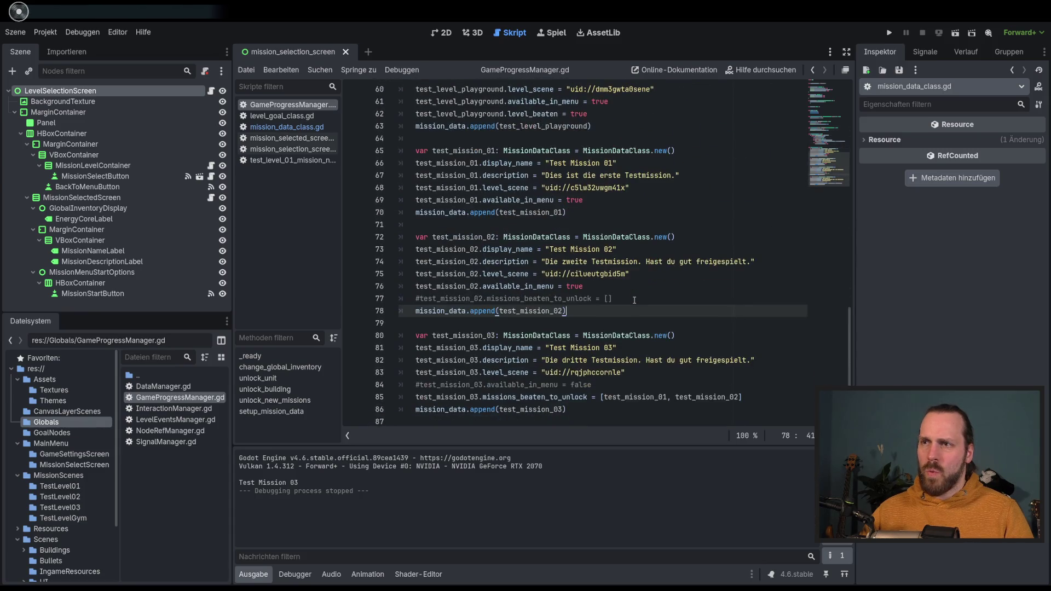
pyautogui.doubleClick(529, 237)
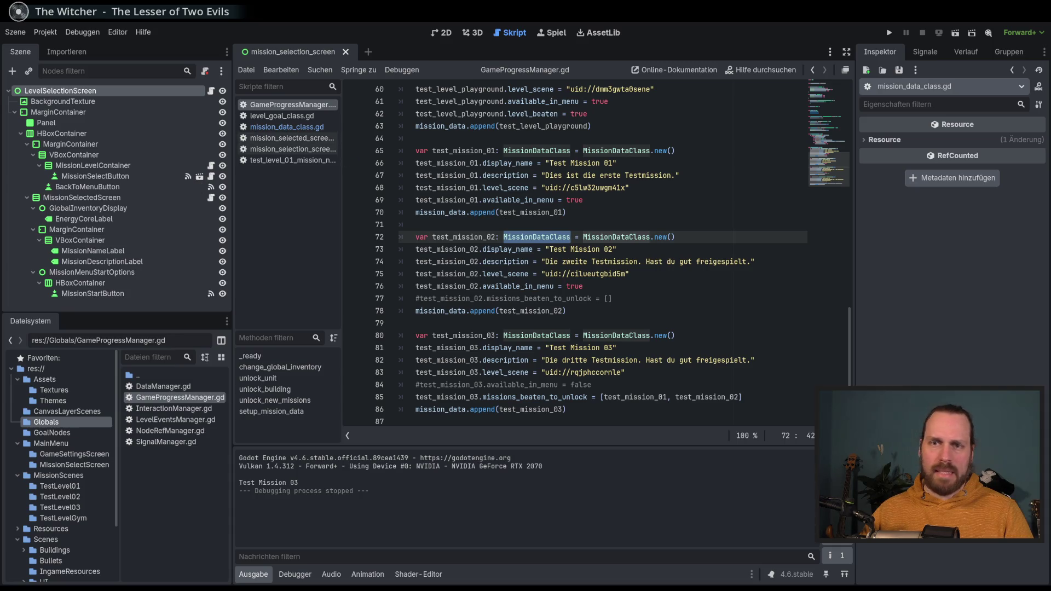
pyautogui.doubleClick(468, 237)
pyautogui.click(612, 280)
pyautogui.click(627, 310)
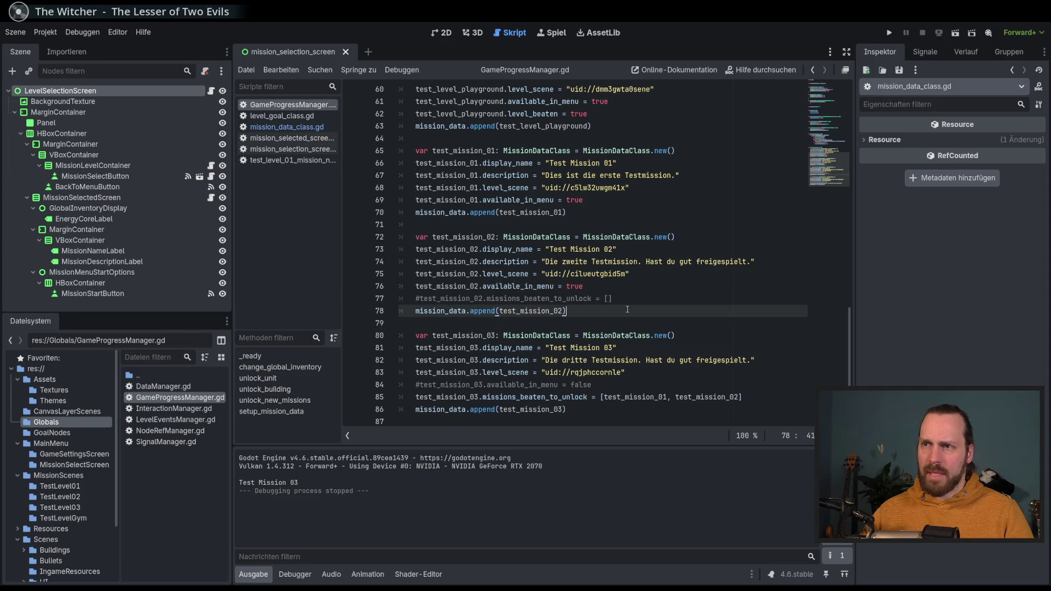
pyautogui.click(72, 487)
pyautogui.doubleClick(171, 398)
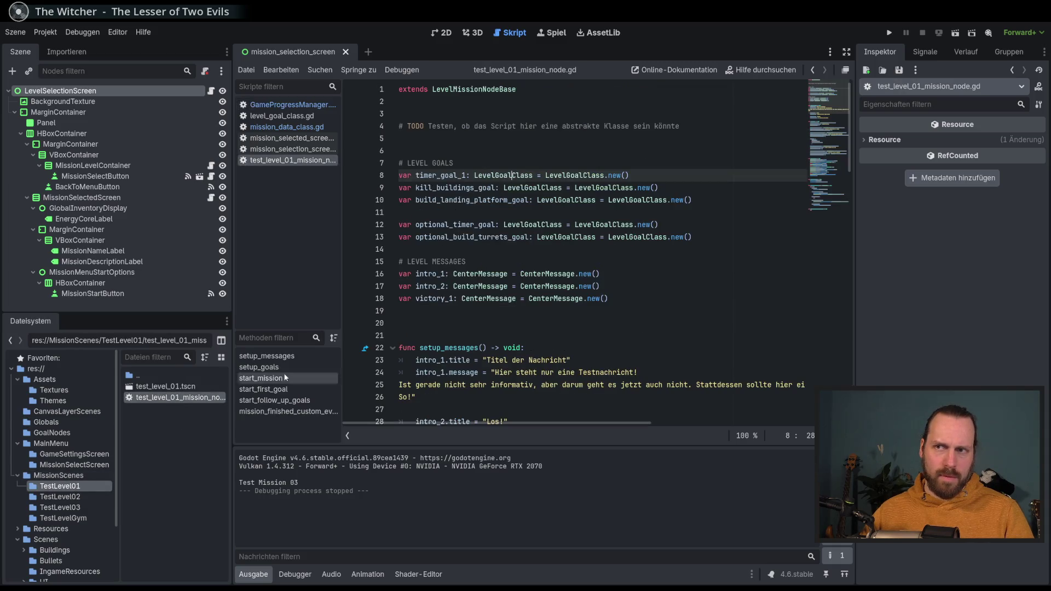
pyautogui.hotkey('ctrl', 'd')
pyautogui.moveTo(842, 136)
pyautogui.mouseDown()
pyautogui.moveTo(847, 208)
pyautogui.moveTo(862, 110)
pyautogui.moveTo(854, 82)
pyautogui.mouseUp()
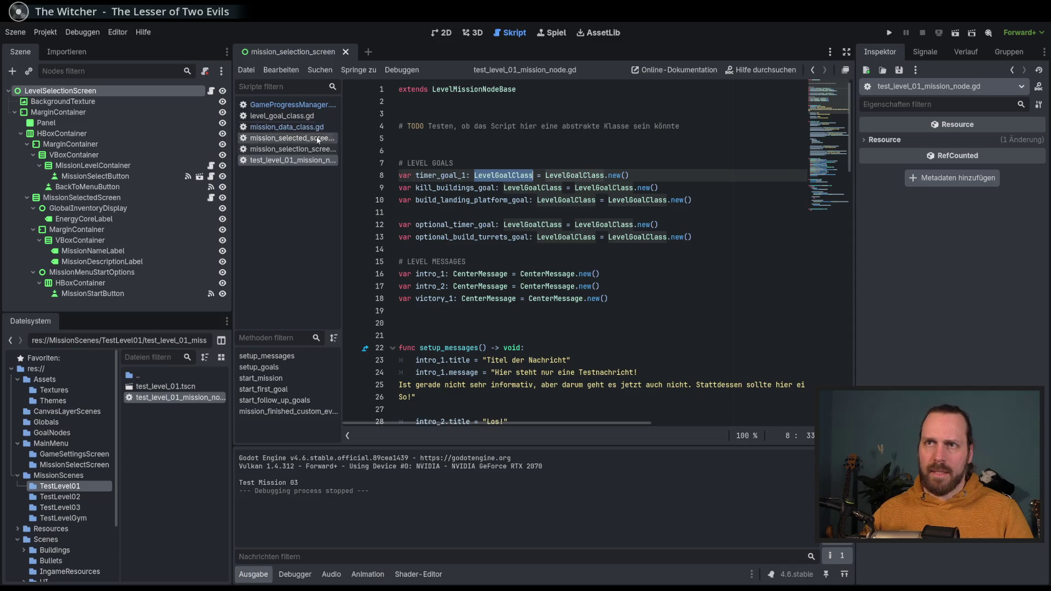
pyautogui.keyDown('ctrl'); pyautogui.click(473, 89); pyautogui.keyUp('ctrl')
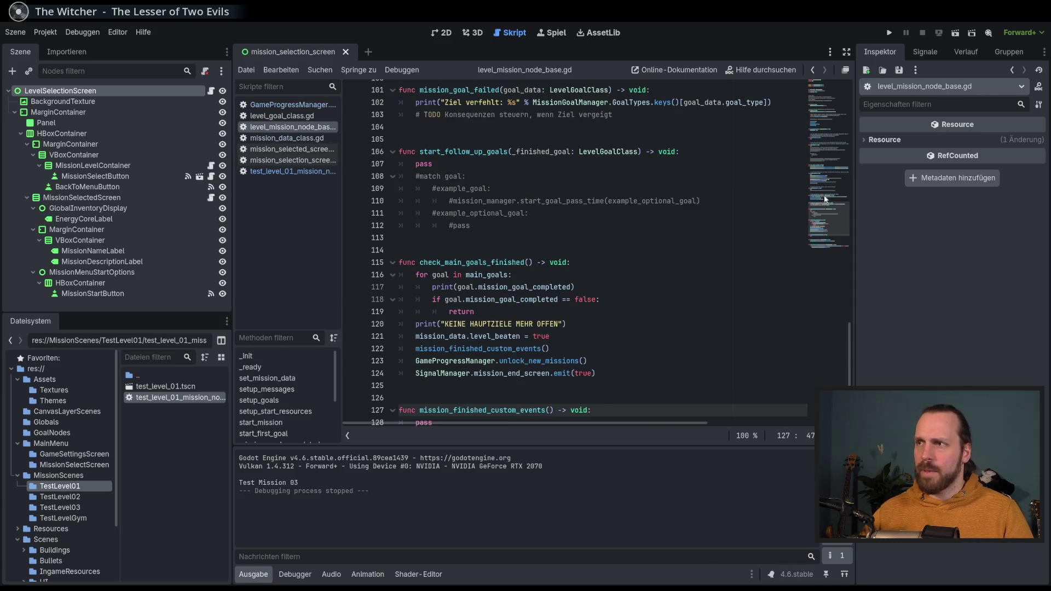
pyautogui.click(712, 274)
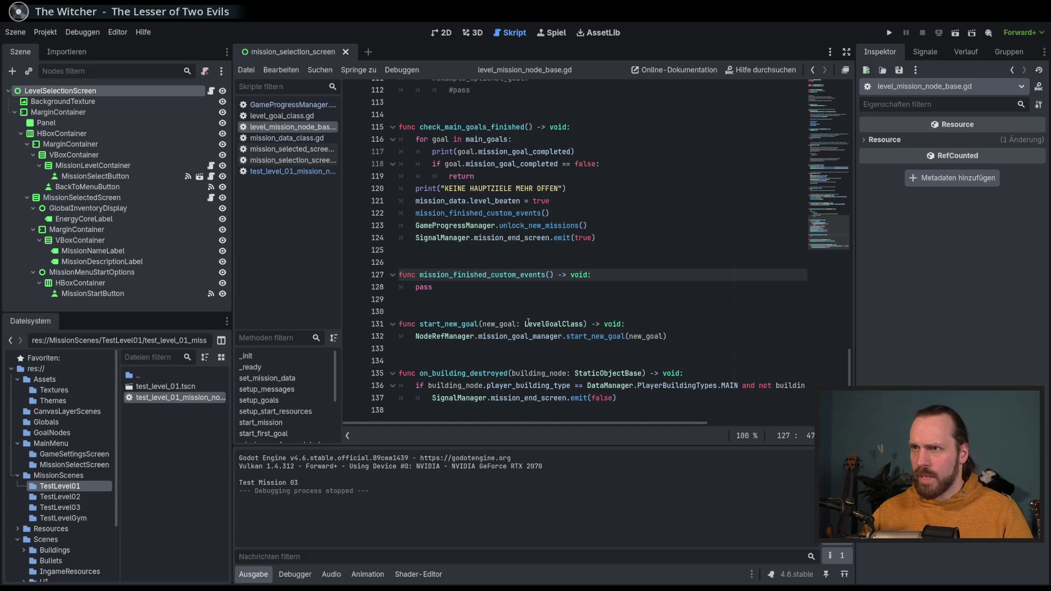
pyautogui.scroll(4, 528, 323)
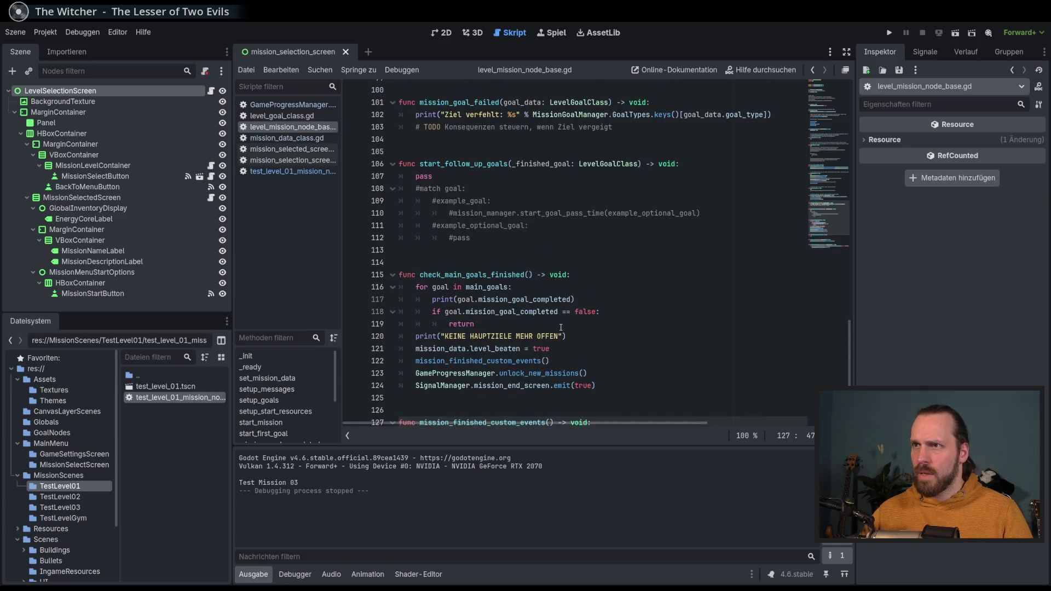
pyautogui.scroll(4, 561, 328)
pyautogui.scroll(9, 560, 327)
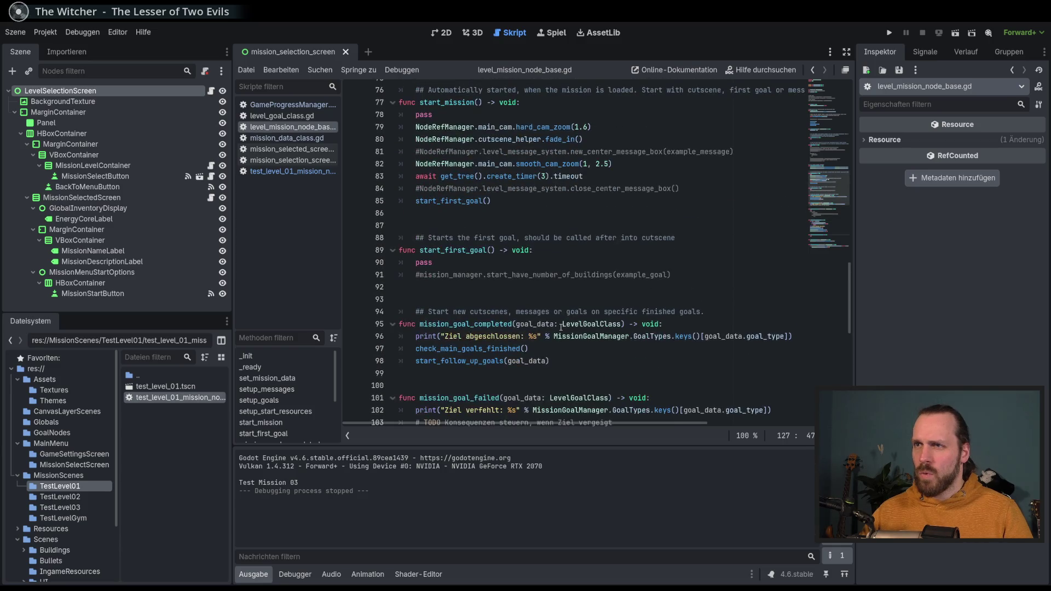
pyautogui.scroll(8, 561, 327)
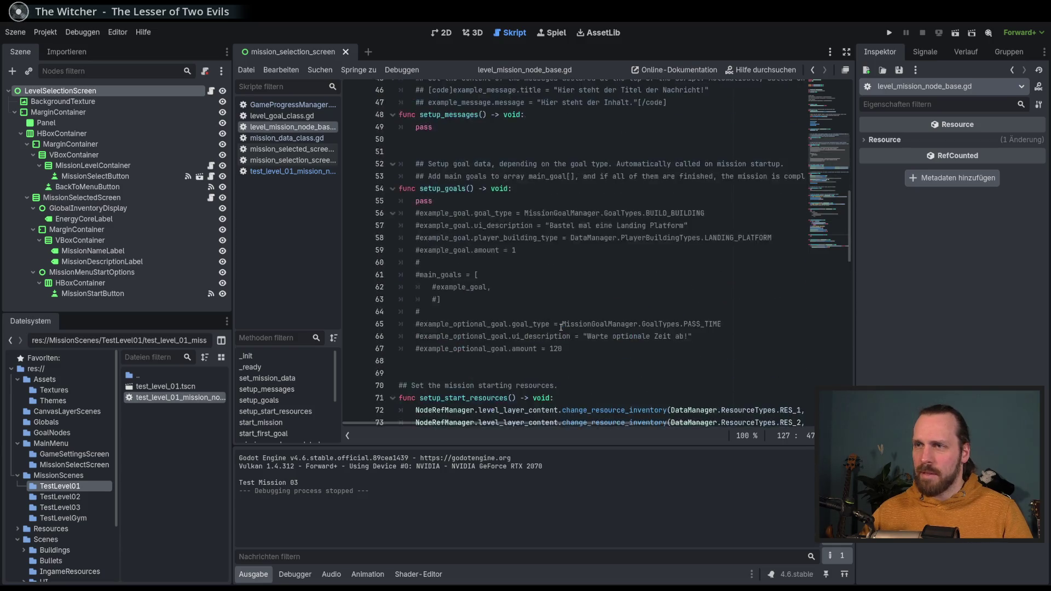
pyautogui.doubleClick(547, 140)
pyautogui.scroll(3, 547, 142)
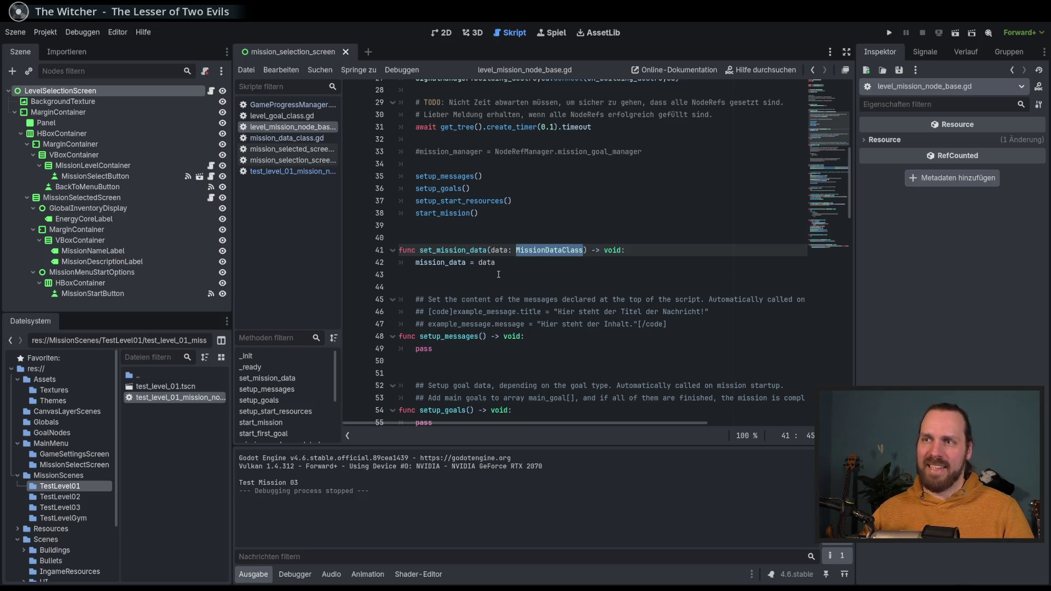
pyautogui.doubleClick(441, 263)
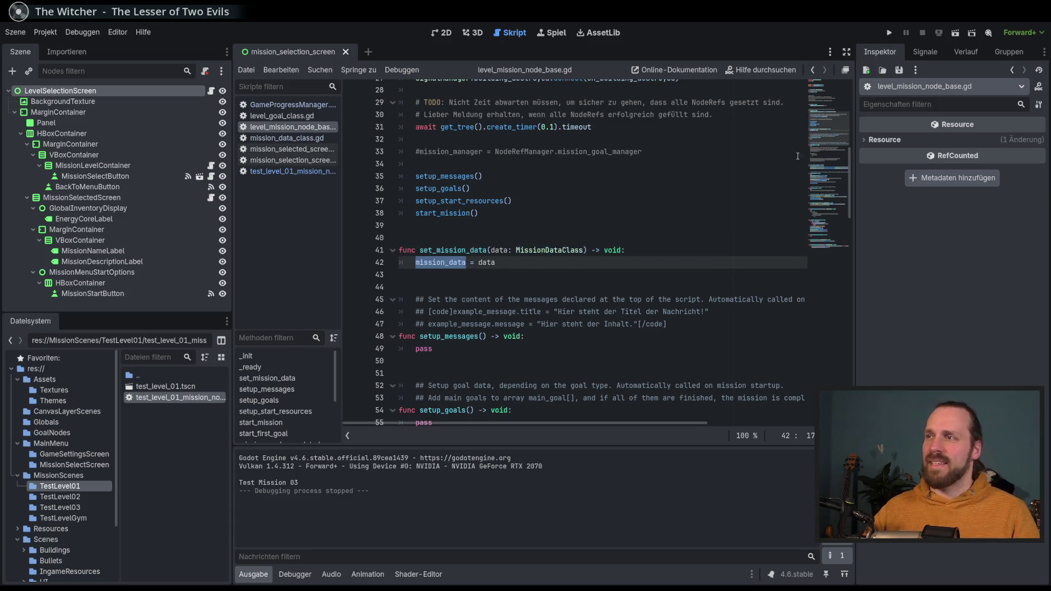
pyautogui.hotkey('ctrl', 'f')
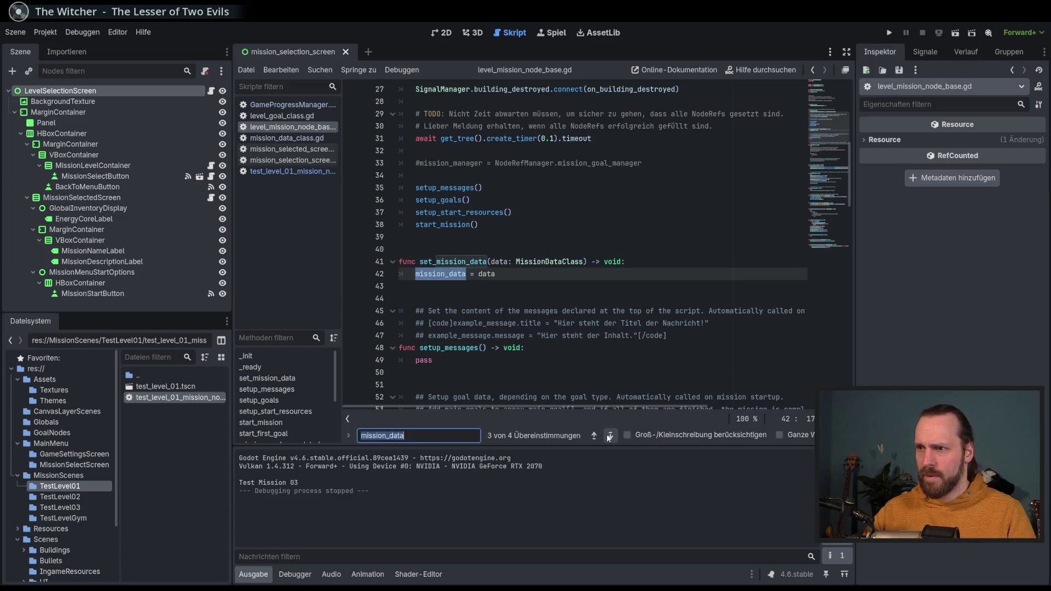
pyautogui.click(610, 435)
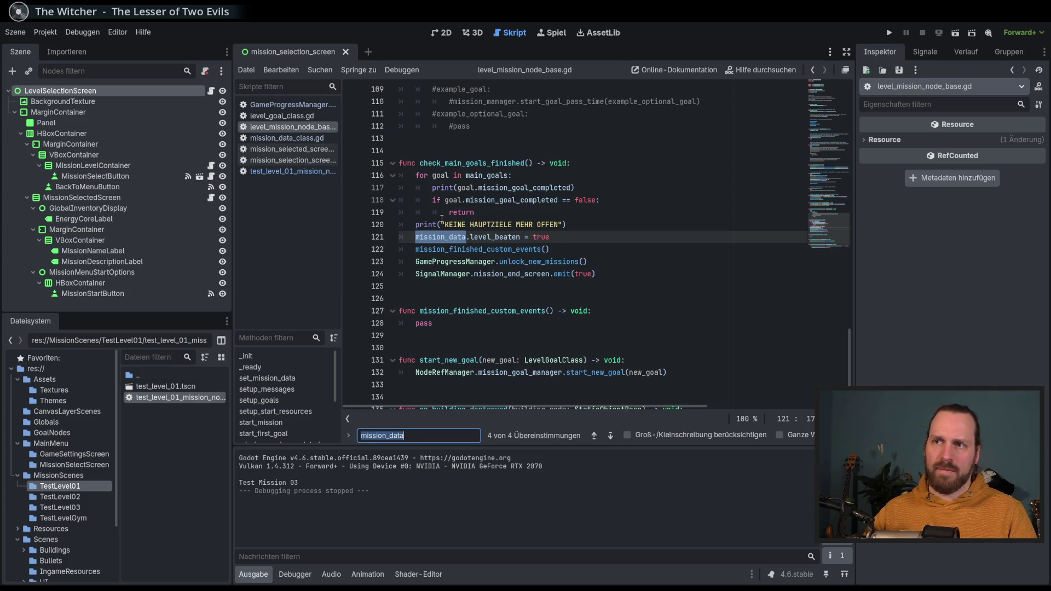
pyautogui.click(564, 224)
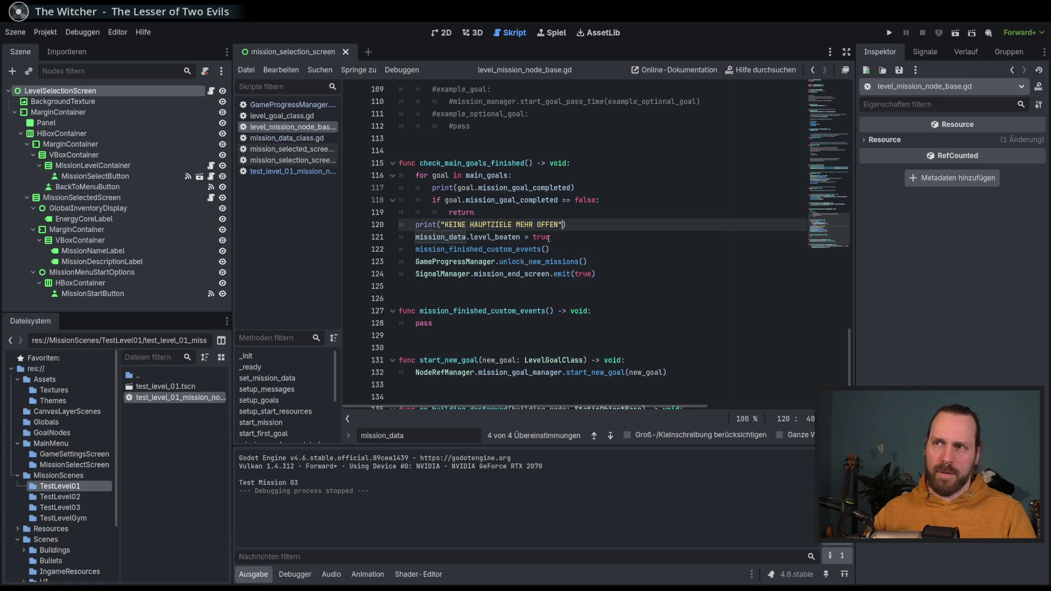
pyautogui.doubleClick(548, 237)
pyautogui.press('Left')
pyautogui.press('Left')
pyautogui.press('Left')
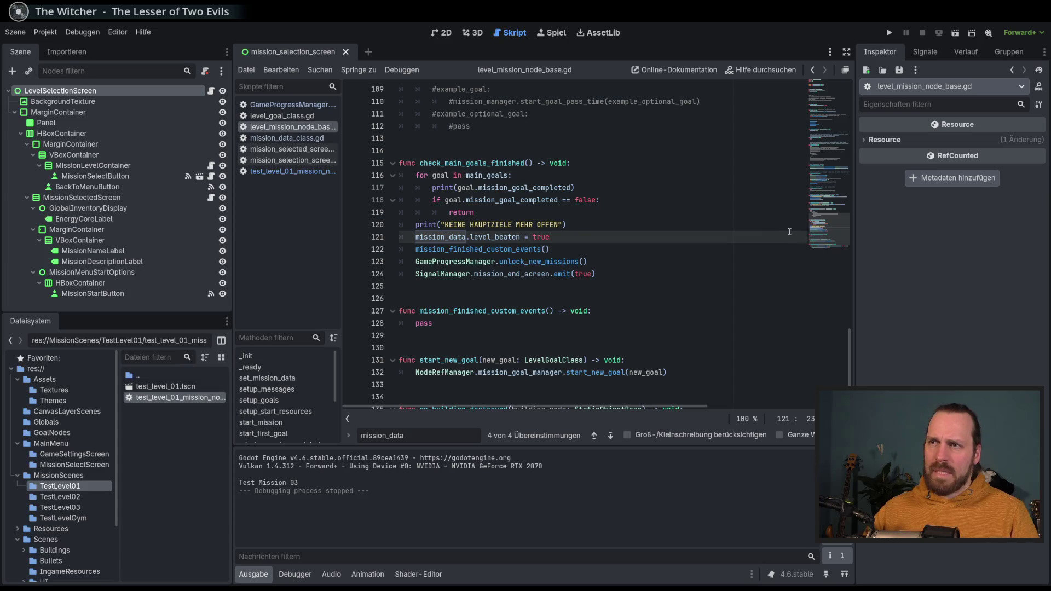
pyautogui.scroll(-2, 825, 226)
pyautogui.scroll(20, 726, 252)
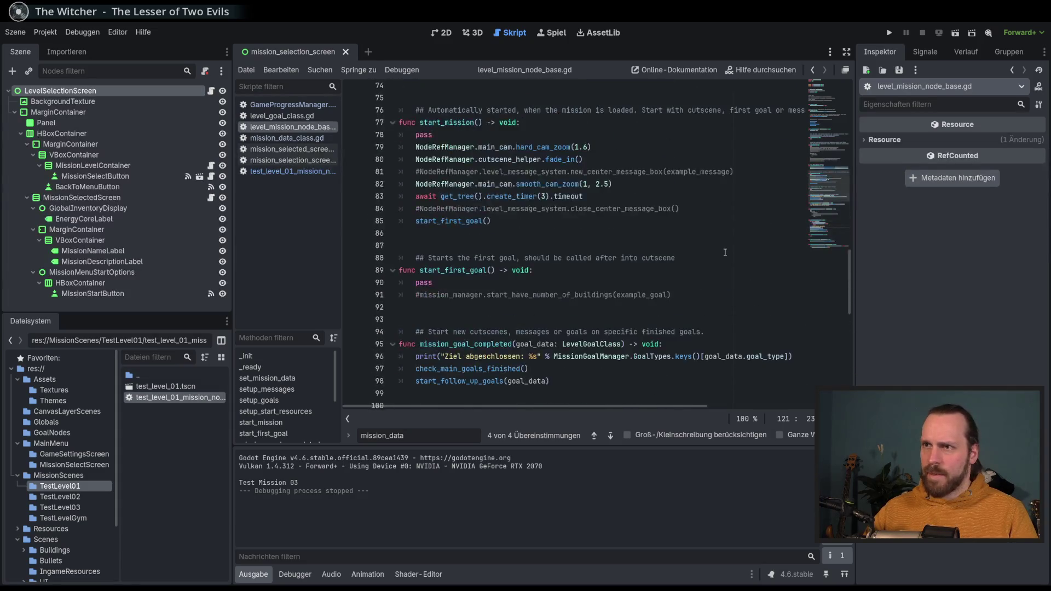
pyautogui.scroll(5, 726, 252)
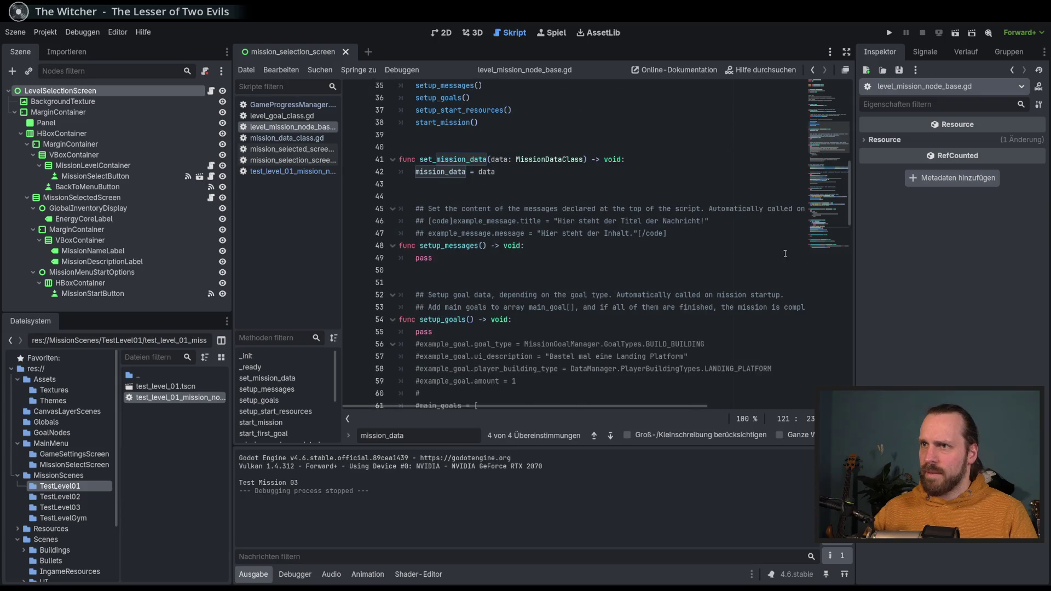
pyautogui.scroll(-20, 715, 213)
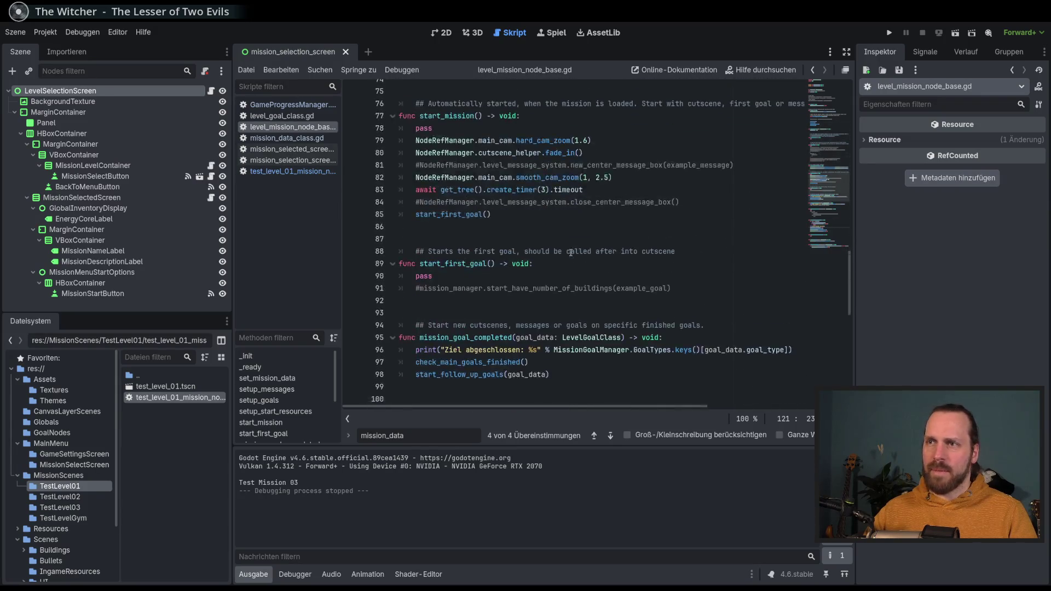
pyautogui.click(297, 171)
pyautogui.scroll(-5, 825, 185)
pyautogui.scroll(-20, 825, 184)
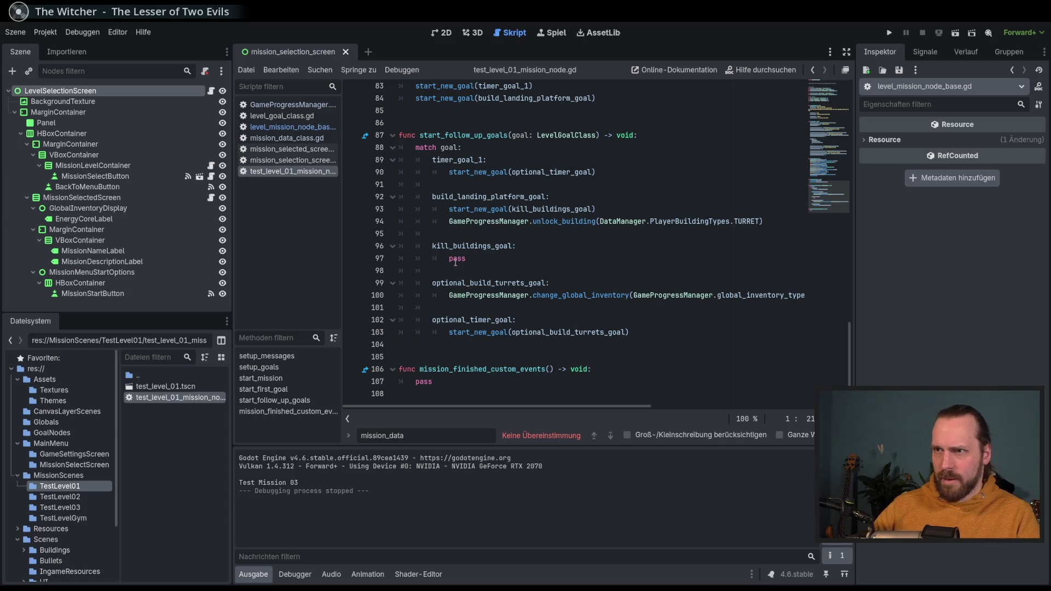
# Step: Inspect the kill_buildings_goal pass and the change_global_inventory energy core reward on line 100
pyautogui.click(491, 246)
pyautogui.click(457, 259)
pyautogui.doubleClick(465, 245)
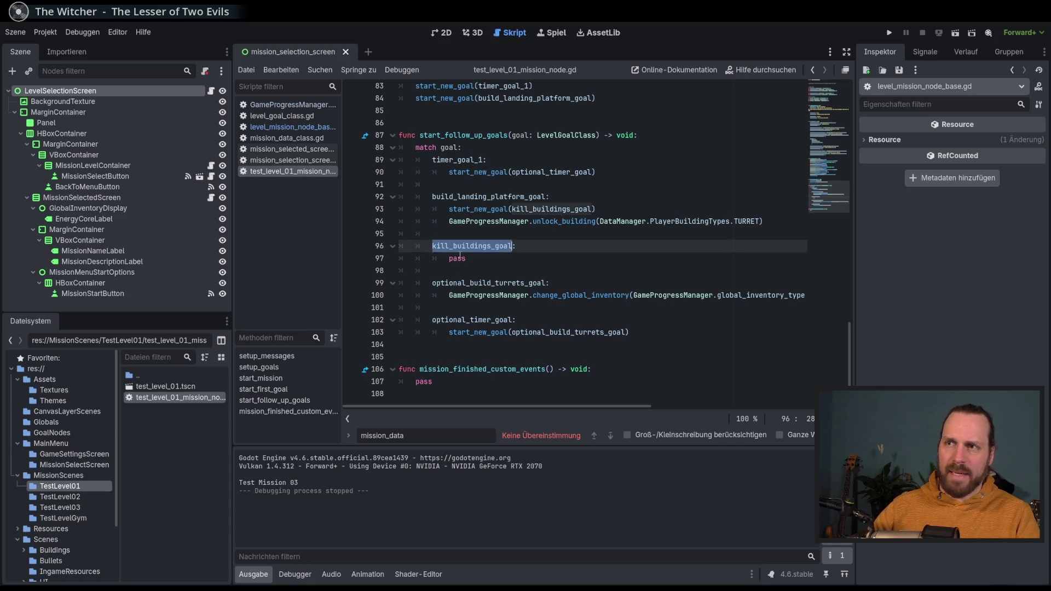
pyautogui.doubleClick(457, 258)
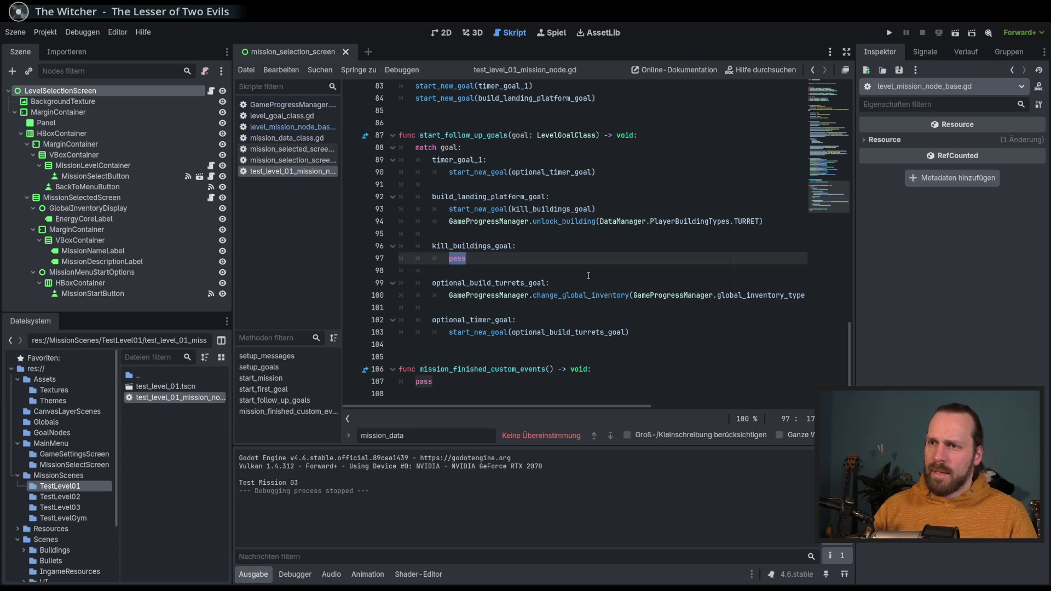
pyautogui.click(587, 282)
pyautogui.click(574, 295)
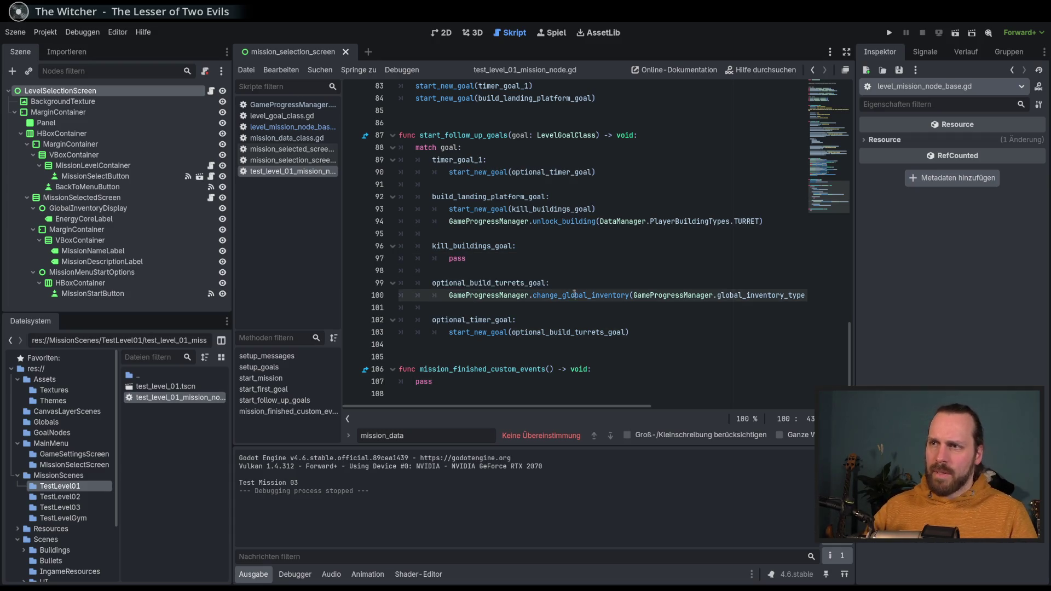
pyautogui.doubleClick(574, 295)
pyautogui.press('Up')
pyautogui.click(581, 296)
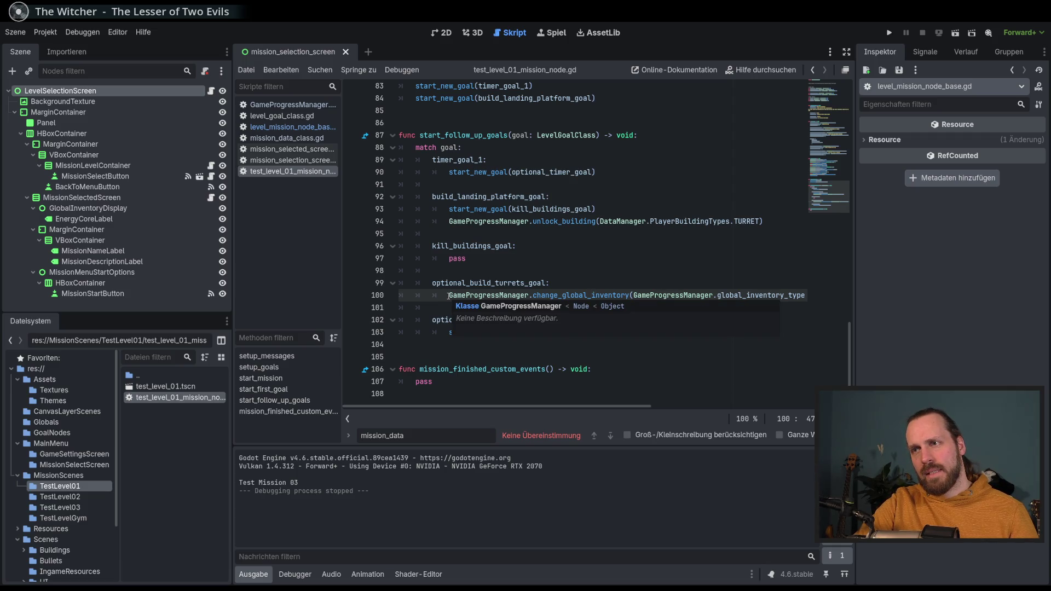
# Step: Replace line 100's energy core reward call with pass
pyautogui.click(473, 298)
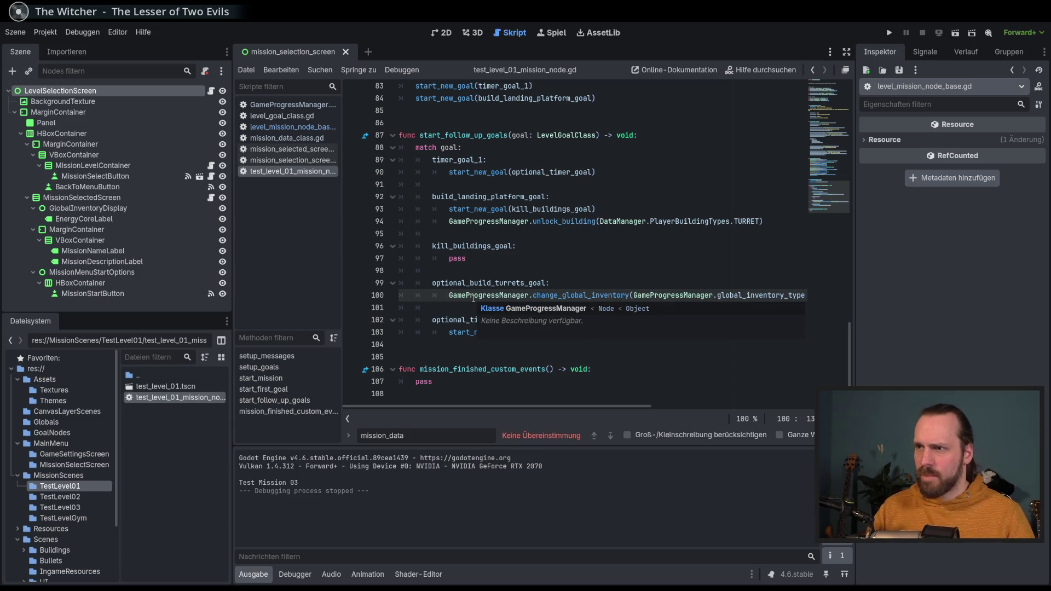
pyautogui.press('End')
pyautogui.press('Home')
pyautogui.press('Home')
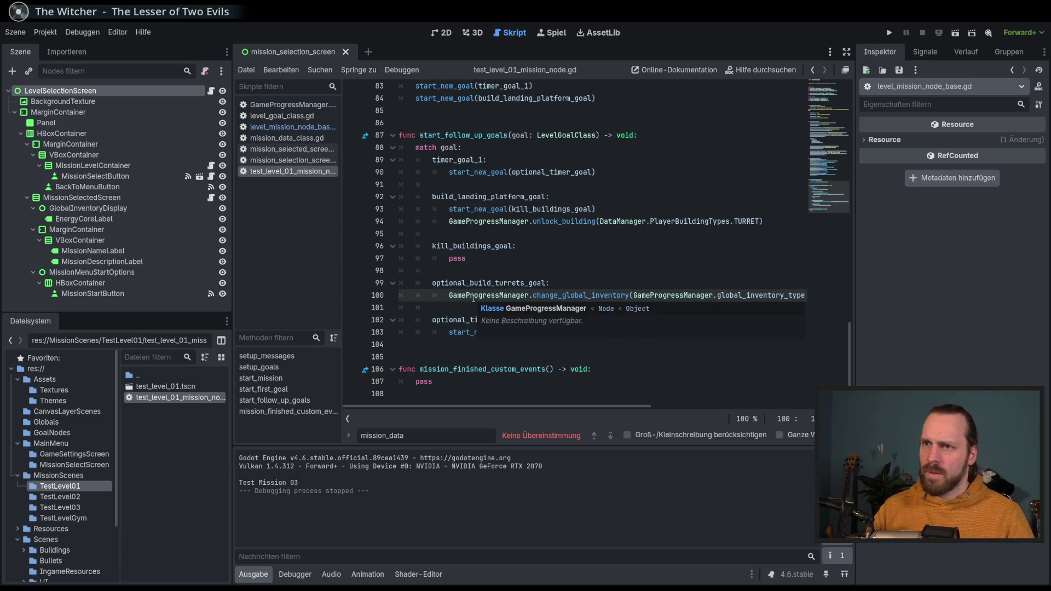
pyautogui.hotkey('shift', 'End')
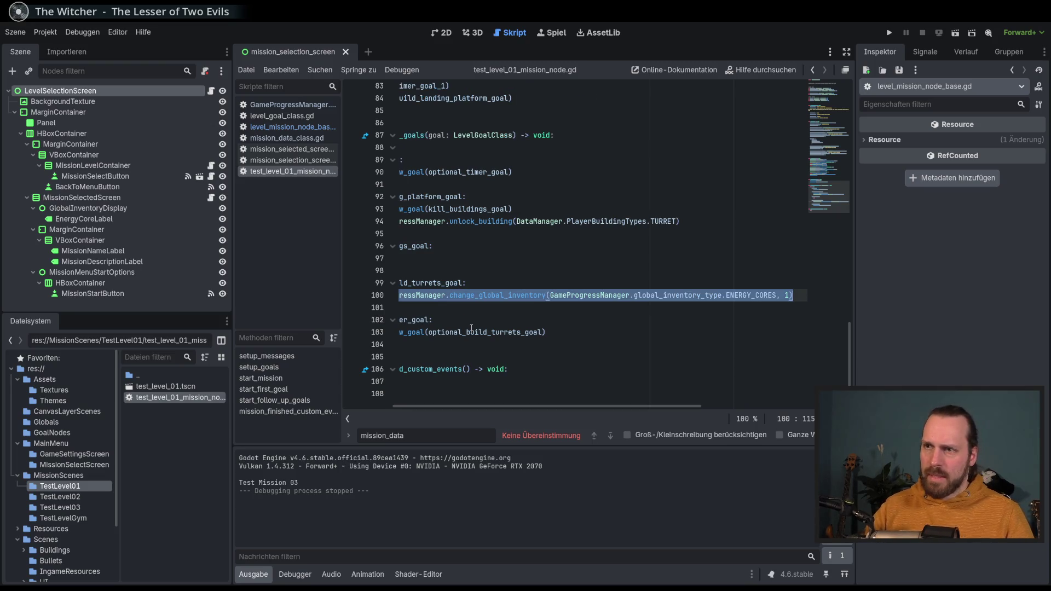
pyautogui.press('BackSpace')
pyautogui.write('pass')
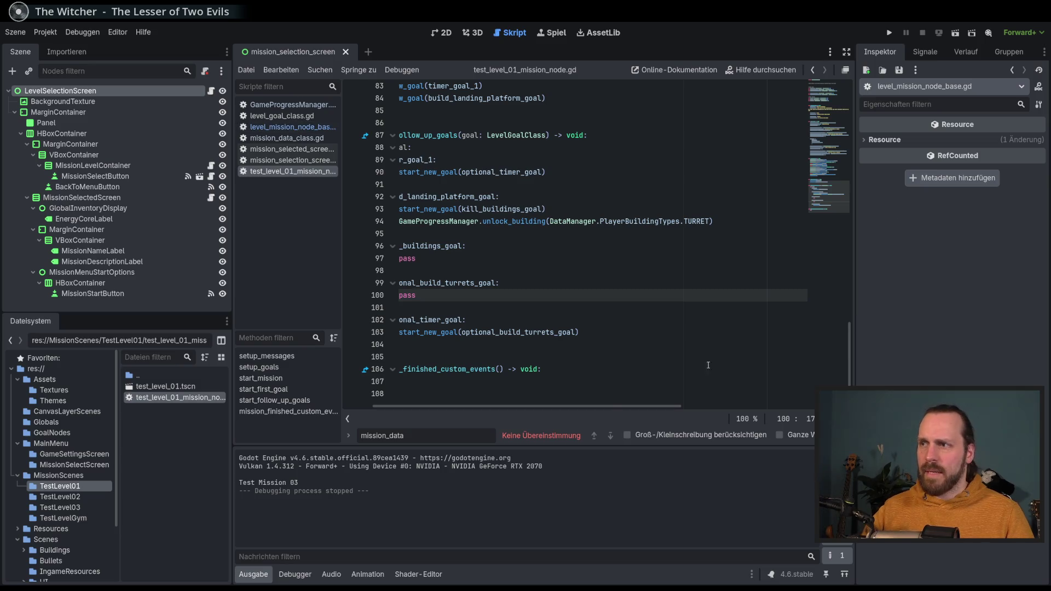
# Step: Open level_mission_node_base.gd and jump to the next mission_data match
pyautogui.moveTo(593, 406); pyautogui.dragTo(561, 406)
pyautogui.scroll(1, 848, 367)
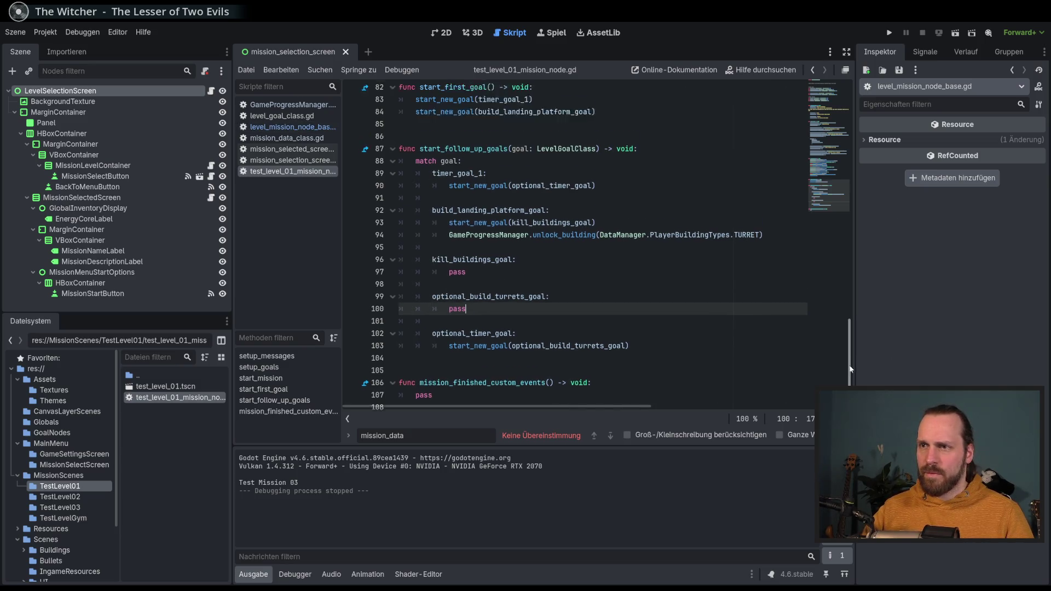
pyautogui.click(293, 127)
pyautogui.hotkey('shift', 'F3')
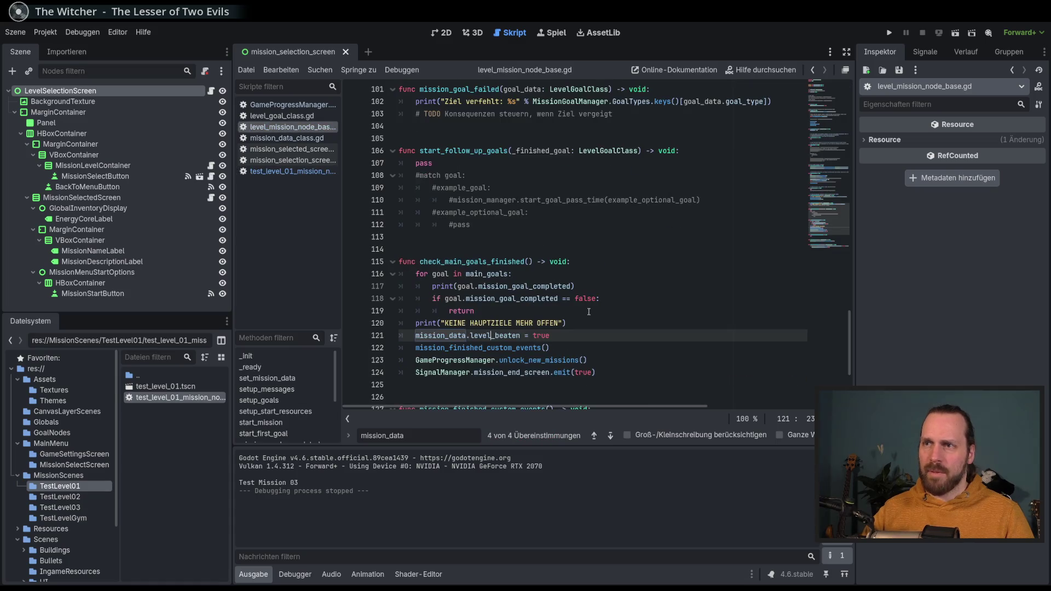
# Step: Add func energy_core_found() -> void: containing the pasted change_global_inventory energy core reward
pyautogui.scroll(-4, 588, 311)
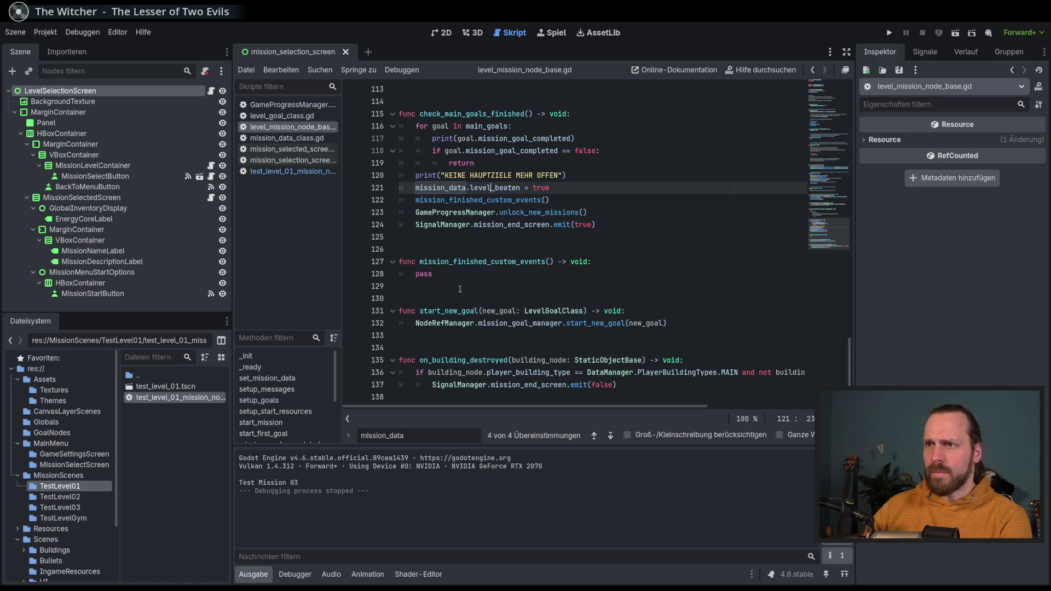
pyautogui.click(397, 261)
pyautogui.press('Return')
pyautogui.press('Return')
pyautogui.press('Return')
pyautogui.click(448, 266)
pyautogui.write('func energy')
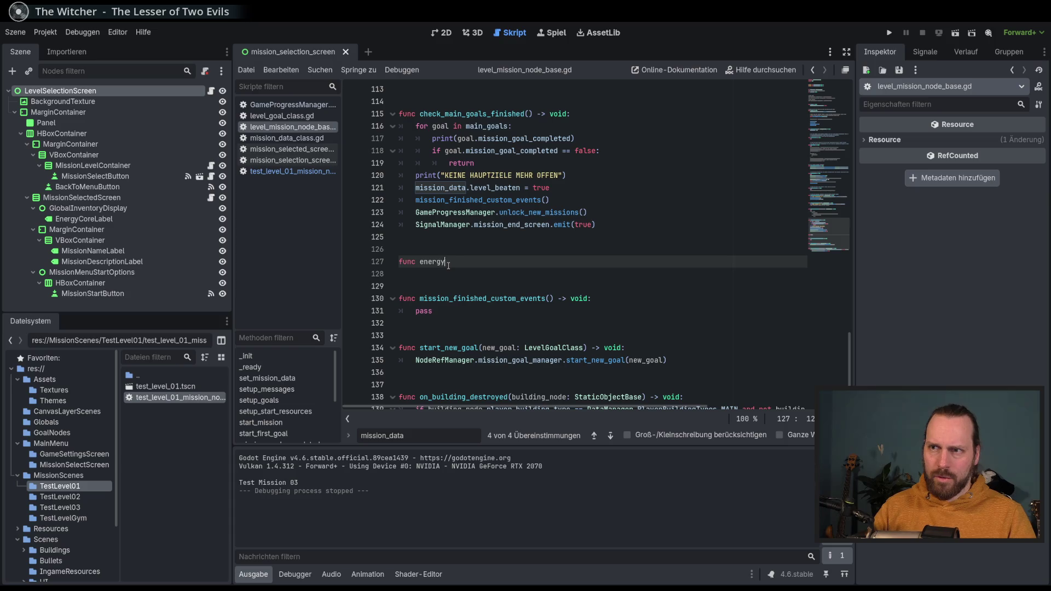
pyautogui.write('_core_')
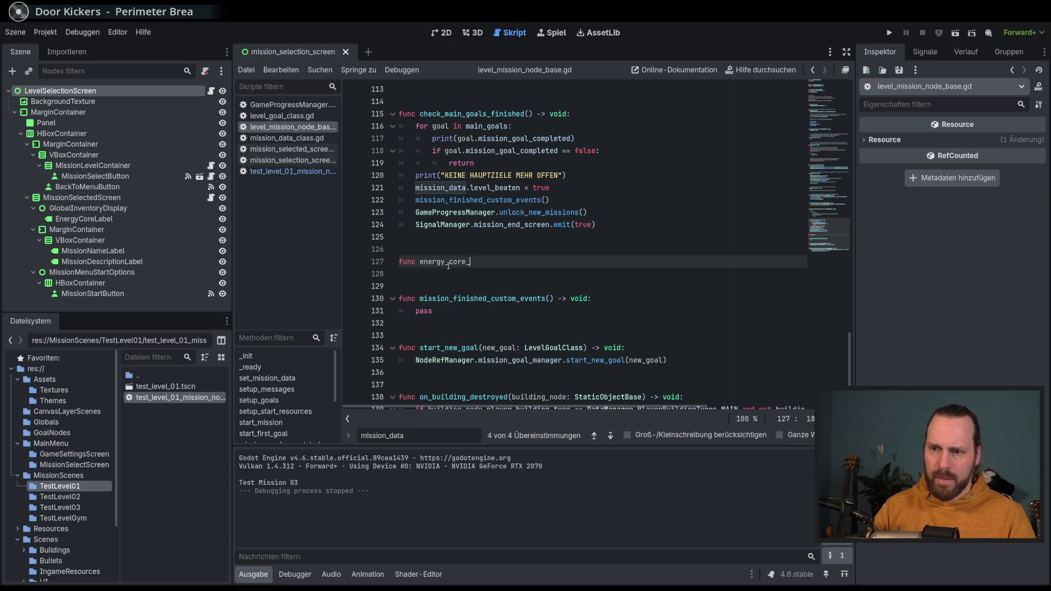
pyautogui.write('fouind() ')
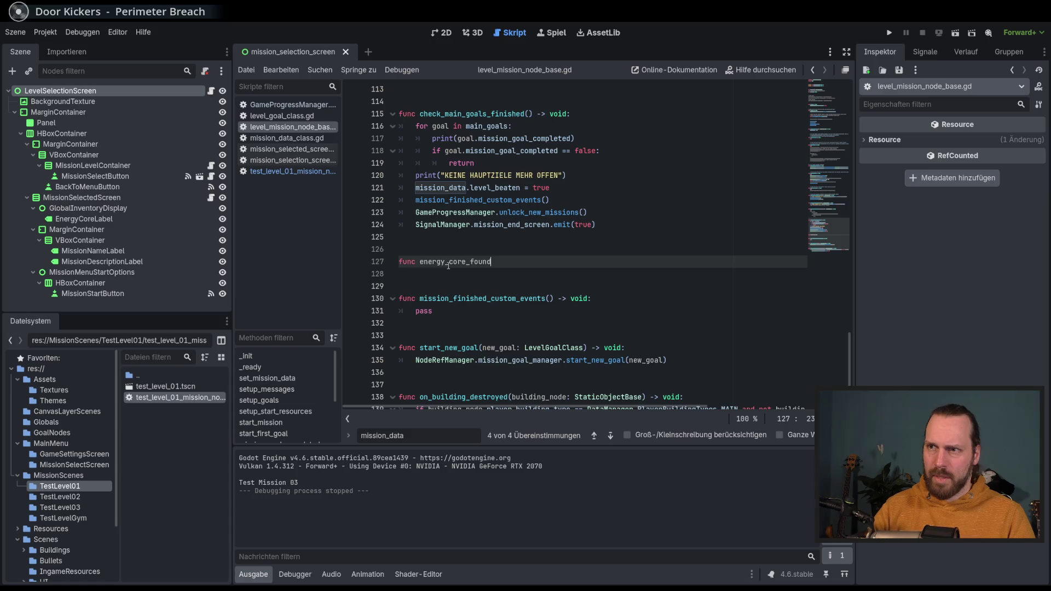
pyautogui.write(' void:')
pyautogui.press('Return')
pyautogui.hotkey('ctrl', 'v')
pyautogui.hscroll(-5, 560, 412)
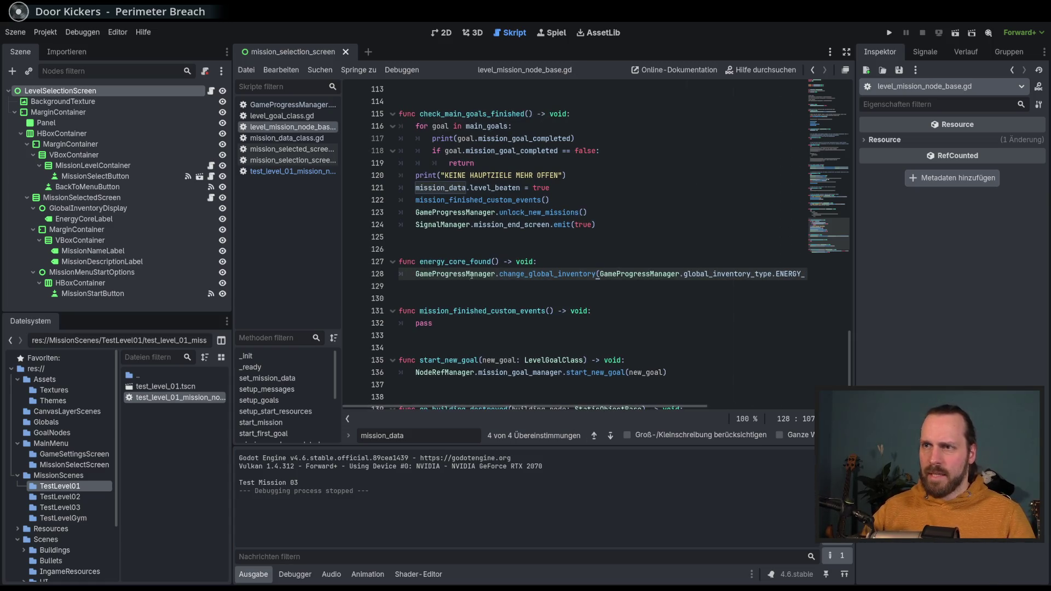
# Step: Take the energy_core_found name back to test_level_01_mission_node.gd
pyautogui.doubleClick(454, 262)
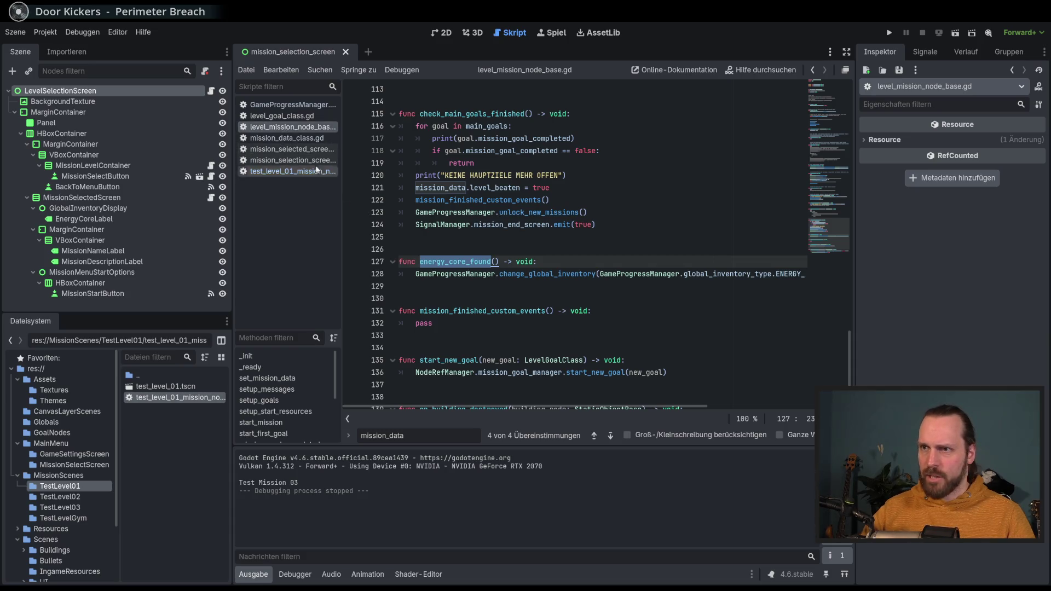
pyautogui.click(280, 172)
pyautogui.scroll(-15, 562, 317)
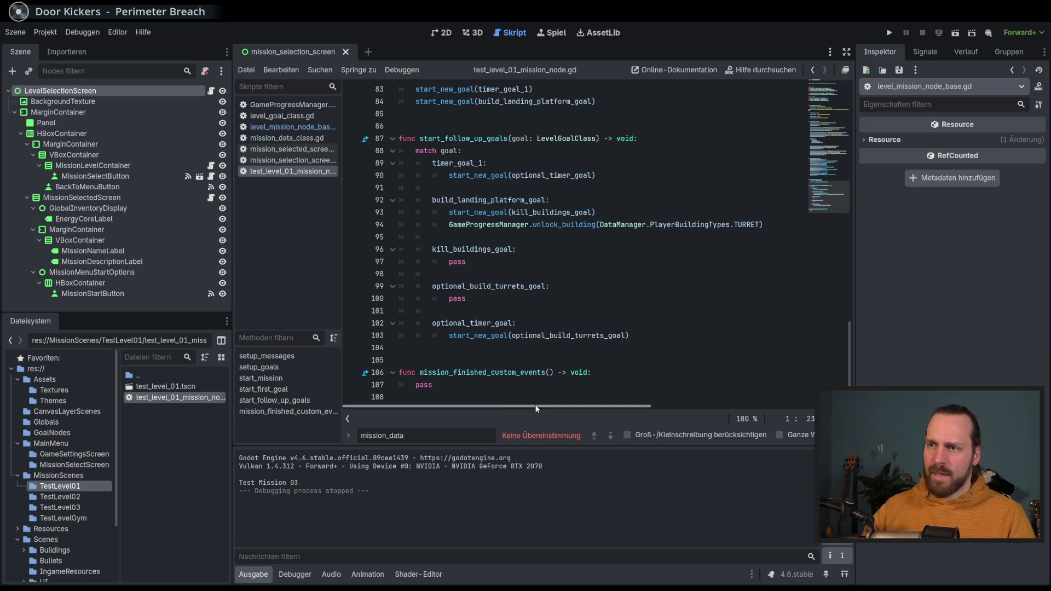
# Step: Replace pass under optional_build_turrets_goal with energy_core_found()
pyautogui.doubleClick(473, 175)
pyautogui.click(479, 275)
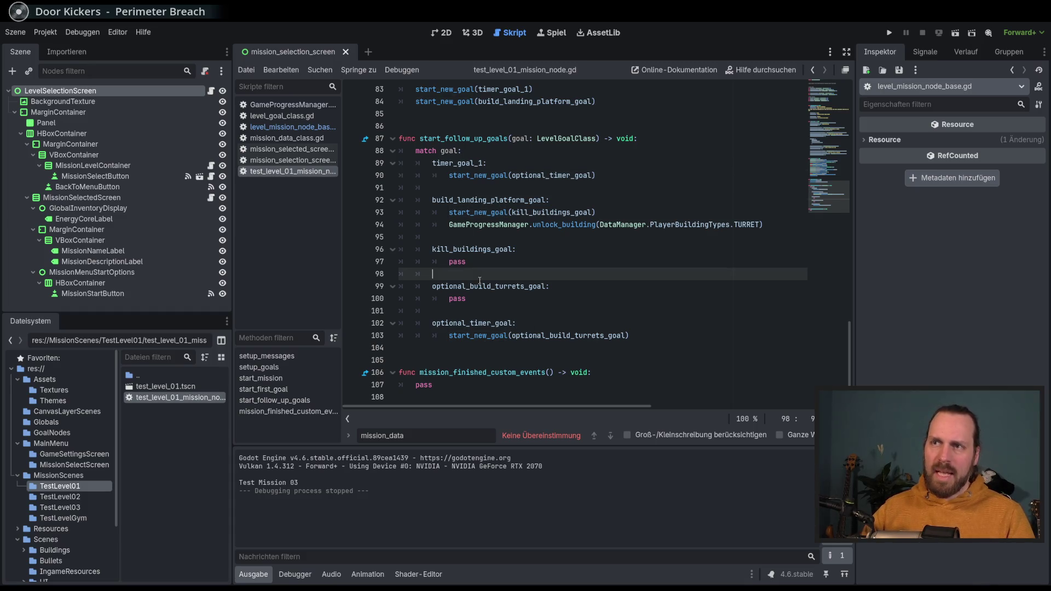
pyautogui.doubleClick(457, 299)
pyautogui.write('energy_core_found')
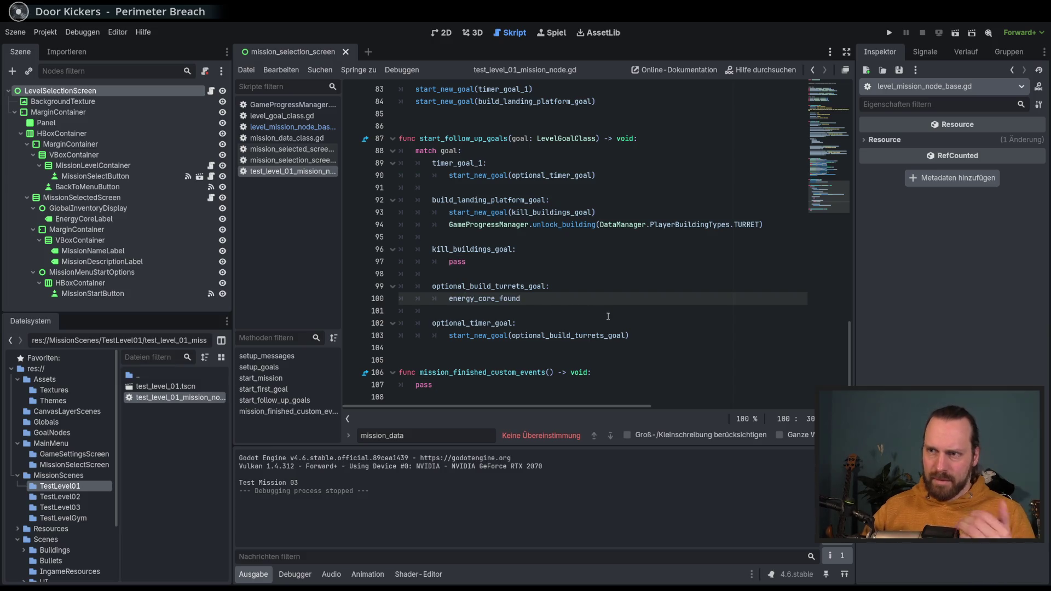
pyautogui.write('()')
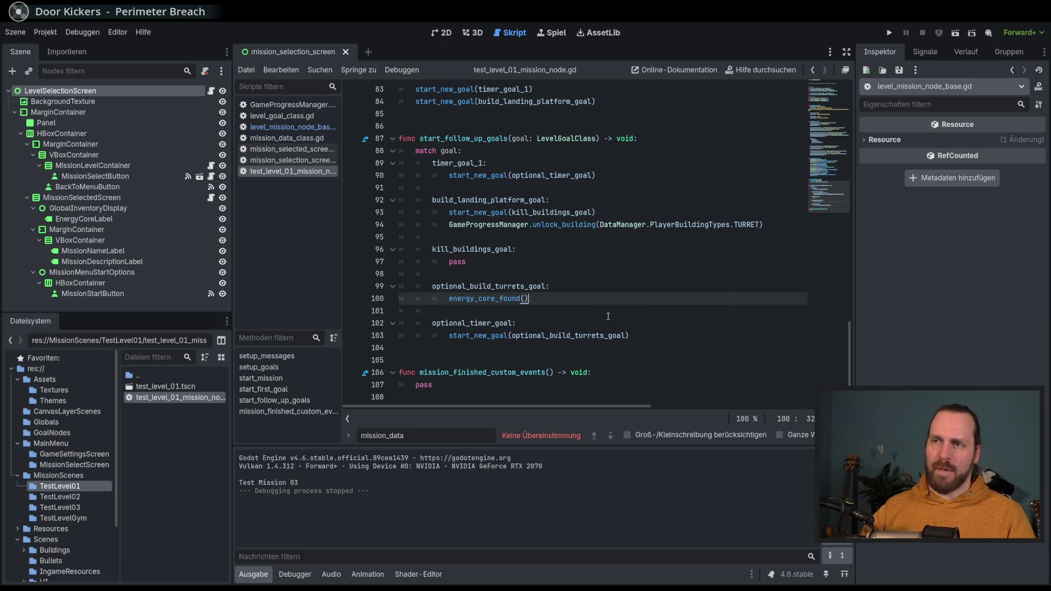
# Step: In the base script's energy_core_found, start an 'if mission_data.energy_core_found' guard
pyautogui.keyDown('ctrl'); pyautogui.click(506, 300); pyautogui.keyUp('ctrl')
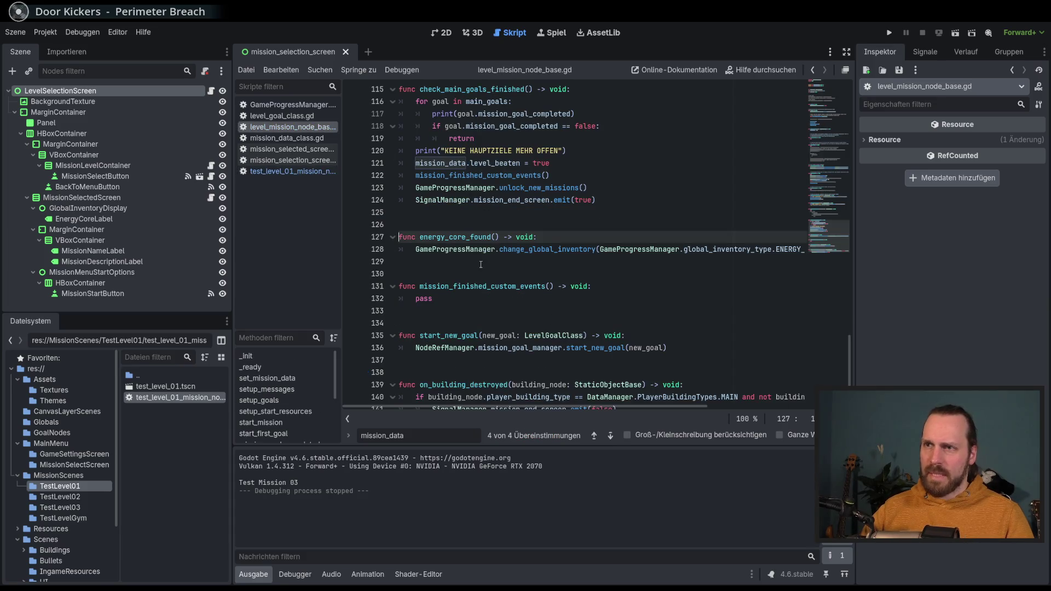
pyautogui.press('Return')
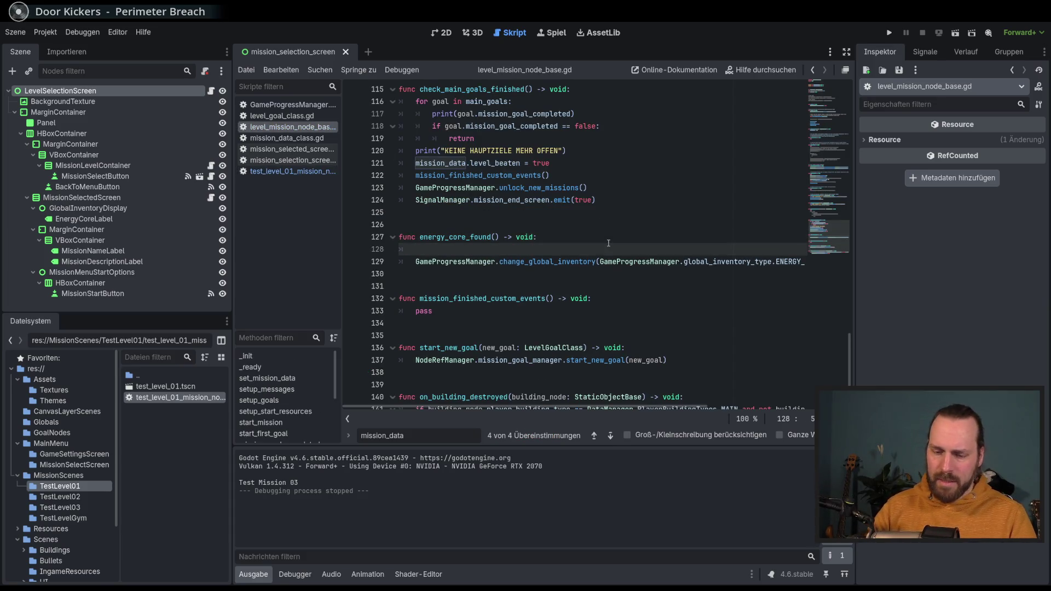
pyautogui.write('mission_data')
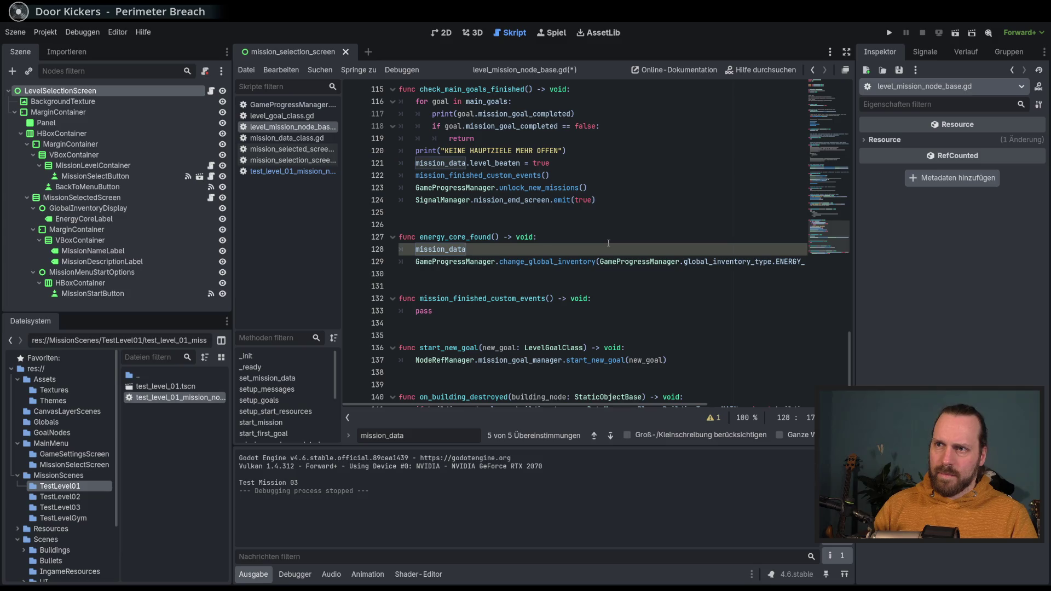
pyautogui.hotkey('ctrl', 'shift', 'Return')
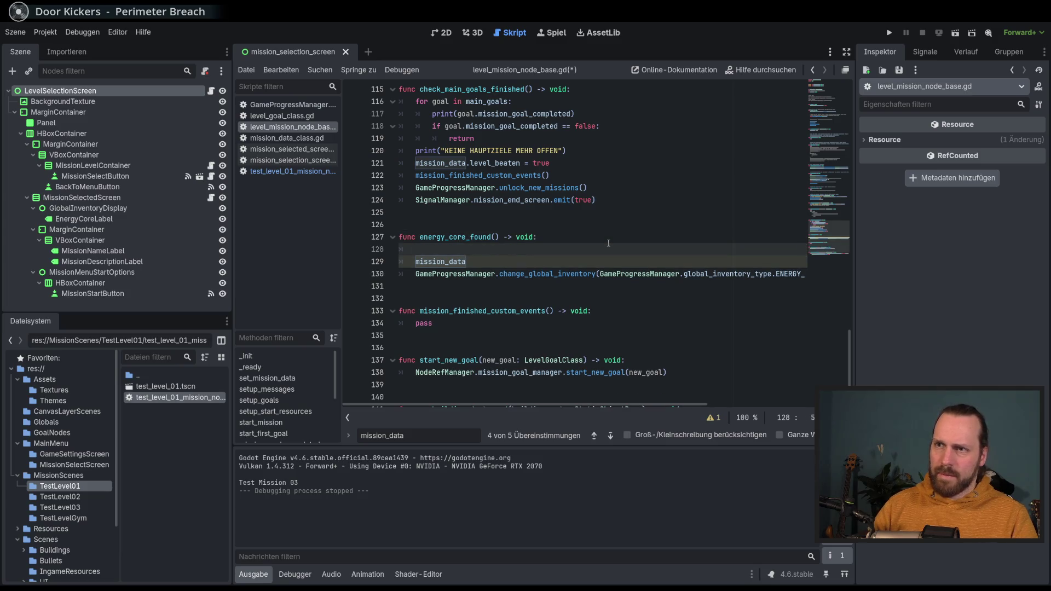
pyautogui.write('if mi')
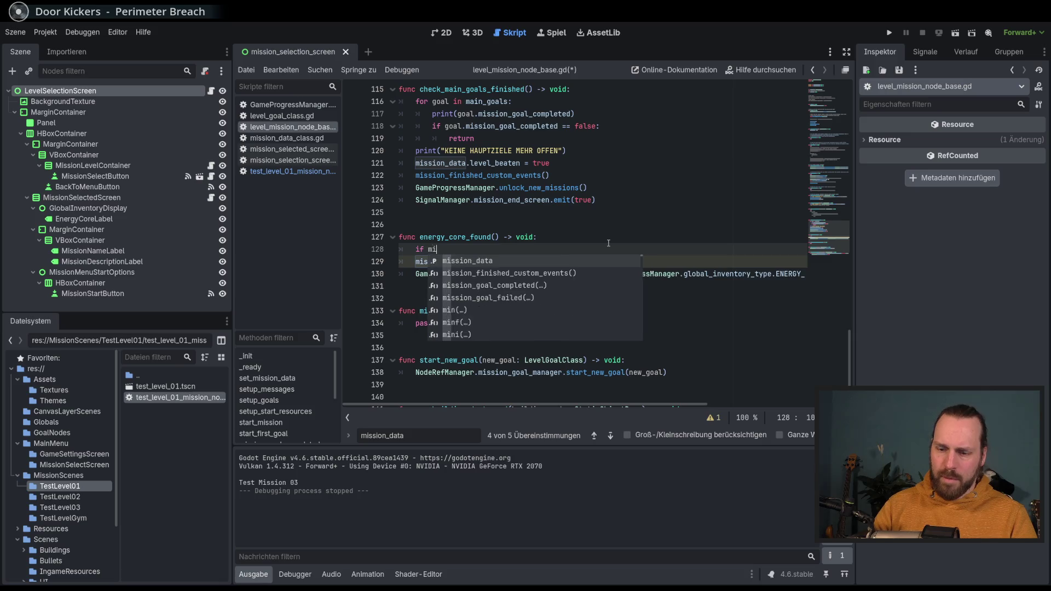
pyautogui.write('ssion_data.e')
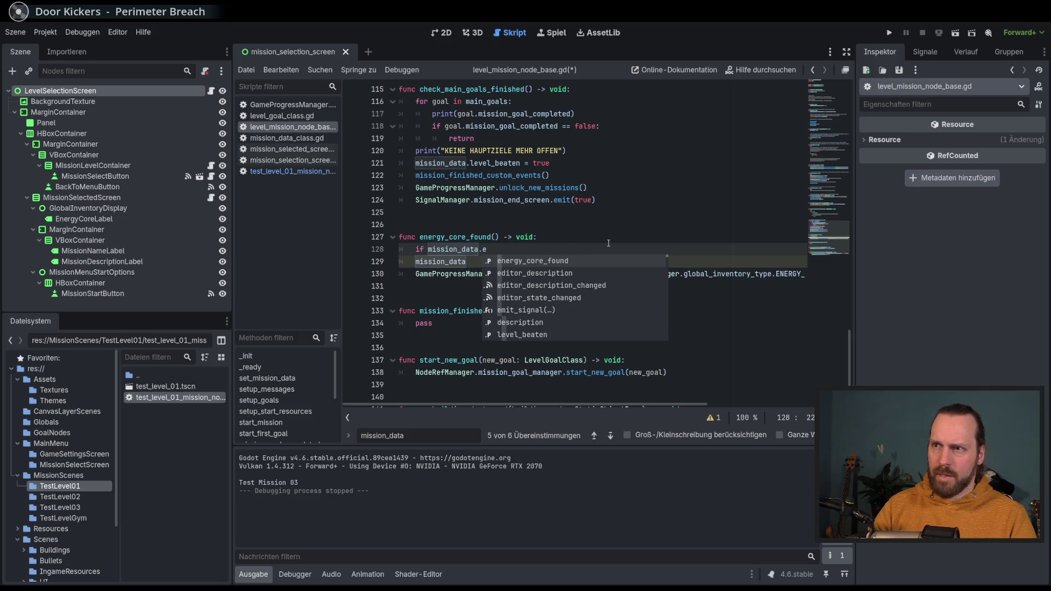
pyautogui.press('Return')
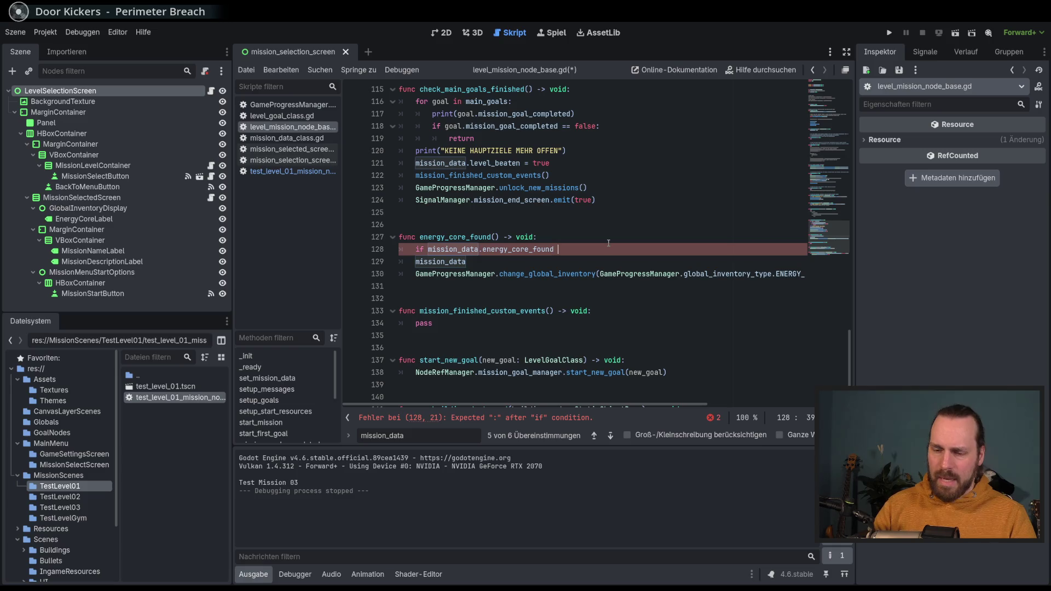